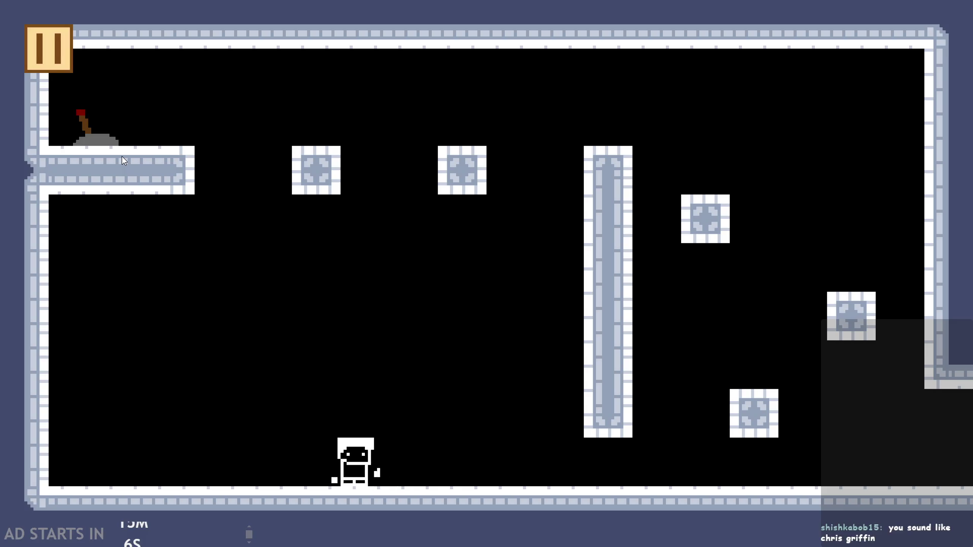
- Walk the hero left and right in the running game, then quit it
key(Left)
key(Left)
key(Right)
key(Left)
click(46, 36)
click(761, 453)
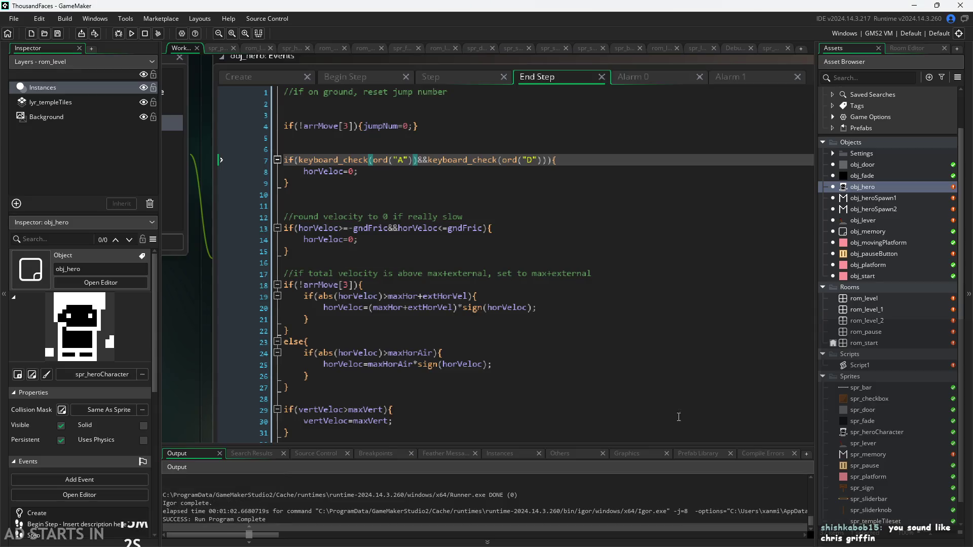
- Change End Step line 8 from horVeloc=0 to a horVeloc+= statement
click(368, 175)
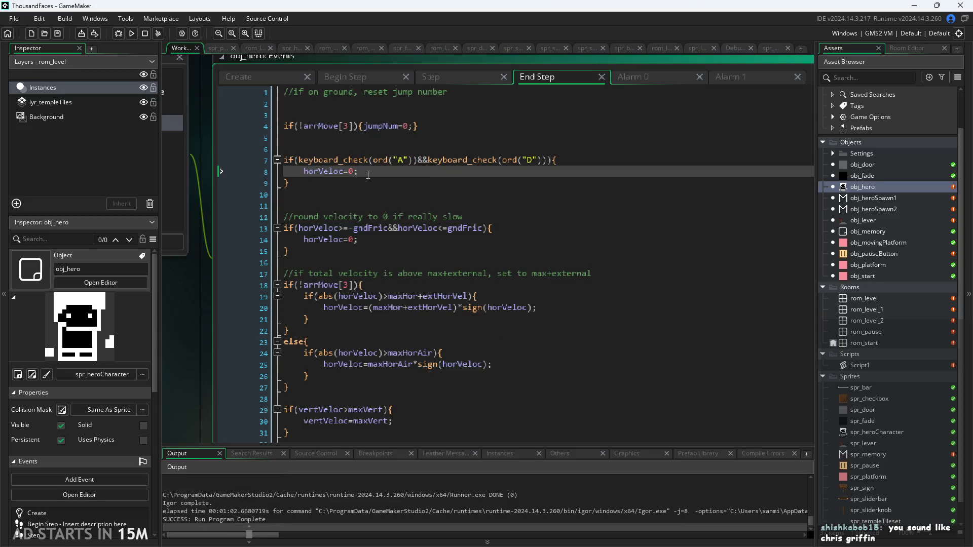
mouse_move(359, 172)
mouse_down()
mouse_move(306, 172)
mouse_move(354, 172)
mouse_up()
click(355, 172)
key(BackSpace)
key(BackSpace)
text(+-)
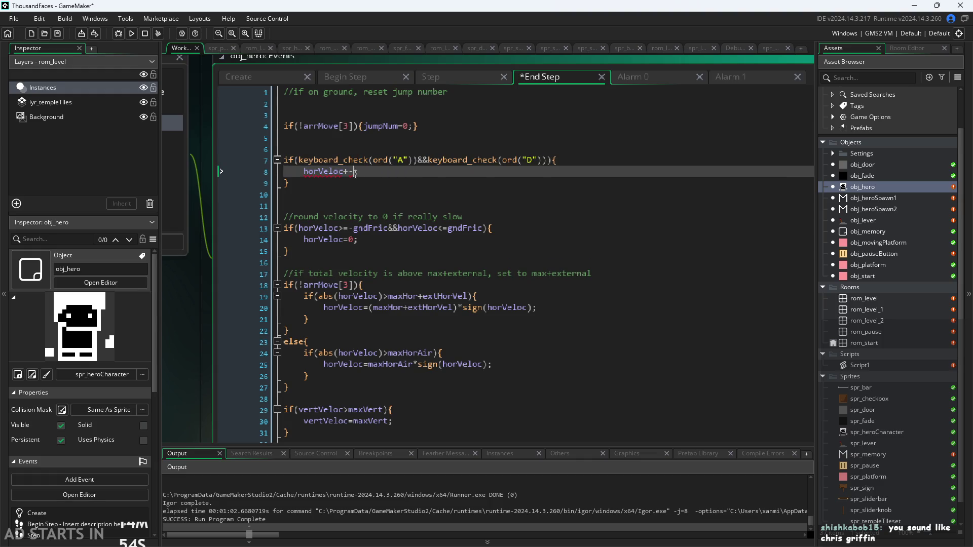
key(BackSpace)
key(BackSpace)
text(+=)
- Select the ground friction if/else block in obj_hero's Step event
scroll(429, 217, down, 6)
scroll(429, 217, down, 7)
click(455, 76)
scroll(409, 223, down, 2)
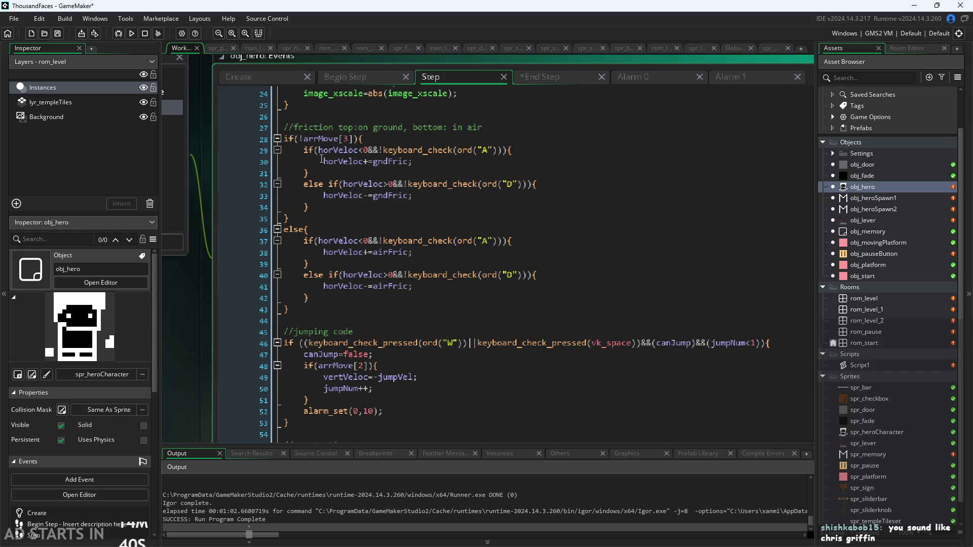
drag(303, 150, 320, 212)
key(ctrl+c)
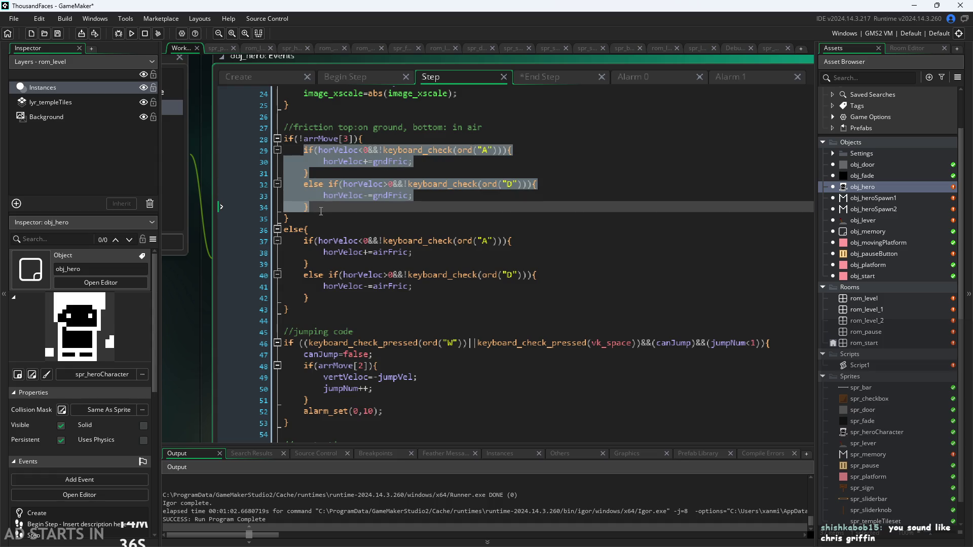
- Paste the friction if/else block over line 8 of the End Step event
click(551, 77)
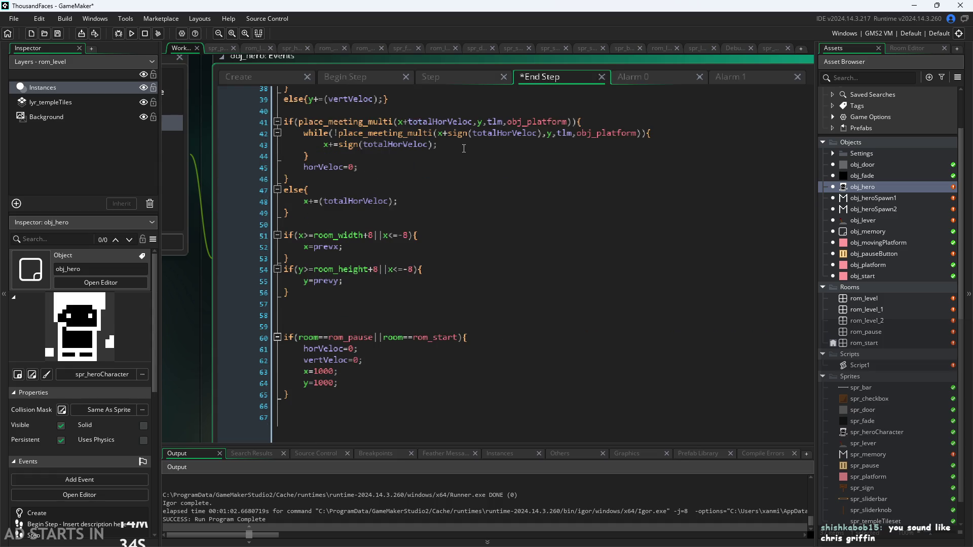
scroll(464, 149, up, 3)
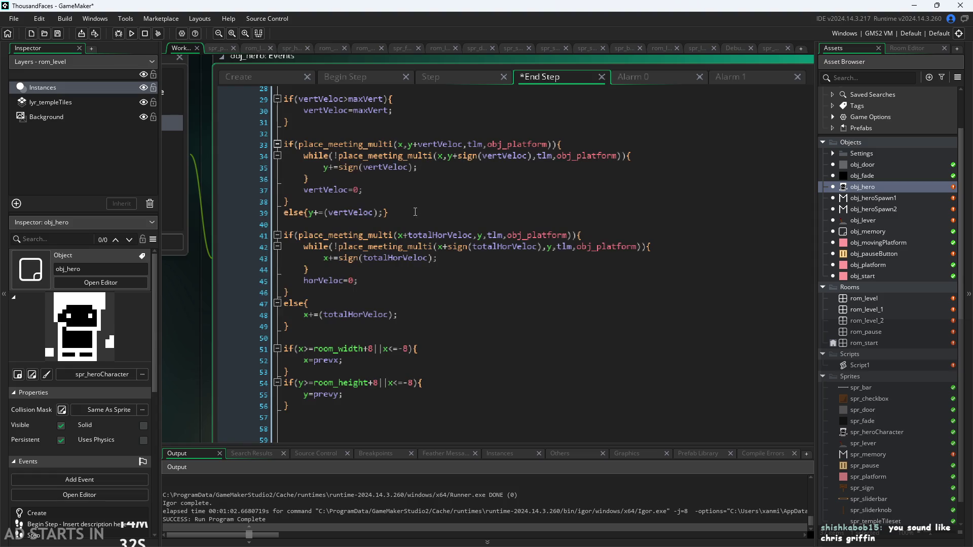
scroll(415, 213, up, 4)
scroll(433, 181, up, 4)
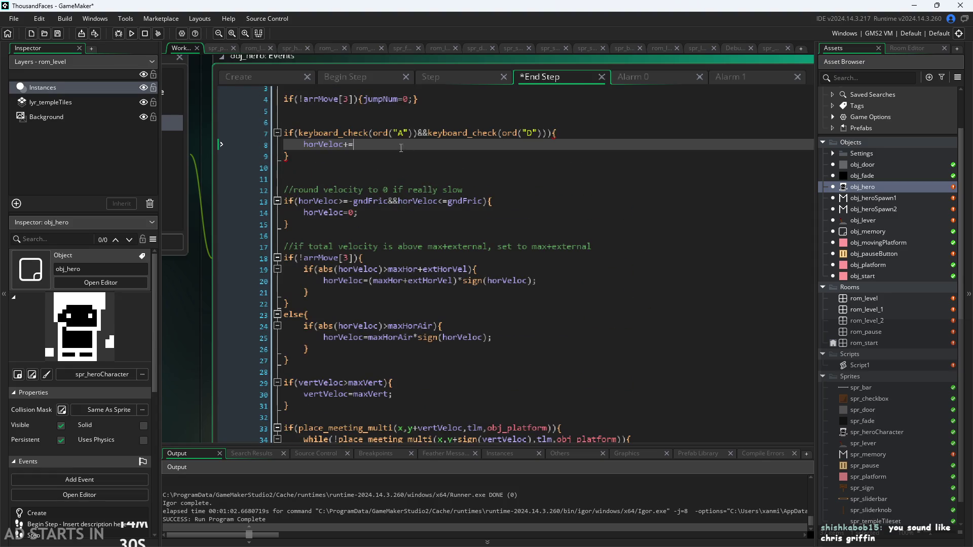
drag(400, 146, 306, 151)
key(ctrl+v)
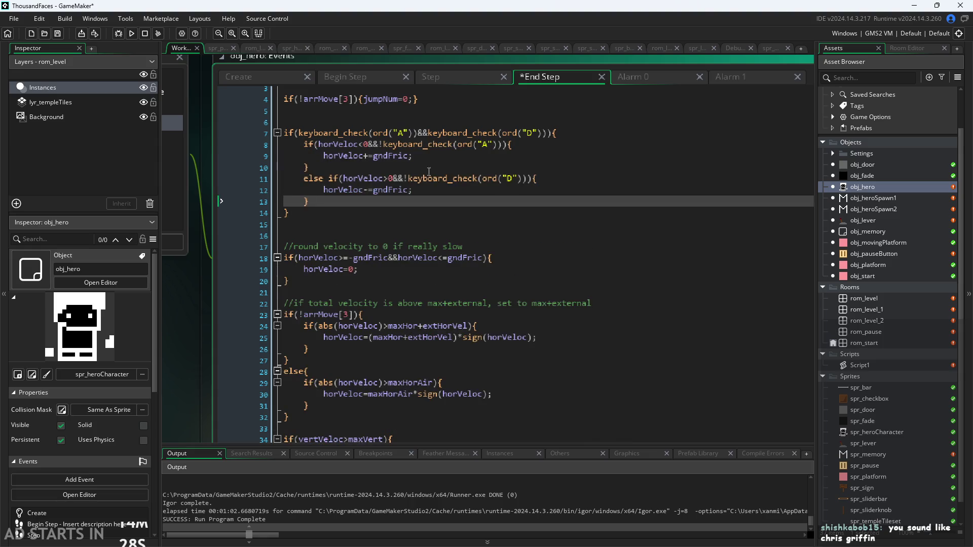
- Remove the A and D key checks, leaving horVeloc<0 and horVeloc>0, then save and run
drag(369, 145, 500, 151)
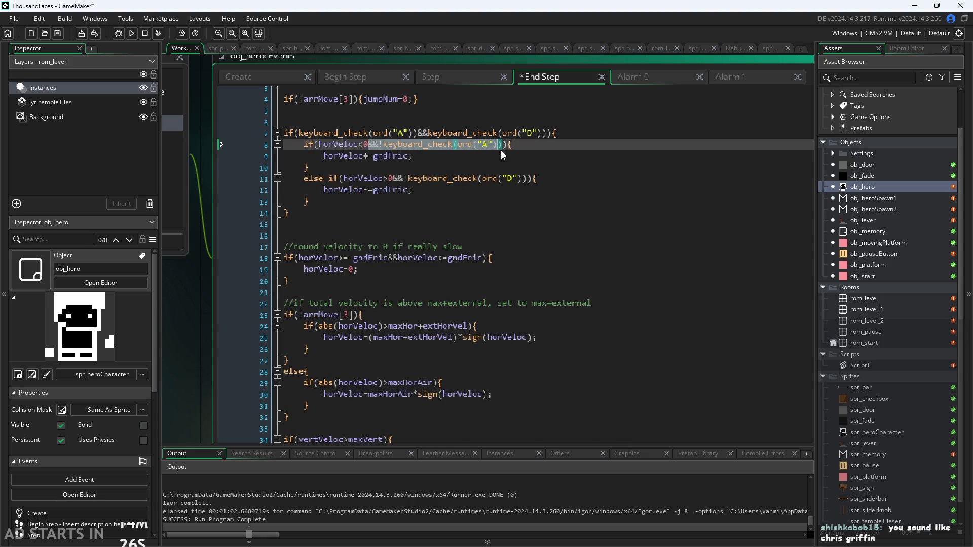
key(BackSpace)
key(BackSpace)
key(BackSpace)
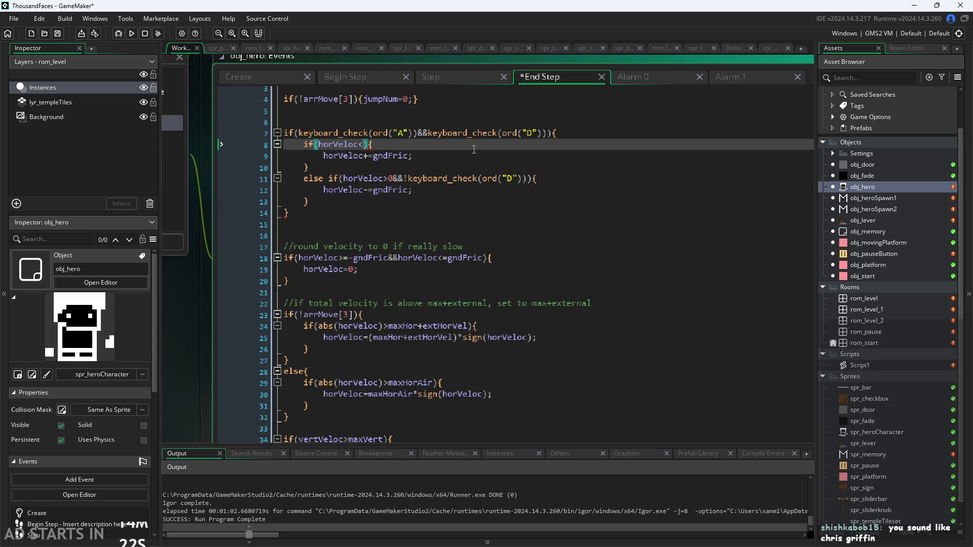
key(Right)
key(Left)
text(0)
drag(394, 178, 531, 180)
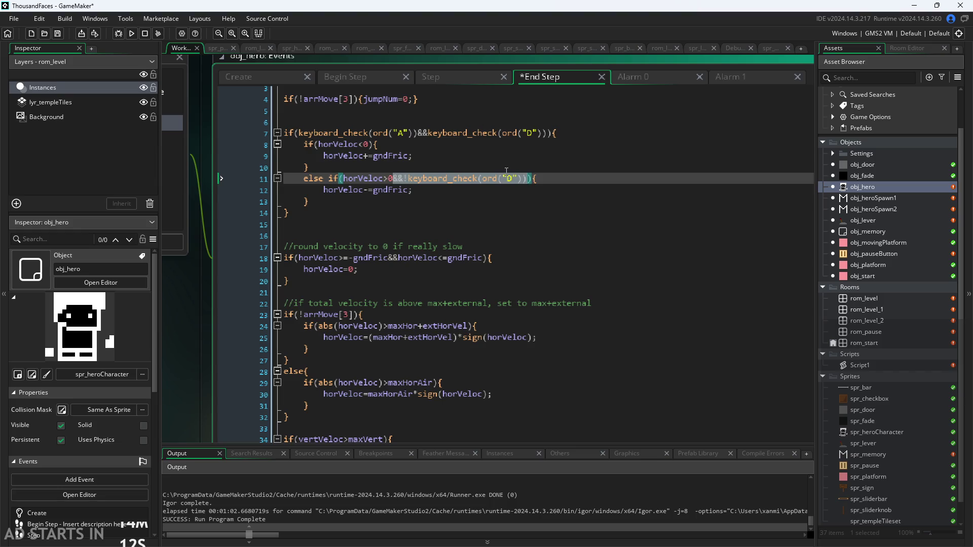
key(BackSpace)
key(ctrl+s)
click(131, 33)
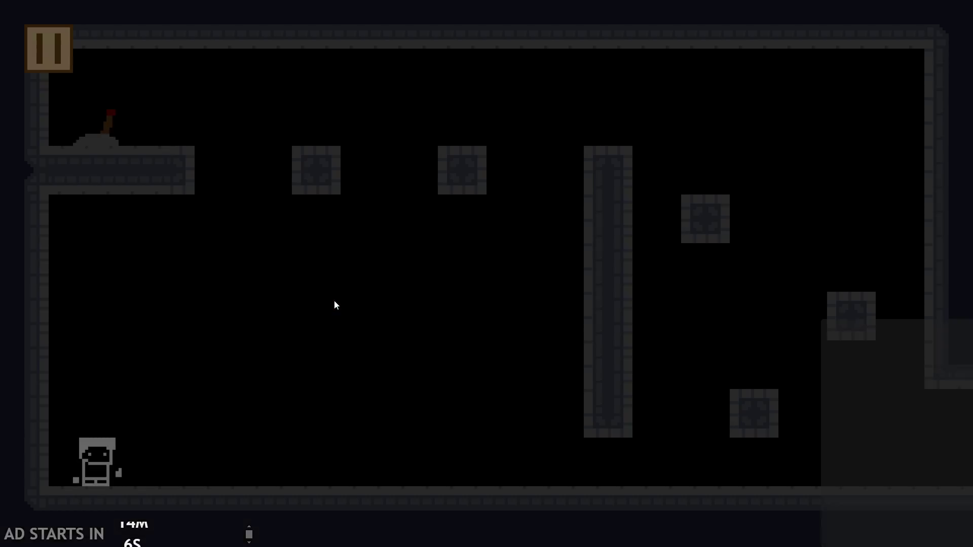
key(Right)
key(Left)
key(Right)
key(Left)
key(Right)
click(66, 50)
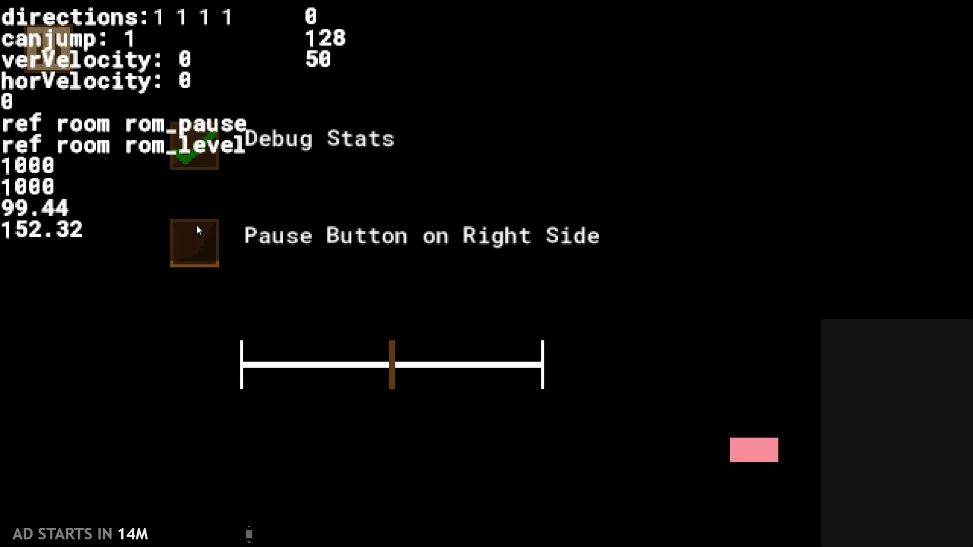
click(196, 239)
click(925, 49)
key(Right)
key(Left)
key(Right)
key(Left)
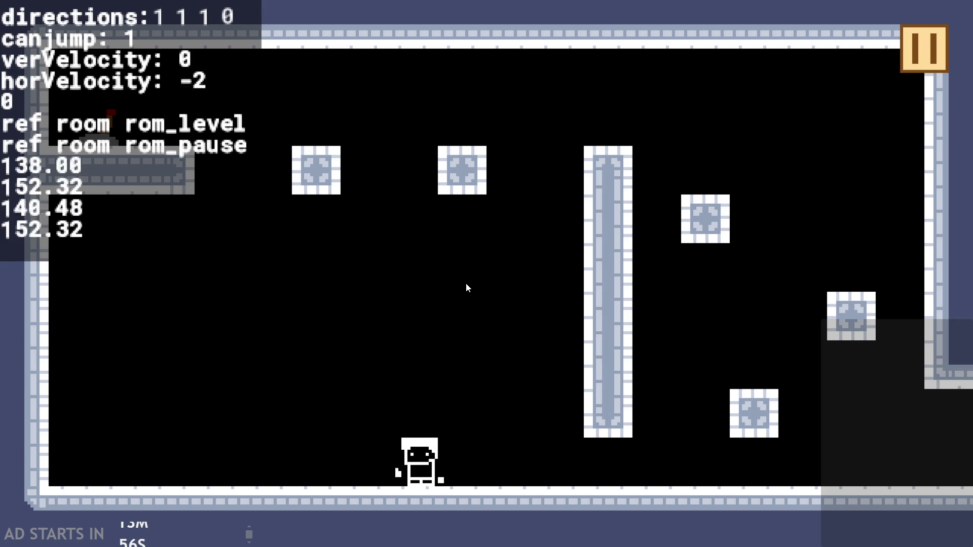
key(Right)
key(Left)
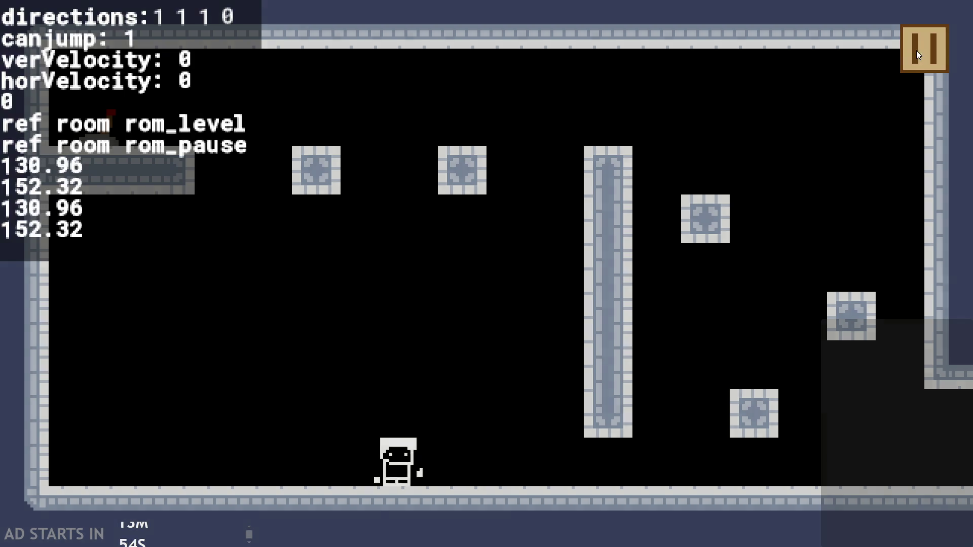
click(920, 49)
click(755, 451)
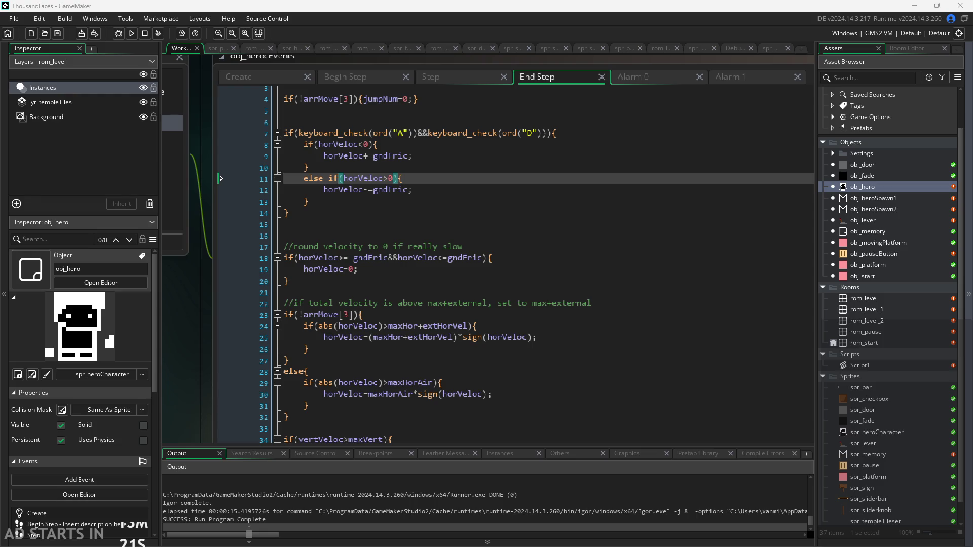
- Recenter the event editor, run and close the game, then show obj_hero's Create event
click(289, 280)
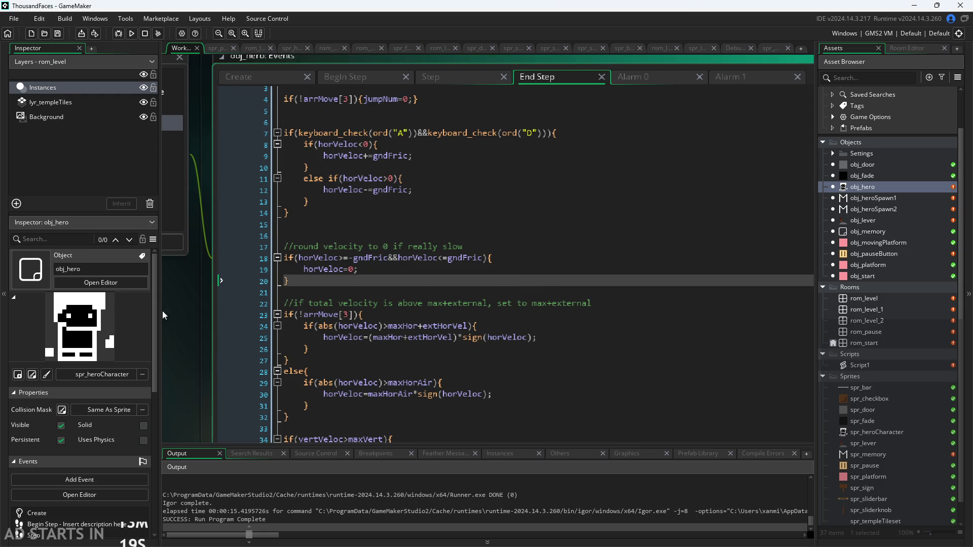
scroll(187, 317, down, 2)
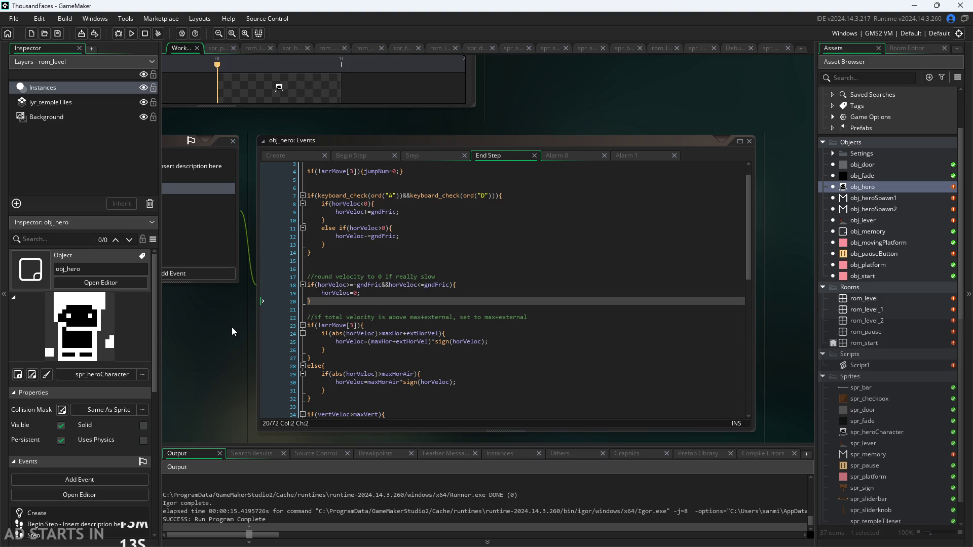
drag(232, 327, 246, 322)
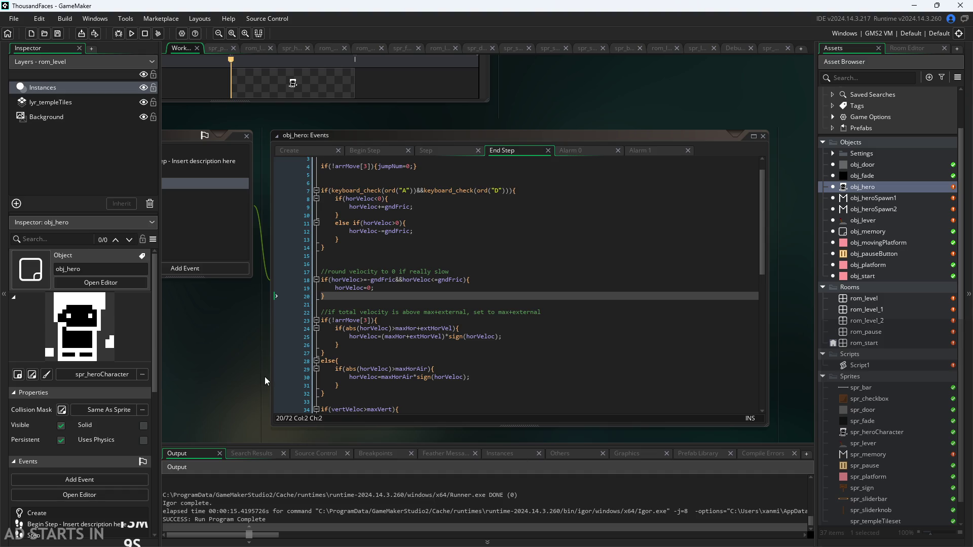
drag(264, 376, 298, 360)
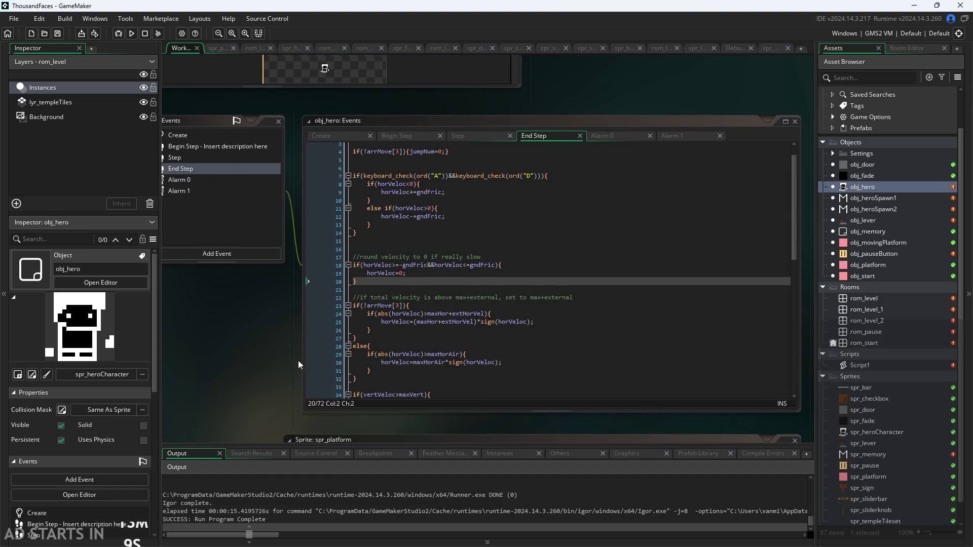
click(133, 35)
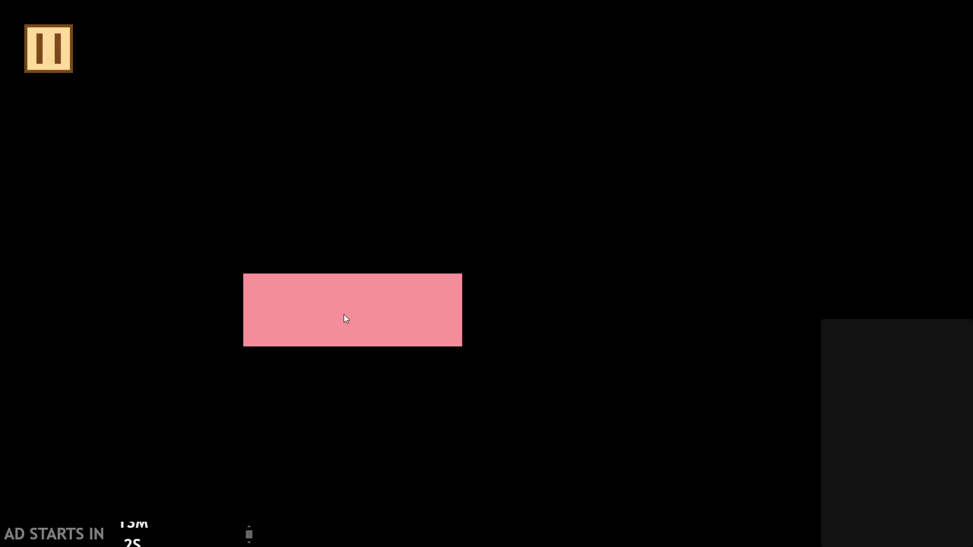
click(51, 50)
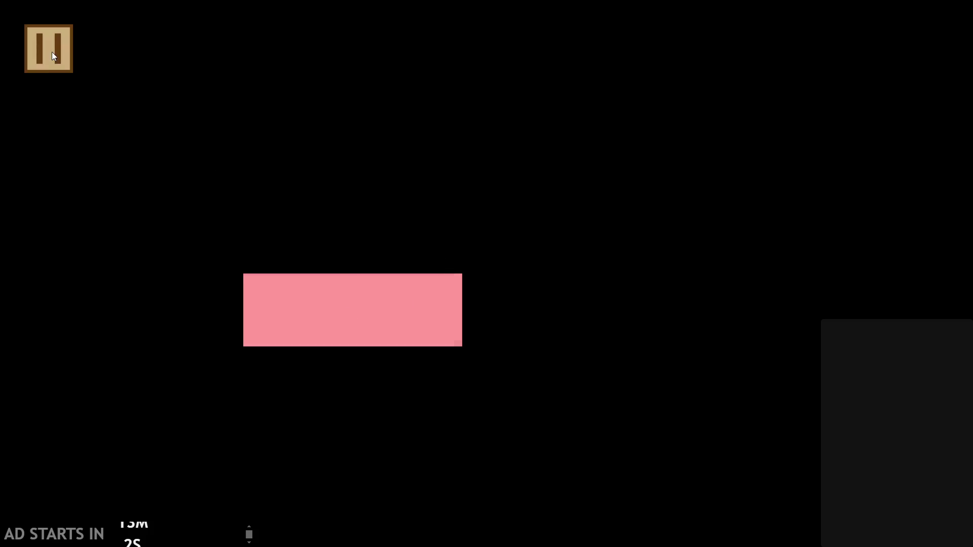
key(alt+F4)
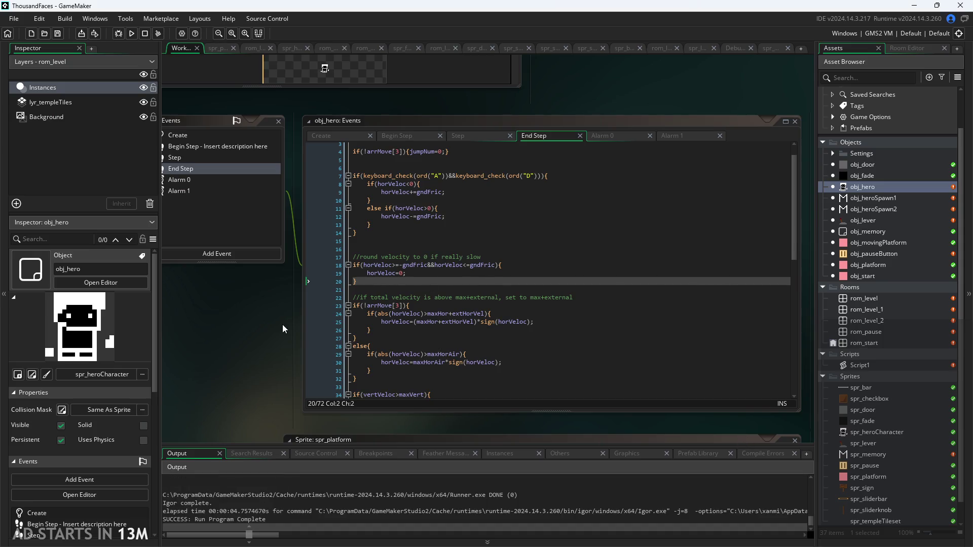
click(240, 119)
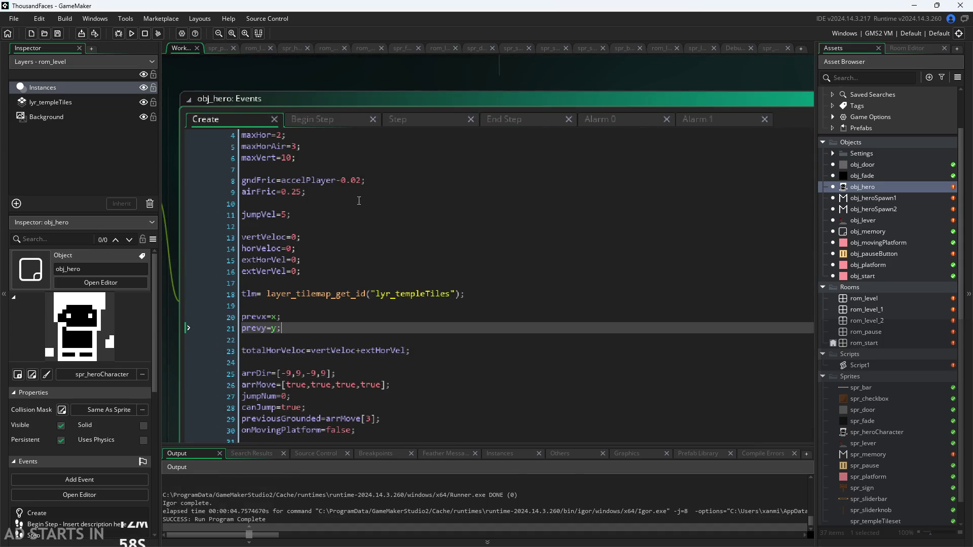
- Set gndFric on Create line 8 to accelPlayer-0.01, save, and run the game
click(340, 221)
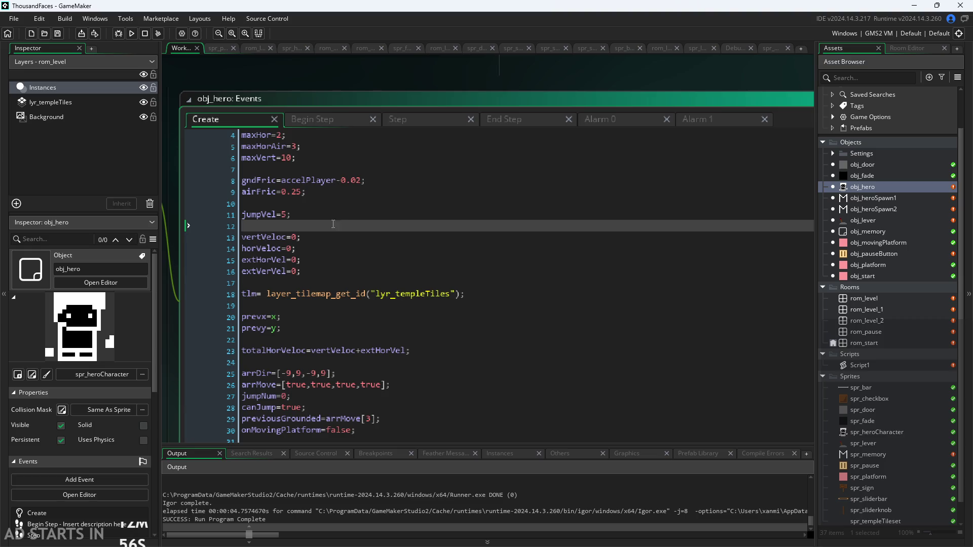
mouse_move(315, 271)
mouse_down()
mouse_move(89, 206)
mouse_move(96, 124)
mouse_move(138, 205)
mouse_move(264, 214)
mouse_move(303, 305)
mouse_up()
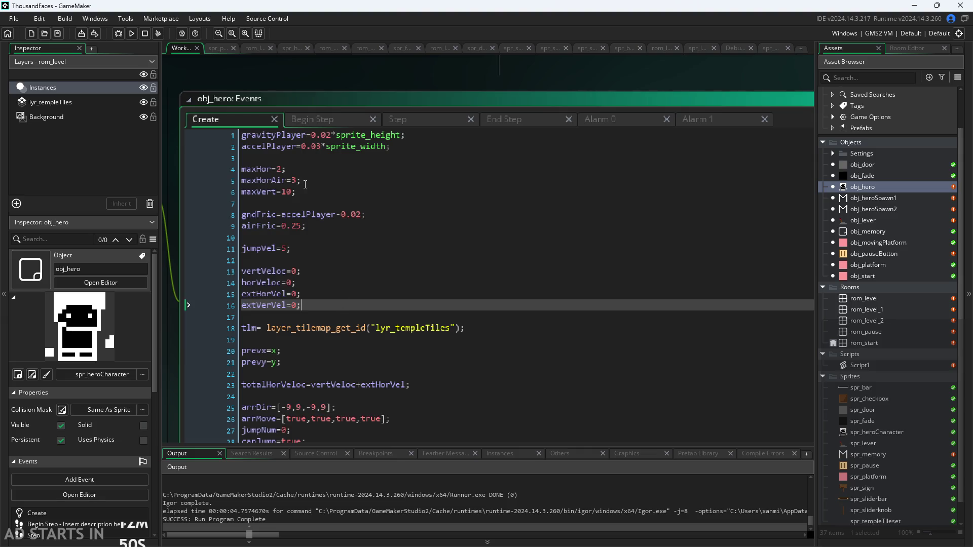
scroll(305, 184, up, 1)
click(374, 219)
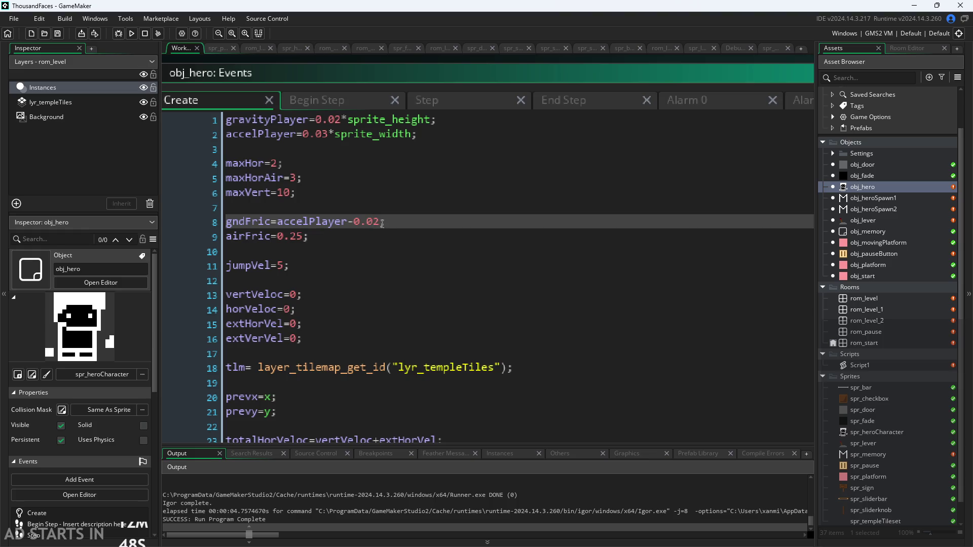
key(BackSpace)
text(1)
key(ctrl+s)
click(131, 34)
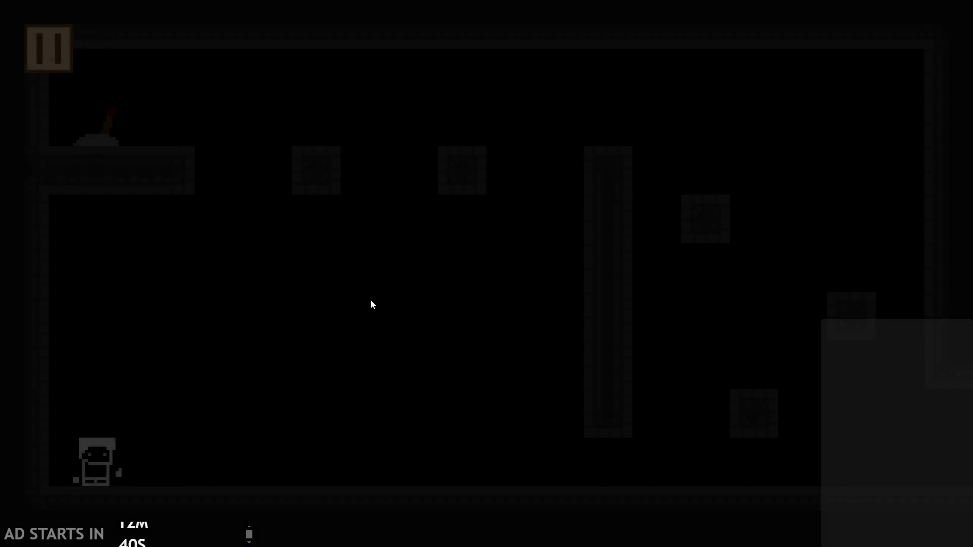
- Run the hero back and forth along the floor to test the new friction
key(Right)
key(Left)
key(Right)
key(Right)
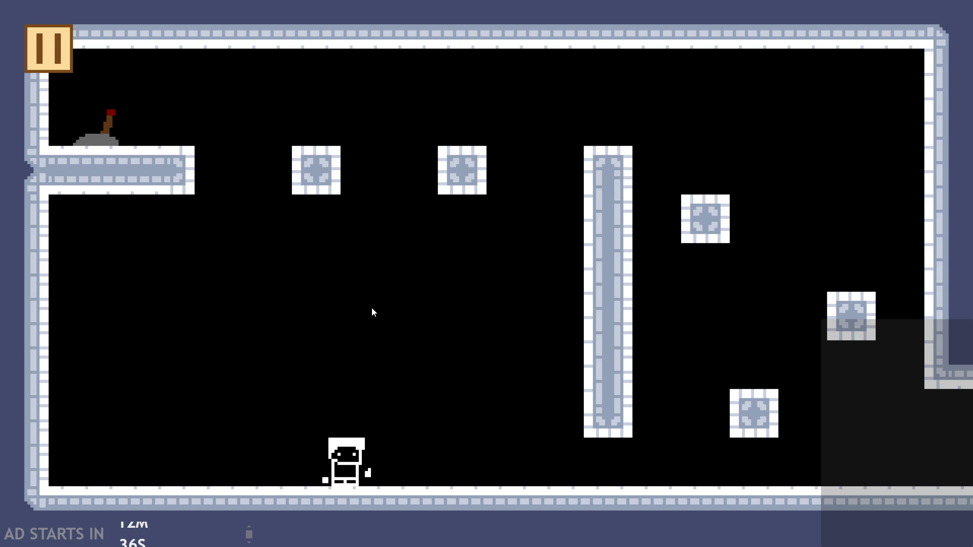
key(Left)
key(Right)
key(Left)
key(Right)
key(Left)
key(Right)
key(Left)
key(Right)
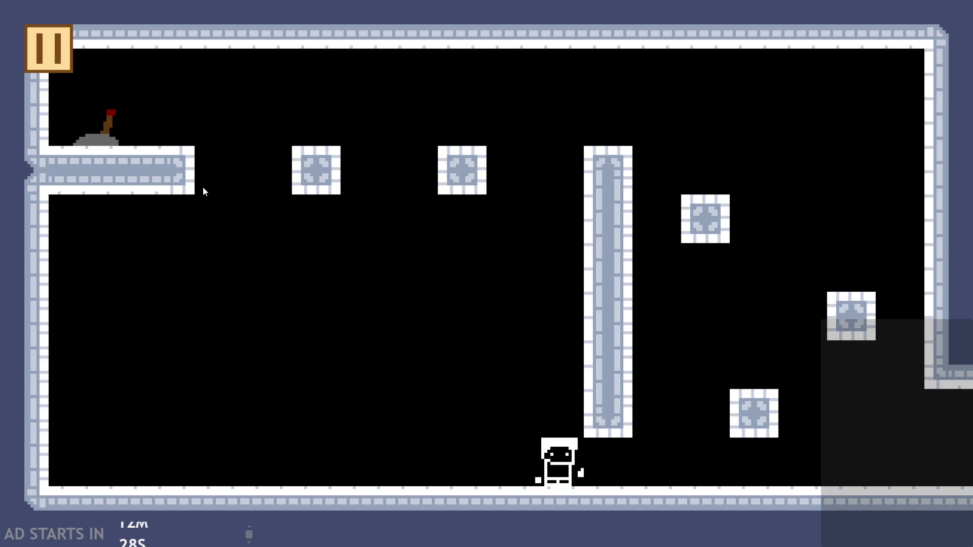
key(Left)
key(Right)
key(Left)
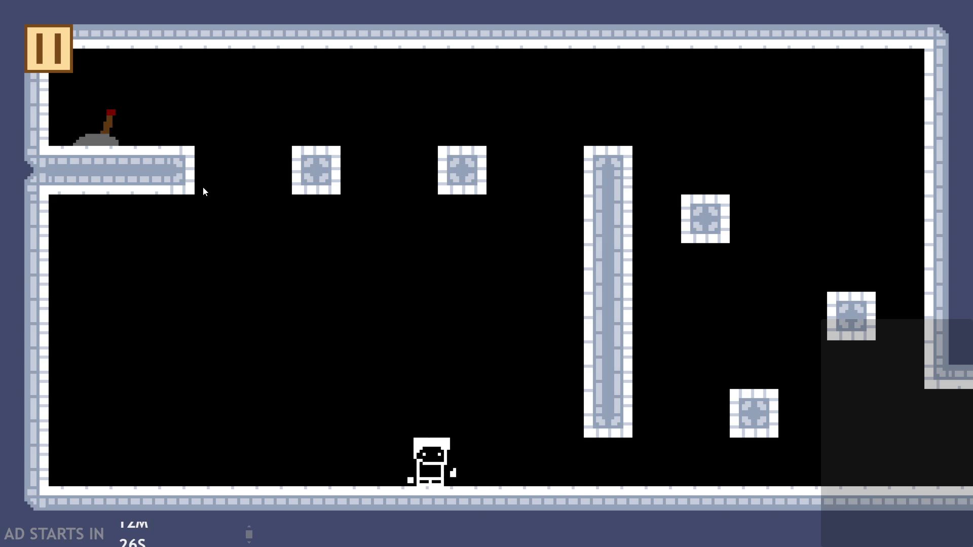
key(Right)
key(Left)
- Jump the hero a few times while moving, then close the game
key(Up)
key(Left)
key(Up)
key(Left)
key(Right)
key(Up)
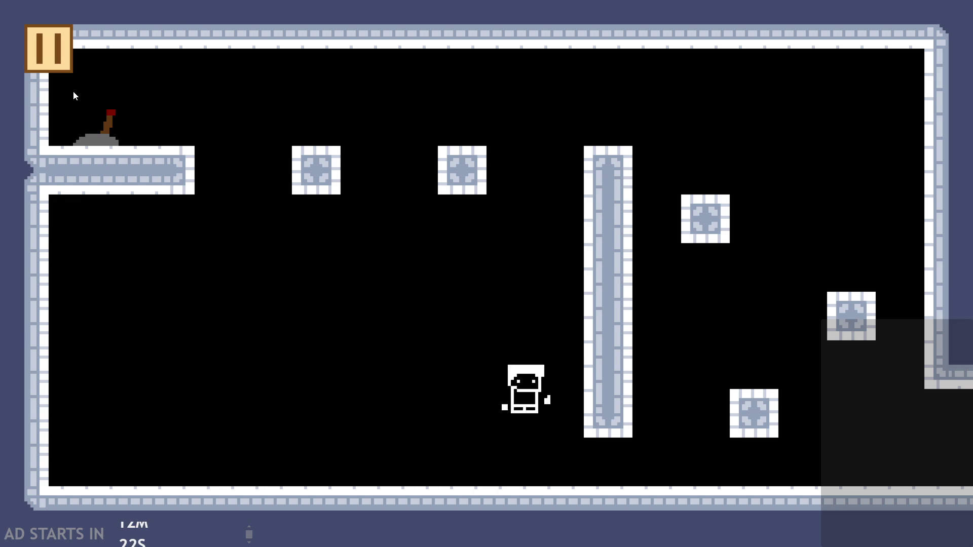
key(Left)
key(alt+F4)
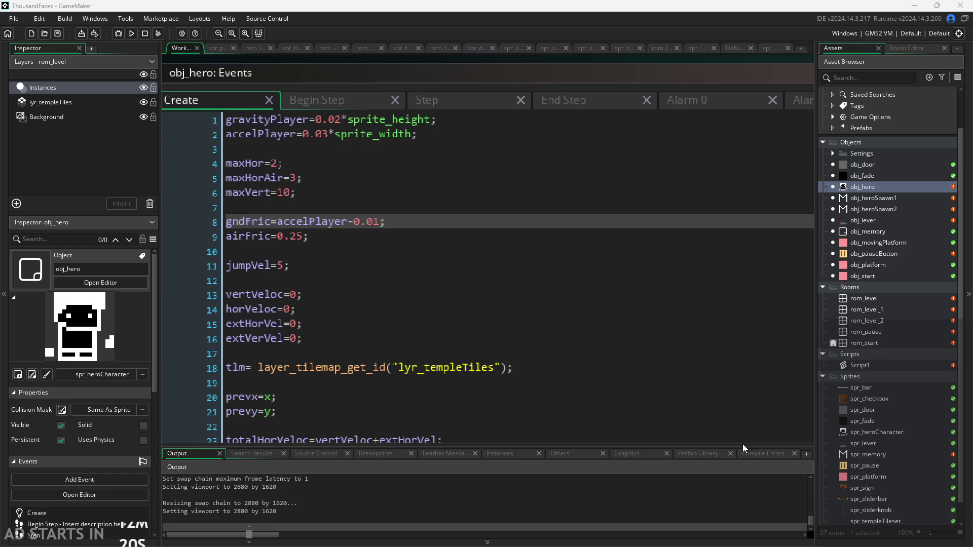
- Select the if(!arrMove[3]){ on-ground check on line 28 of the Step event
scroll(409, 263, down, 4)
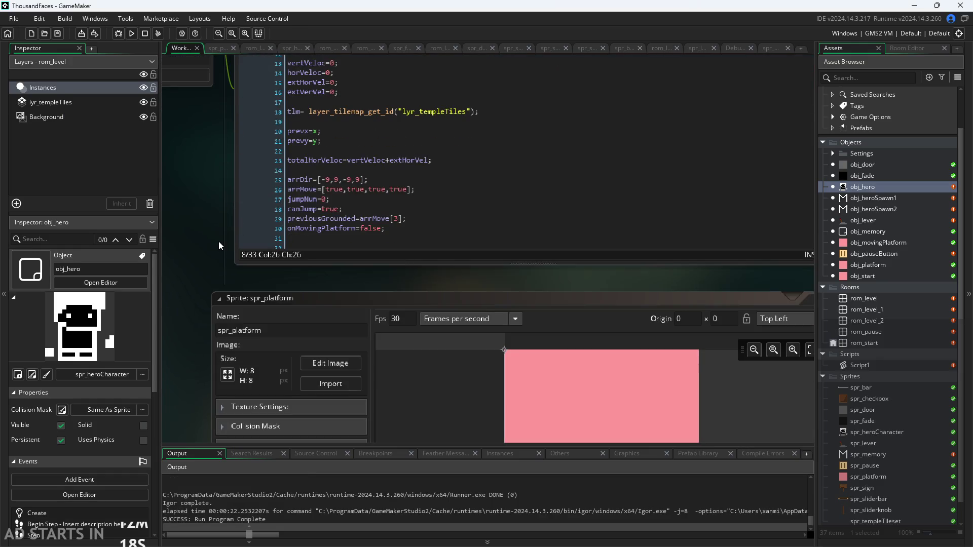
scroll(219, 245, up, 4)
click(421, 146)
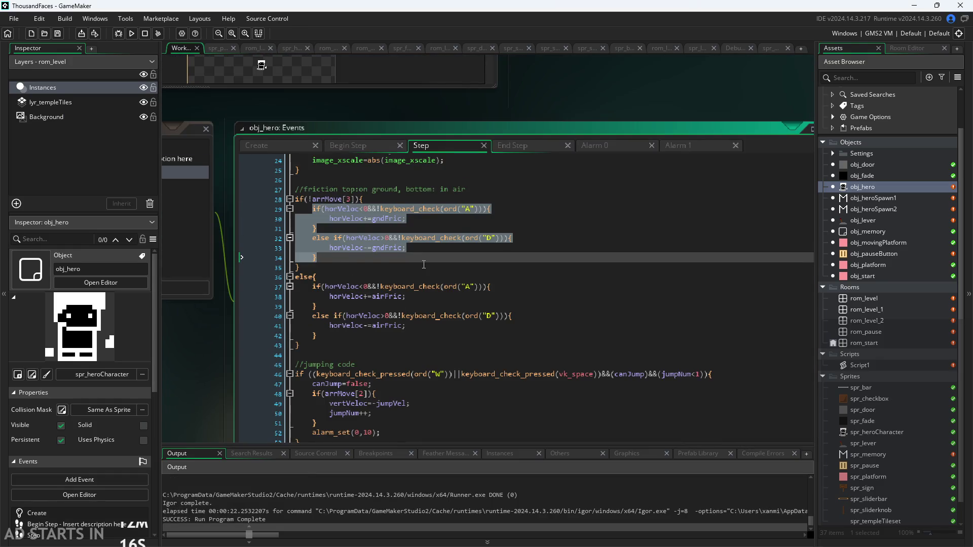
click(314, 258)
click(336, 189)
click(310, 200)
click(300, 200)
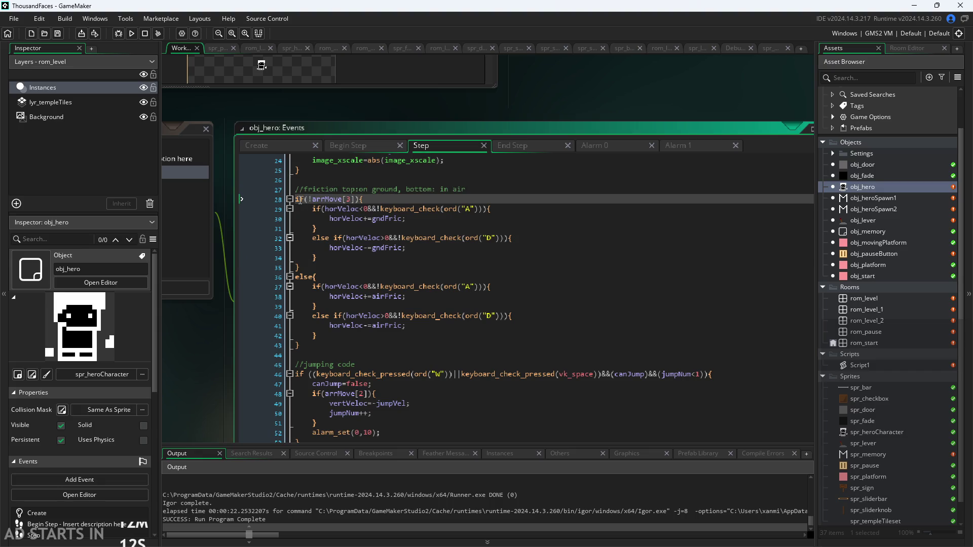
drag(300, 200, 379, 199)
key(ctrl+c)
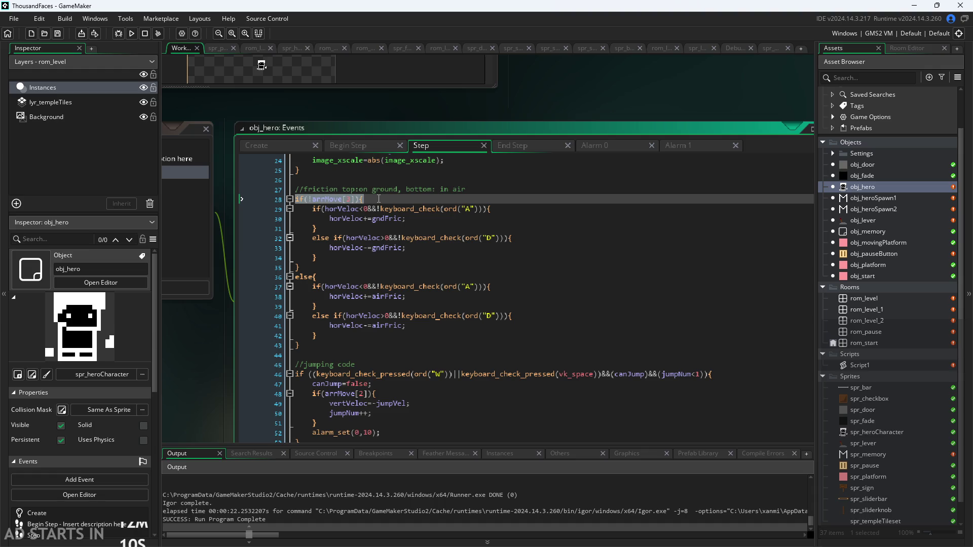
- Insert the on-ground check on End Step line 6 and indent line 7 under it
click(516, 147)
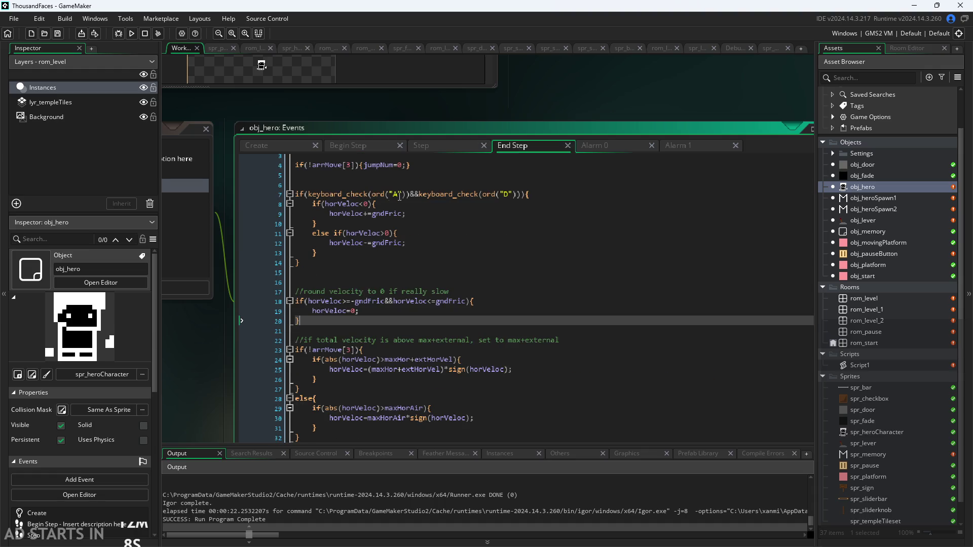
click(419, 187)
key(ctrl+v)
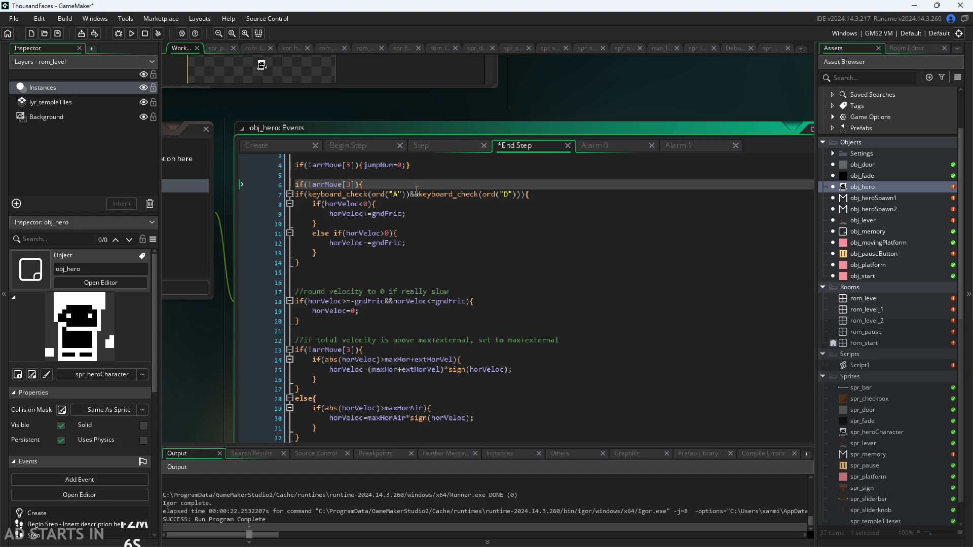
click(296, 194)
key(Tab)
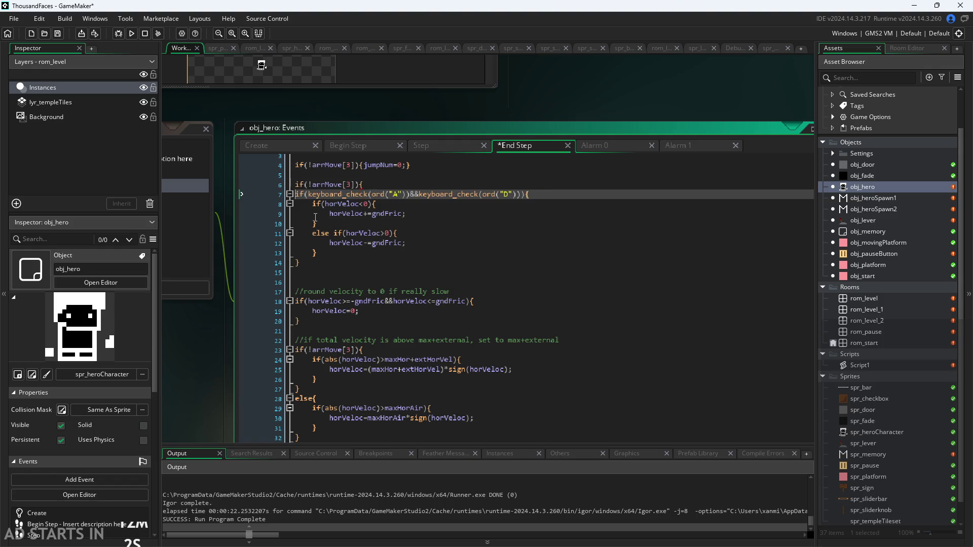
ctrl+scroll(315, 218, up, 2)
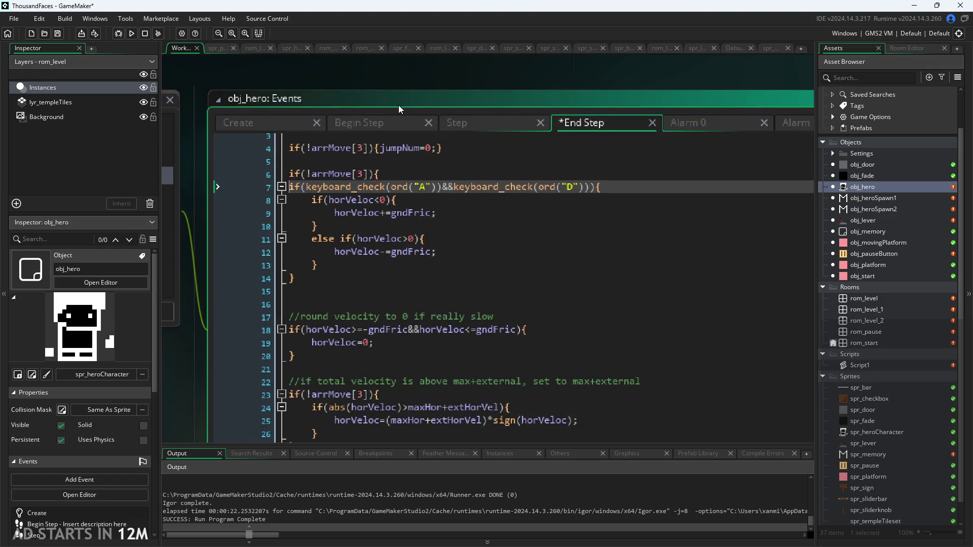
- Review the Step event's A-key check and in-air friction code
click(399, 124)
click(481, 127)
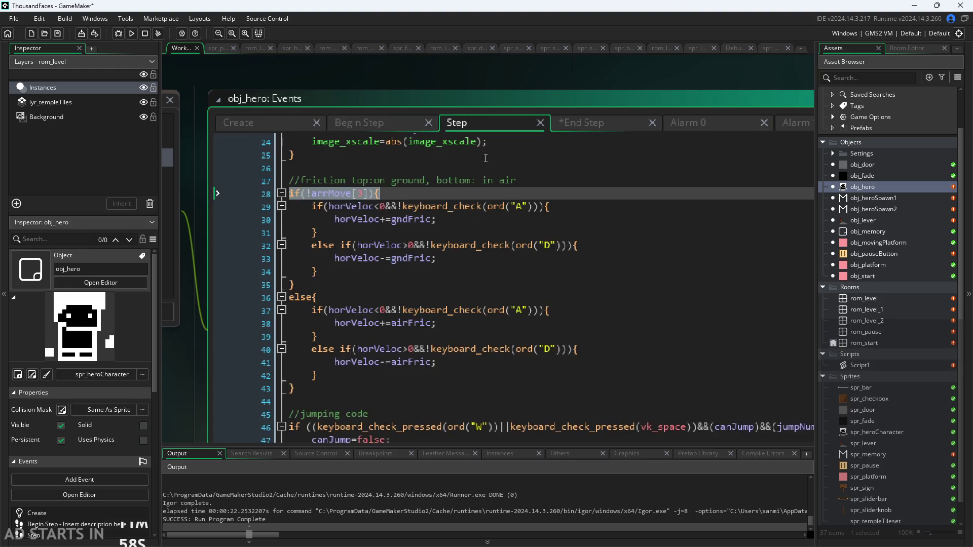
click(511, 206)
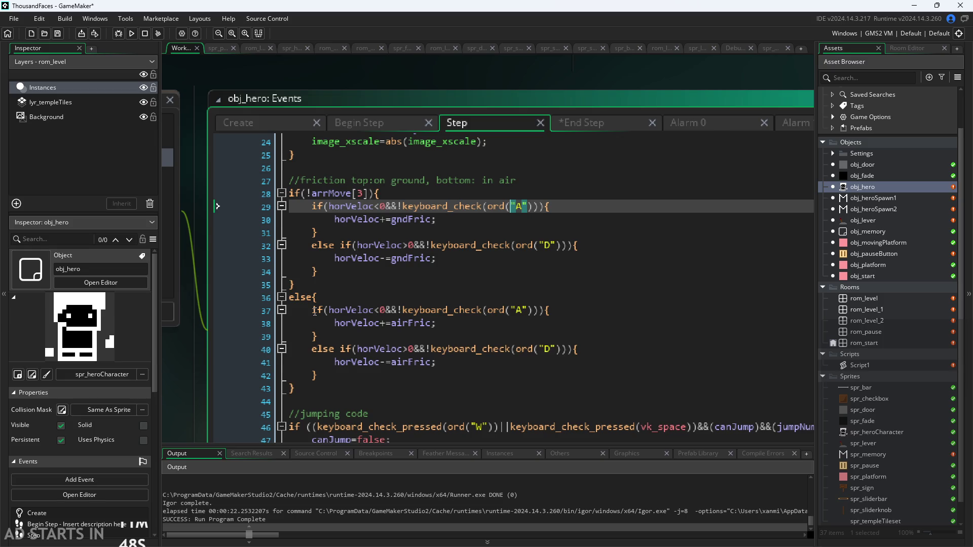
click(403, 309)
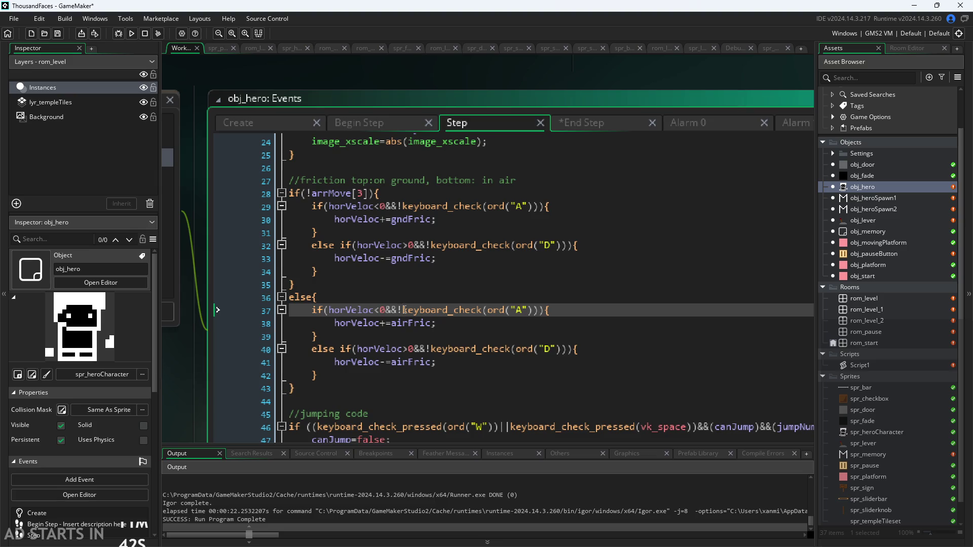
- Close the on-ground check with a } after line 14 of End Step
click(570, 123)
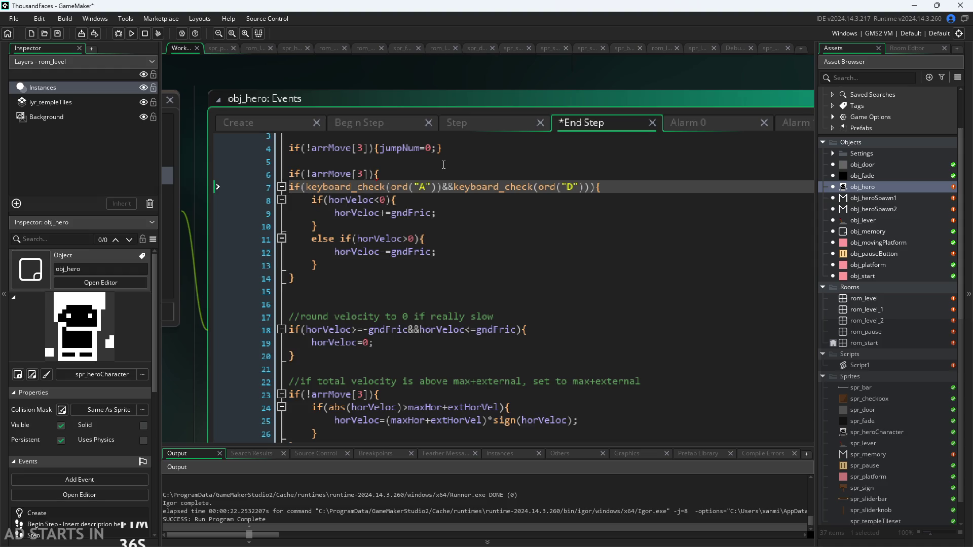
mouse_move(456, 187)
key(Down)
key(Down)
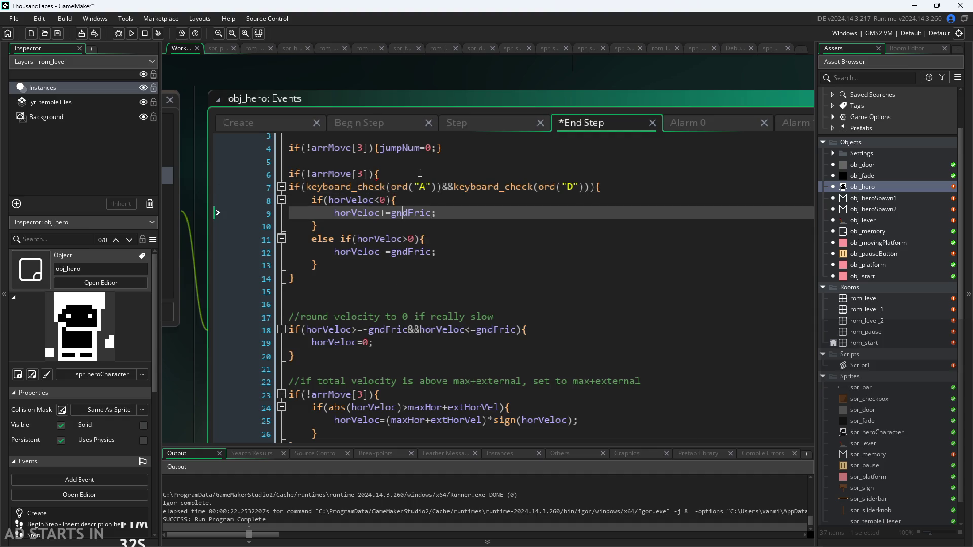
key(Up)
key(Up)
key(Up)
click(370, 278)
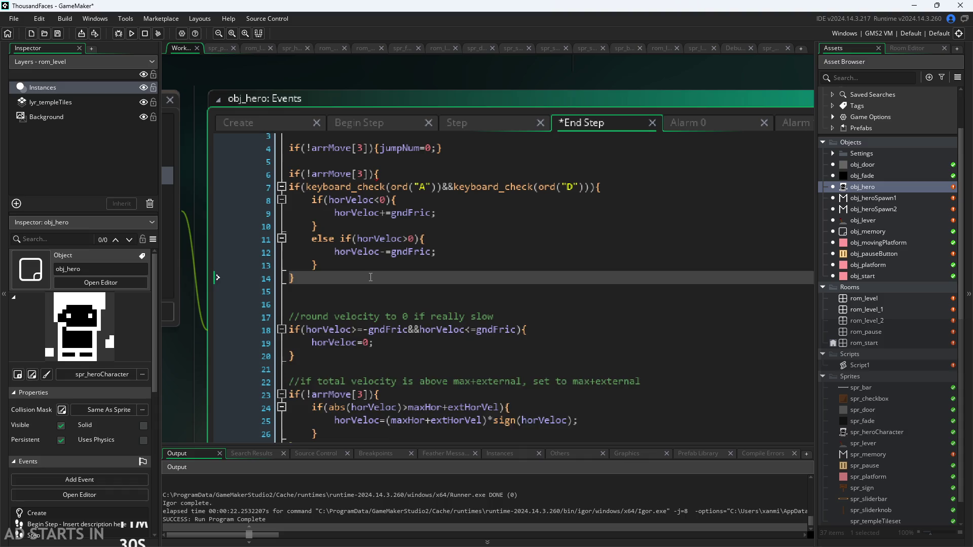
key(Return)
text(})
- Add an else branch holding a pasted copy of the friction block
drag(379, 284, 168, 180)
key(ctrl+c)
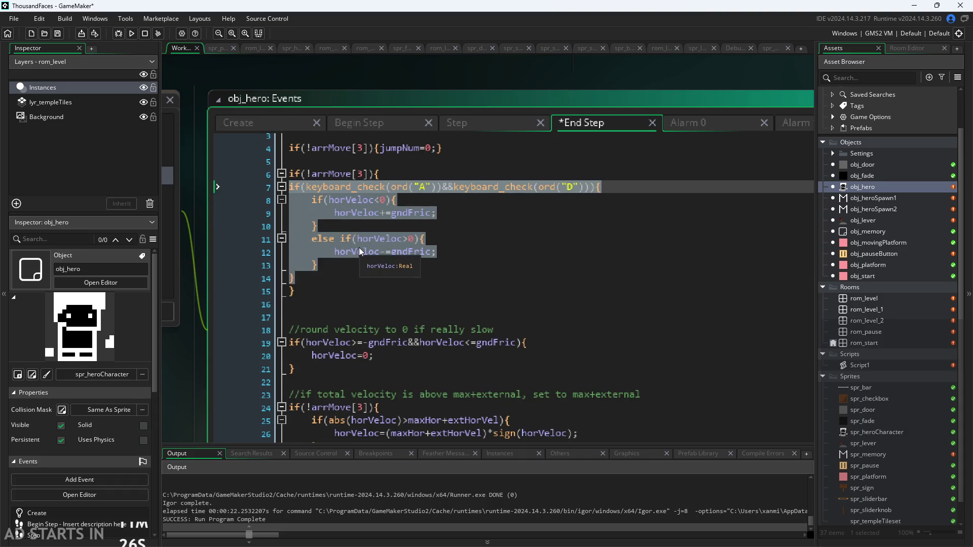
click(360, 275)
click(353, 286)
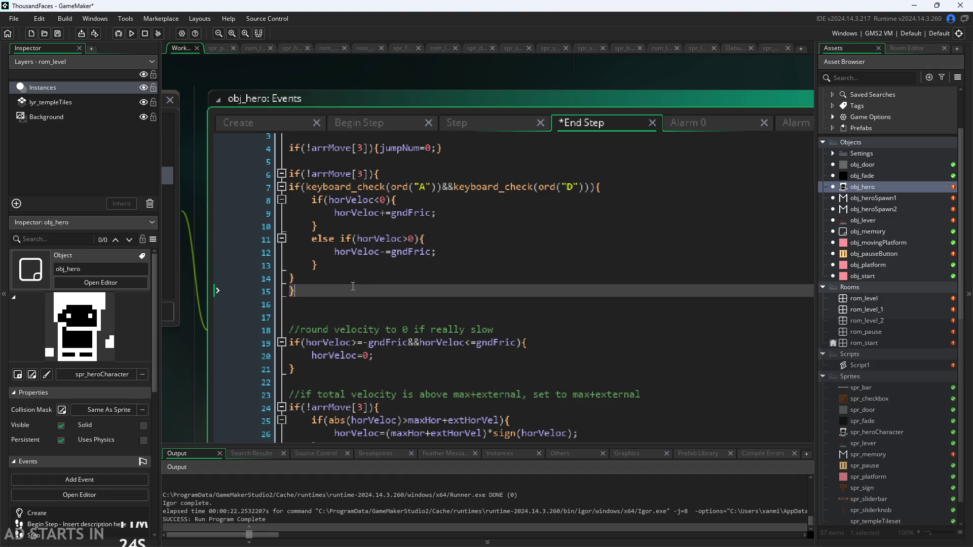
key(Return)
text(else{)
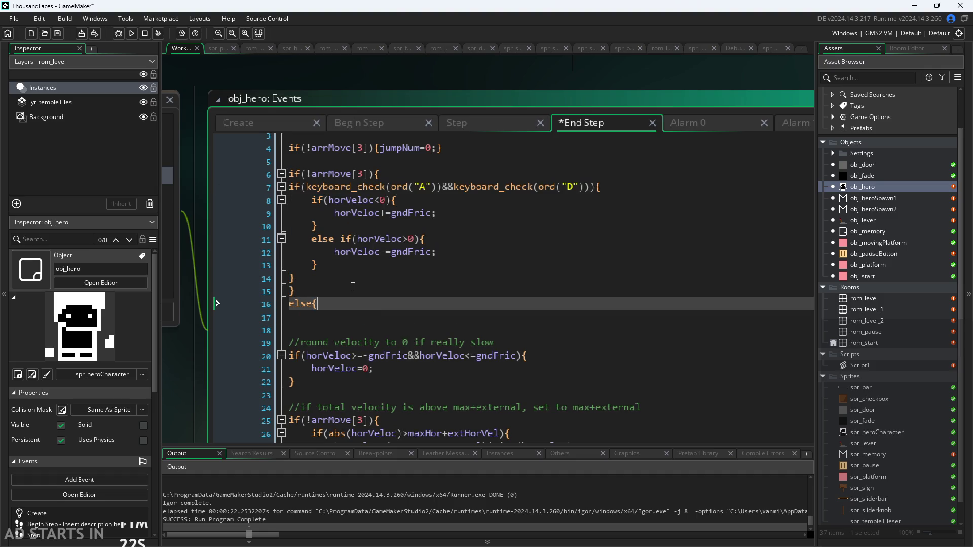
key(ctrl+v)
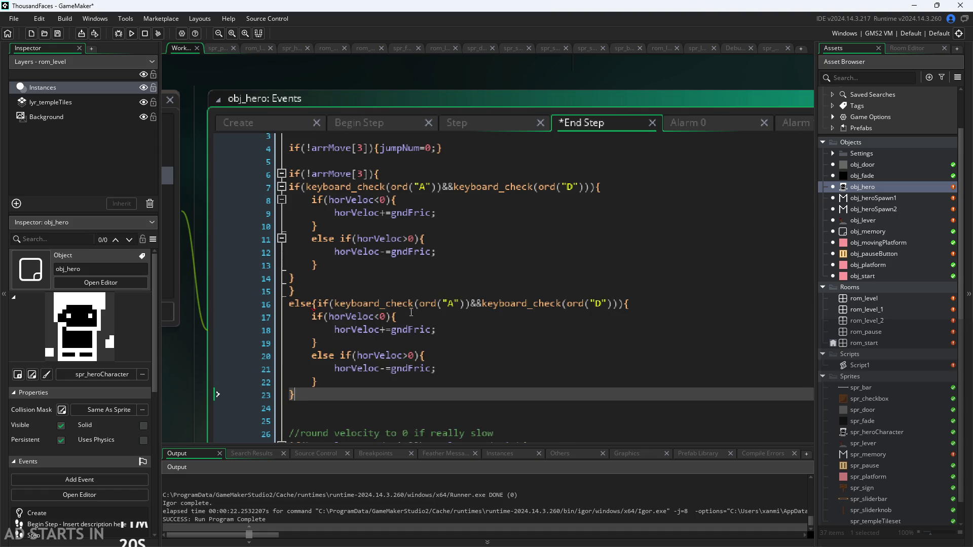
key(Return)
text(})
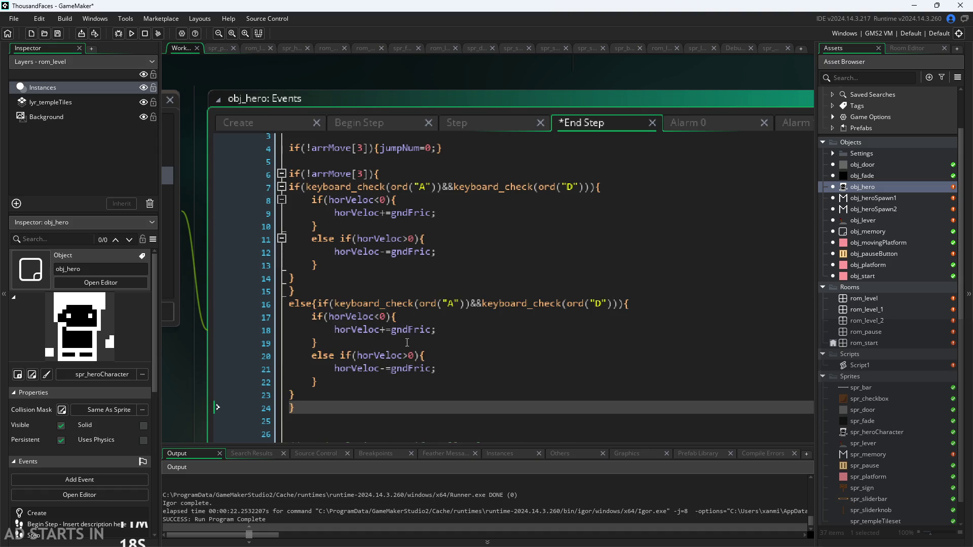
- Change gndFric to airFric on lines 18 and 21
click(390, 330)
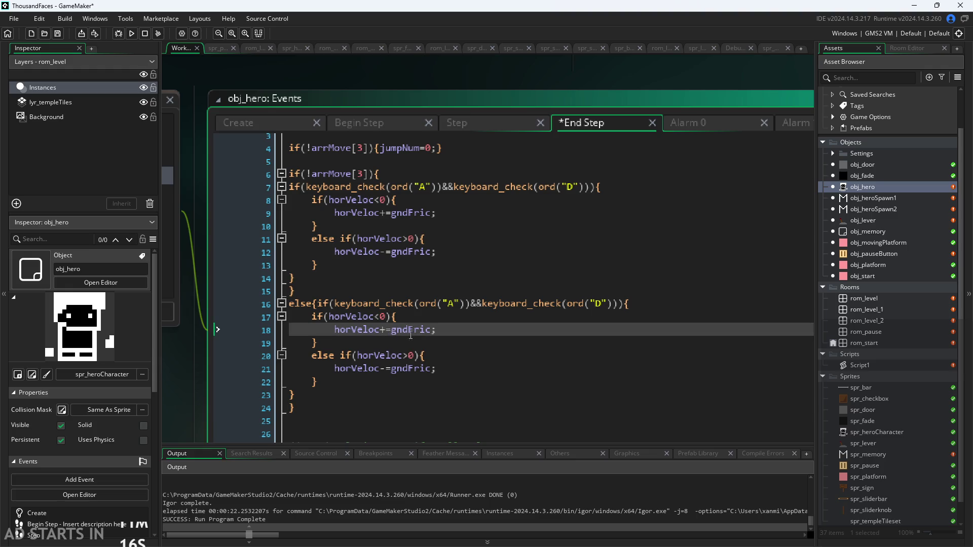
key(BackSpace)
key(BackSpace)
key(BackSpace)
text(air)
key(Down)
key(Down)
key(Down)
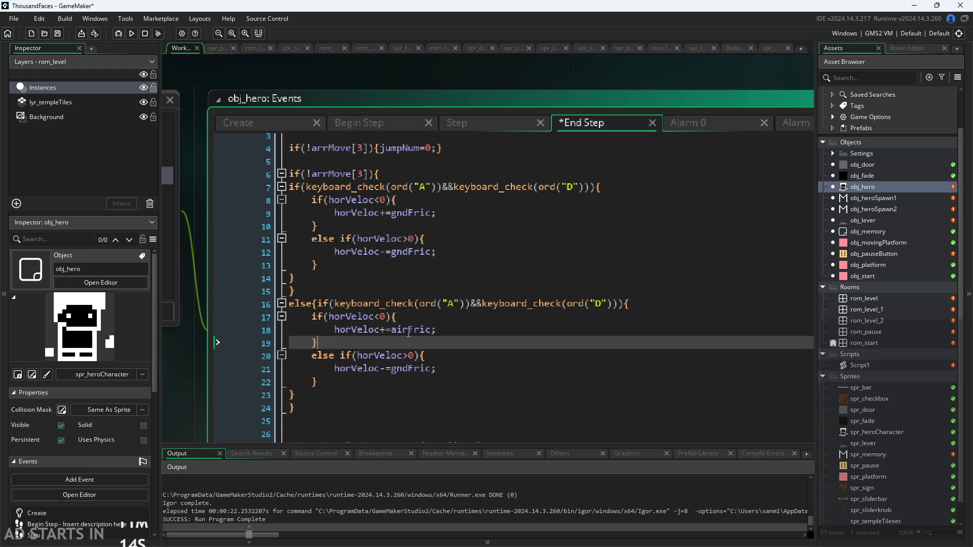
key(BackSpace)
key(BackSpace)
key(BackSpace)
text(air)
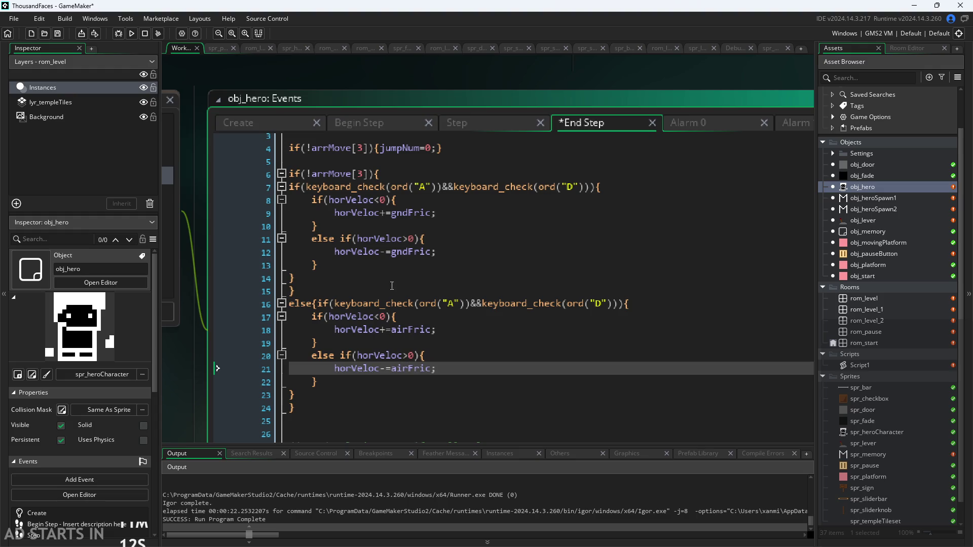
scroll(199, 199, down, 1)
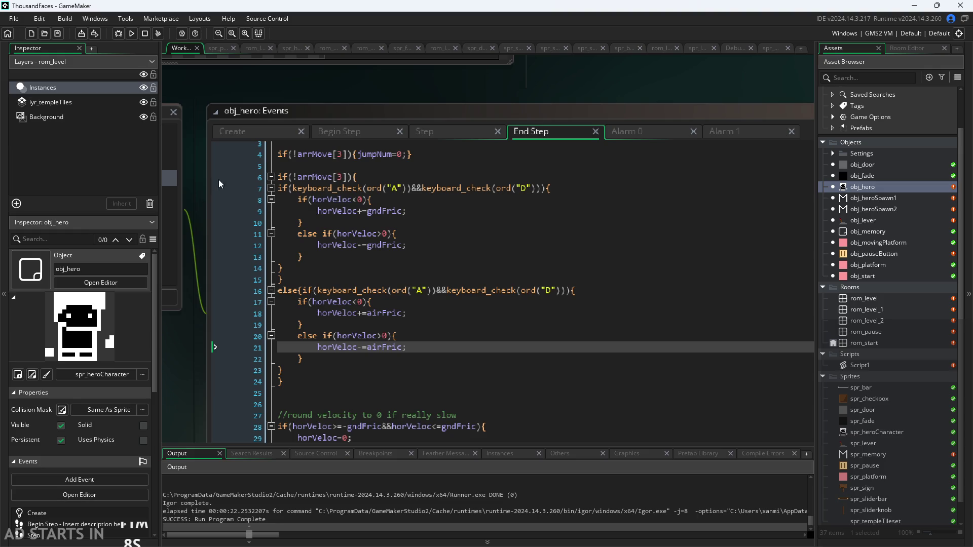
- Compare the Step and End Step code, placing the caret after line 34's brace in Step
click(446, 129)
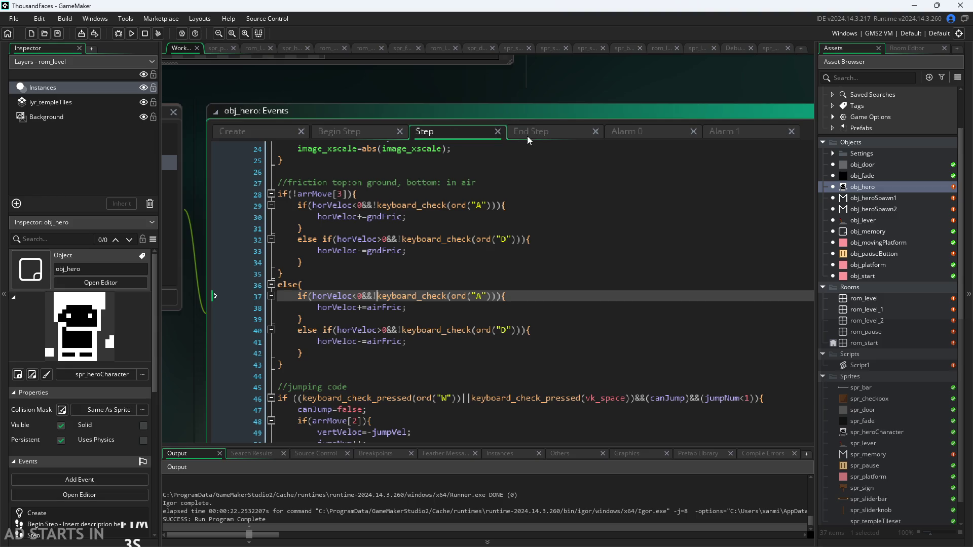
click(542, 131)
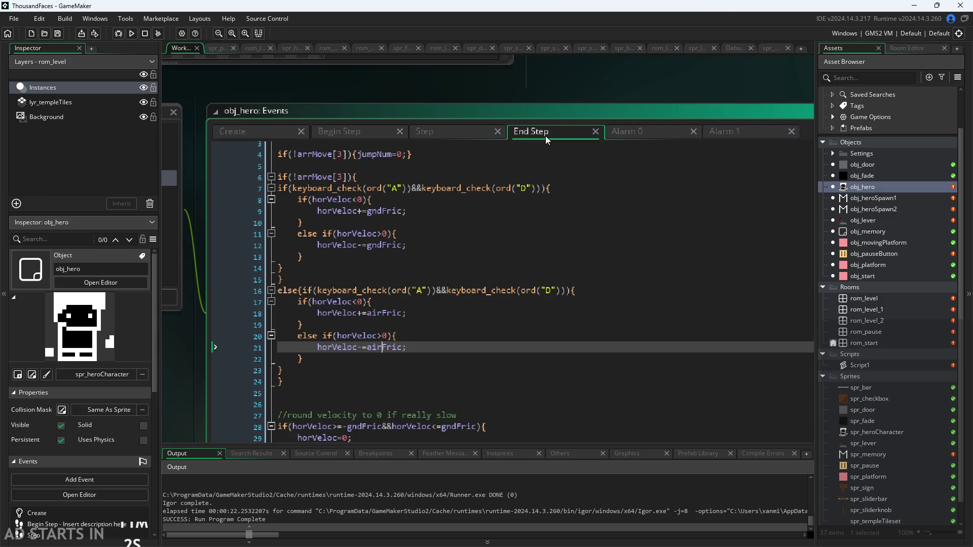
click(463, 129)
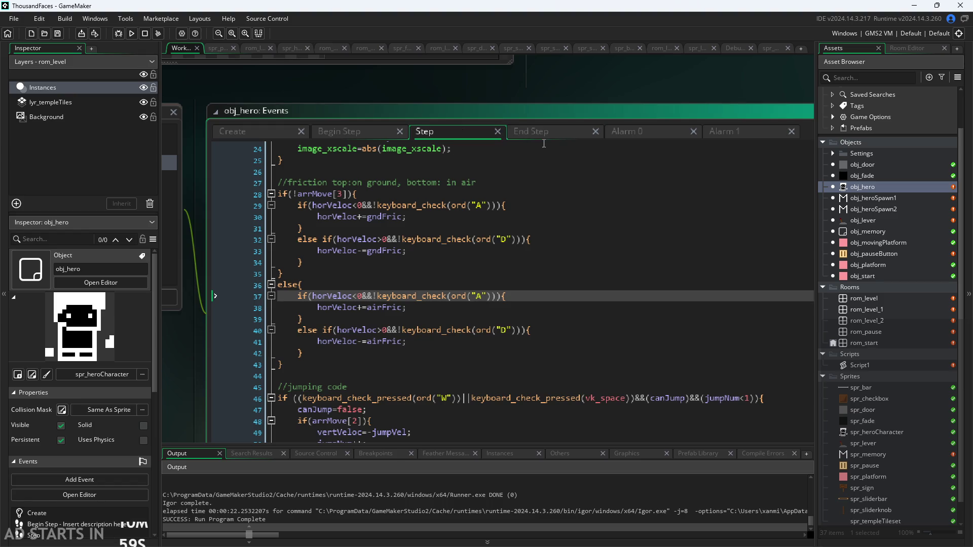
click(541, 135)
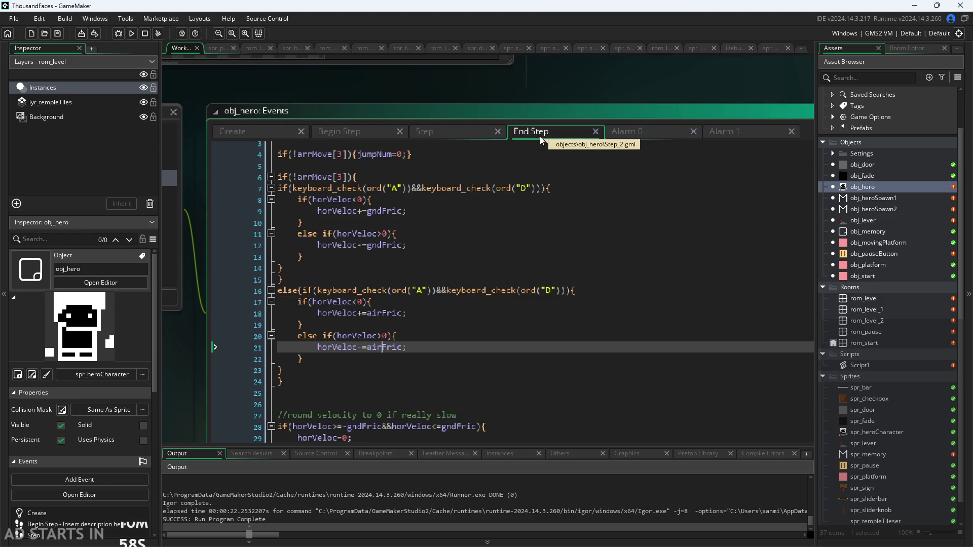
click(462, 133)
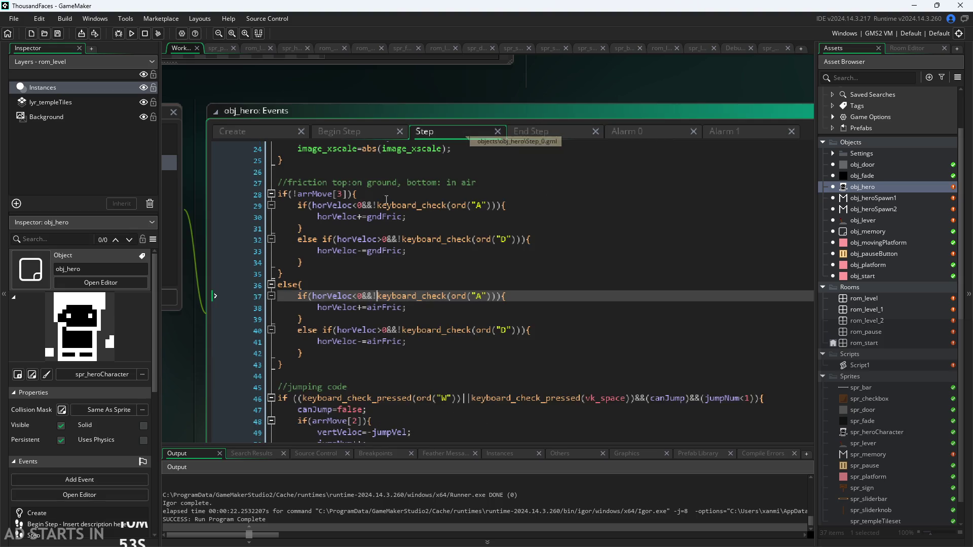
click(323, 264)
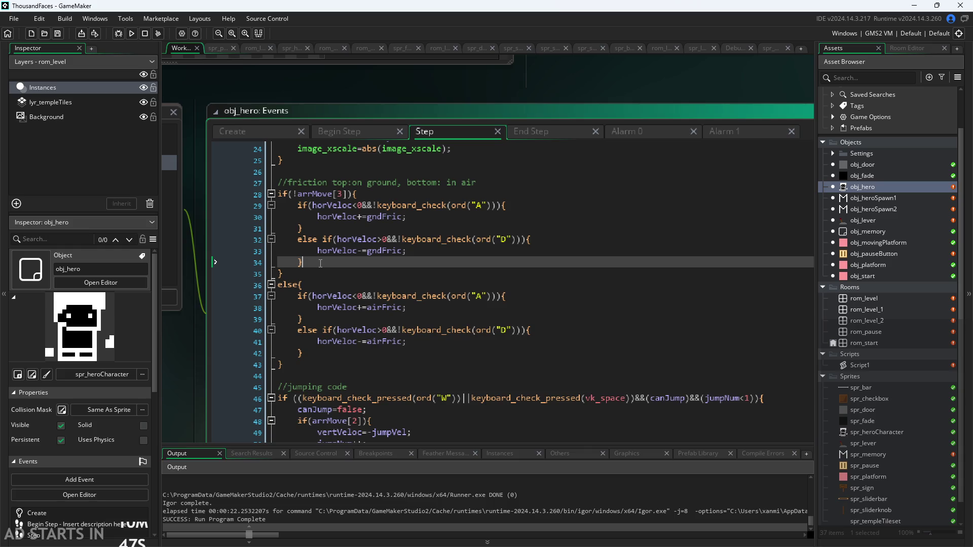
- Copy End Step's A-and-D ground friction block and paste it after Step line 34
click(539, 136)
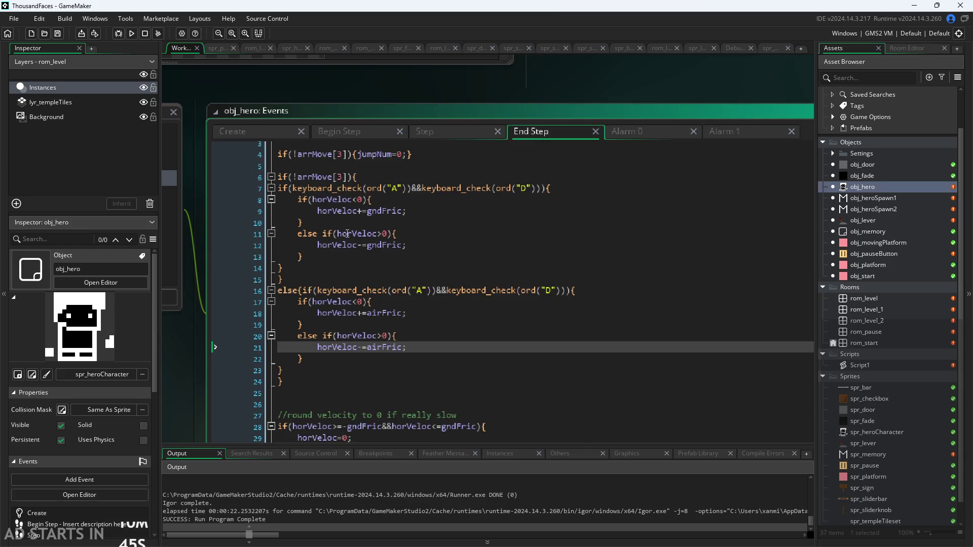
drag(279, 188, 343, 270)
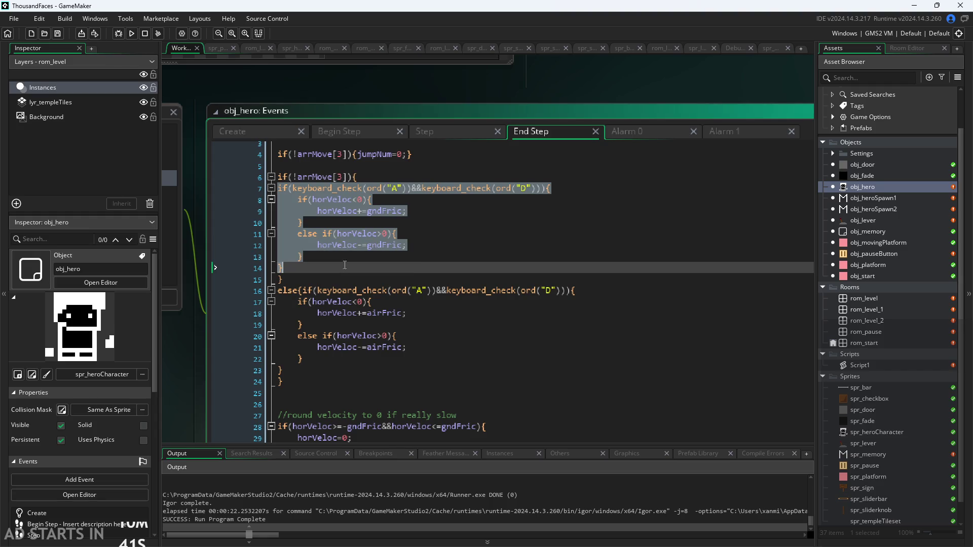
click(425, 132)
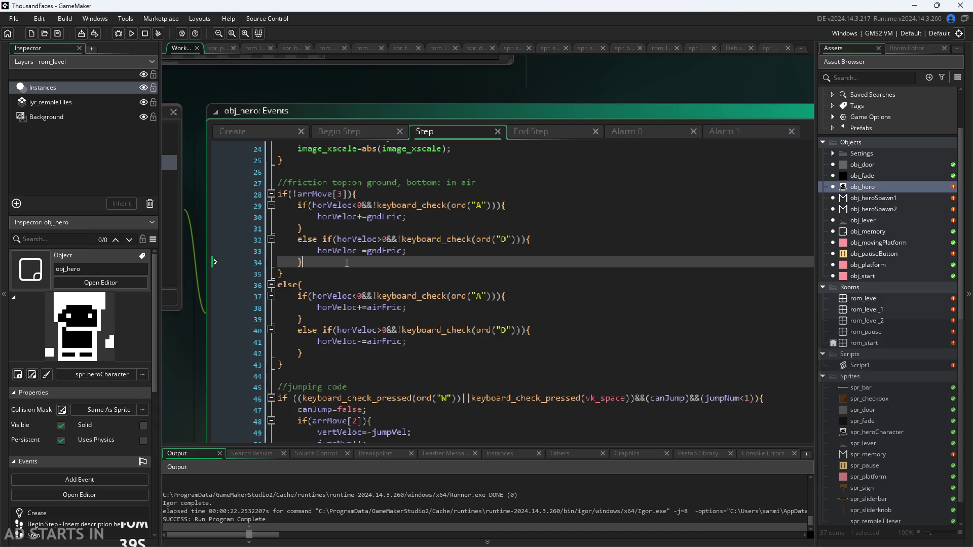
key(Return)
key(ctrl+v)
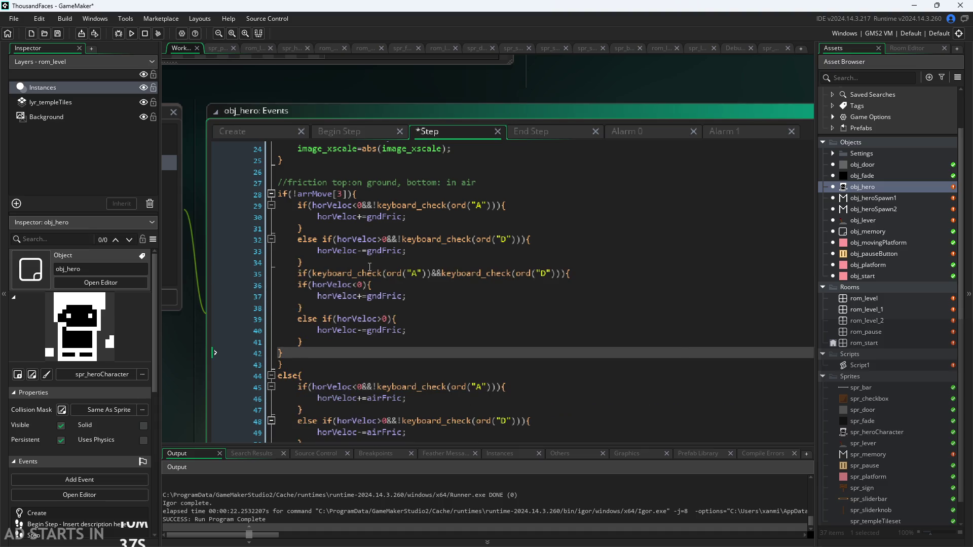
- Compare Step's line 29 friction condition with End Step's air-friction branch
click(330, 205)
click(317, 239)
click(359, 205)
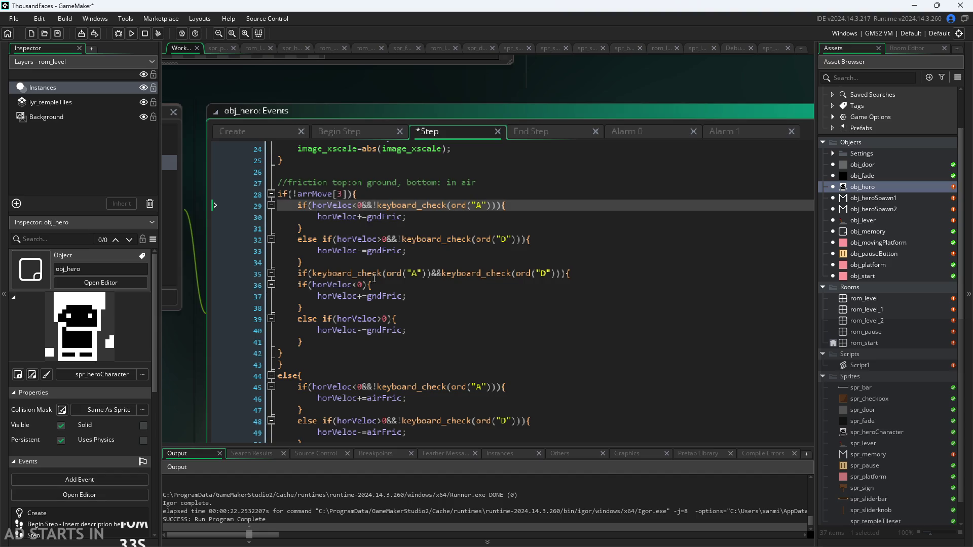
scroll(364, 305, down, 2)
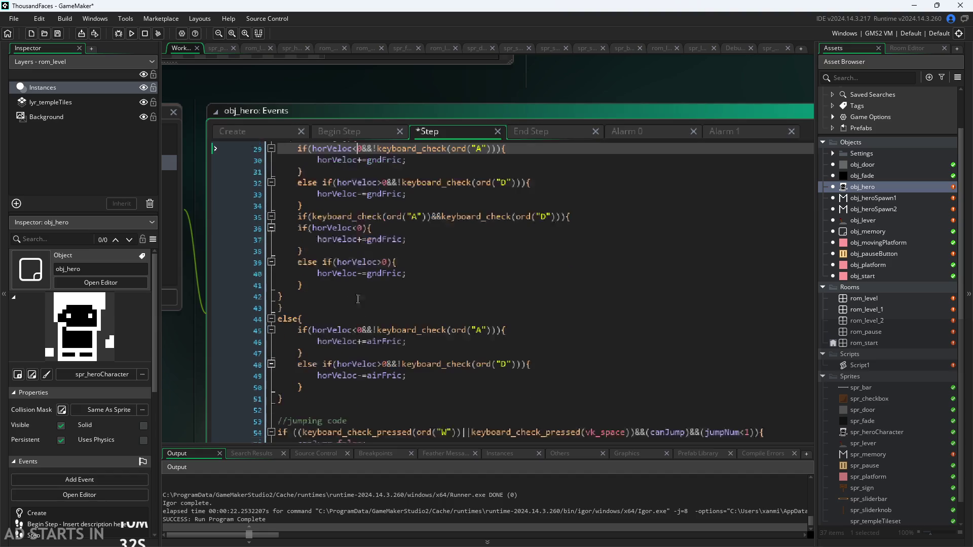
click(299, 228)
click(538, 132)
click(366, 257)
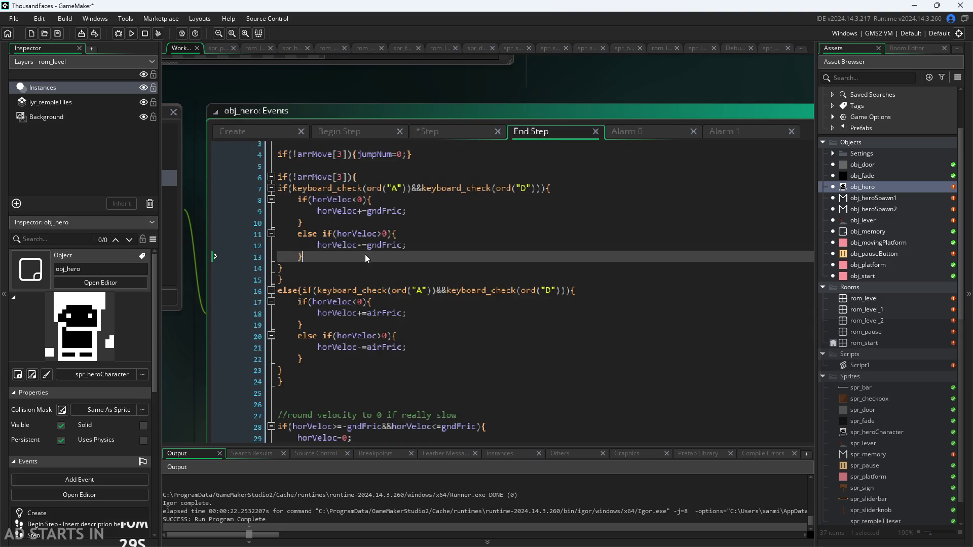
click(304, 359)
mouse_move(283, 371)
mouse_down()
mouse_move(193, 299)
mouse_move(321, 291)
mouse_up()
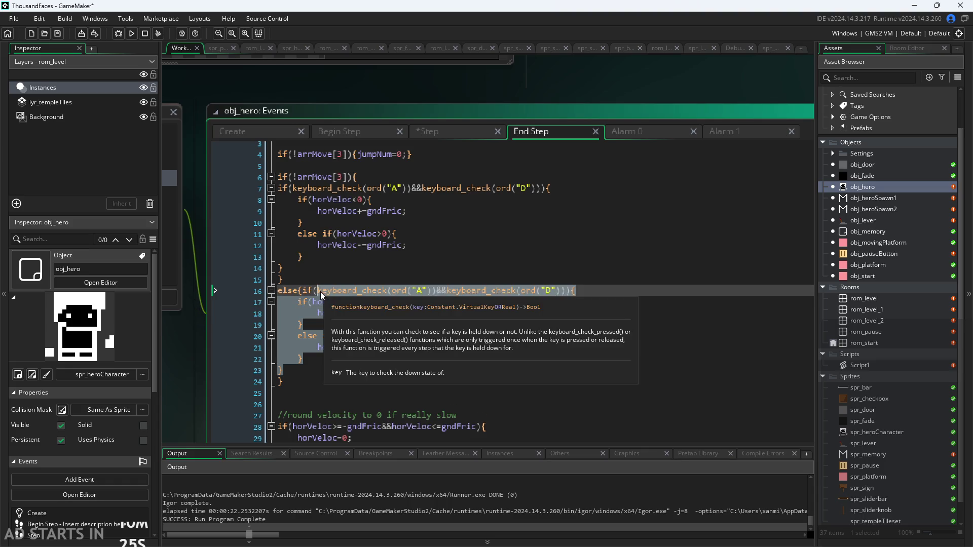
click(435, 132)
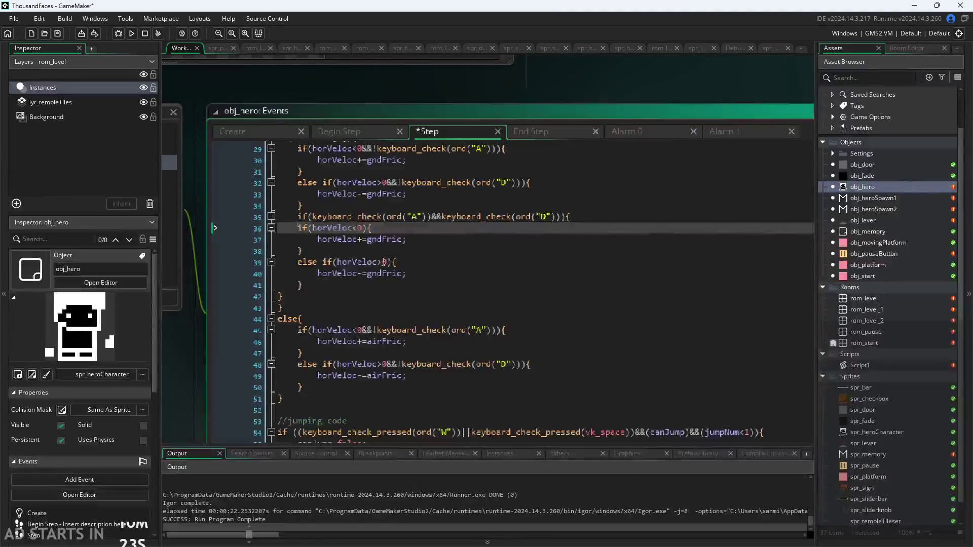
- Indent the pasted horVeloc<0 check one level
key(Tab)
click(298, 252)
key(Tab)
key(Up)
key(Tab)
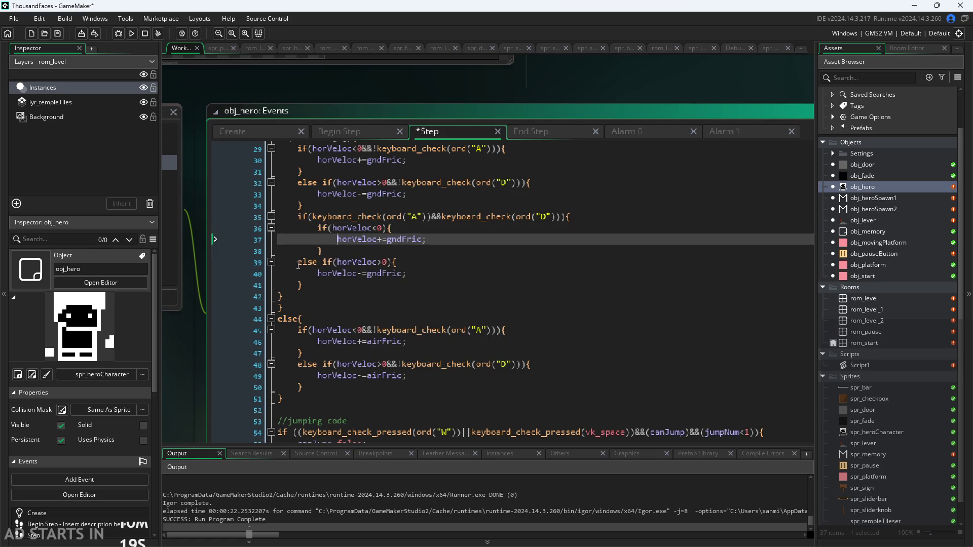
- Indent the else-if line, its body on line 40 and closing brace on line 41
click(305, 262)
key(Tab)
click(317, 274)
key(Tab)
click(299, 286)
key(Tab)
click(278, 299)
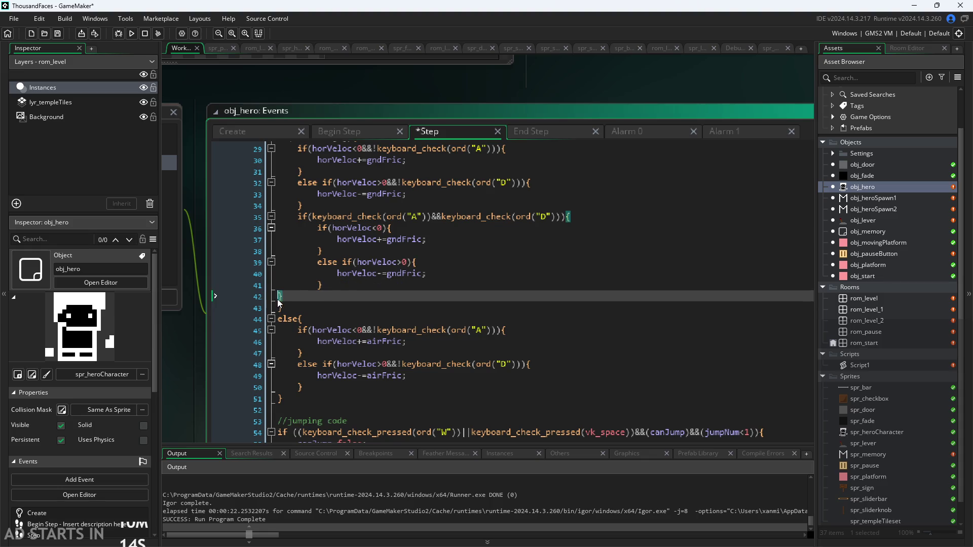
click(345, 291)
- Select the re-indented A-and-D block on lines 35–42
scroll(352, 312, up, 1)
scroll(359, 332, down, 1)
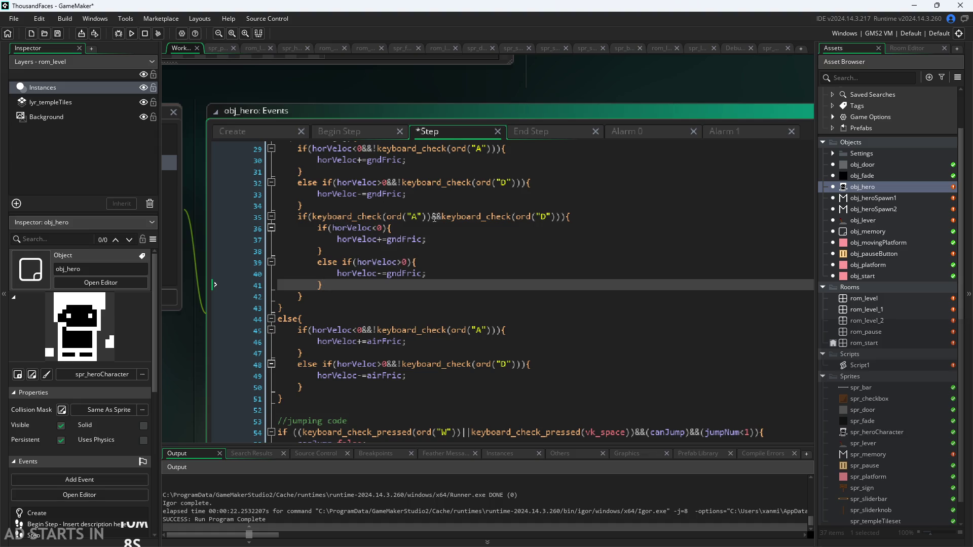
scroll(434, 218, up, 2)
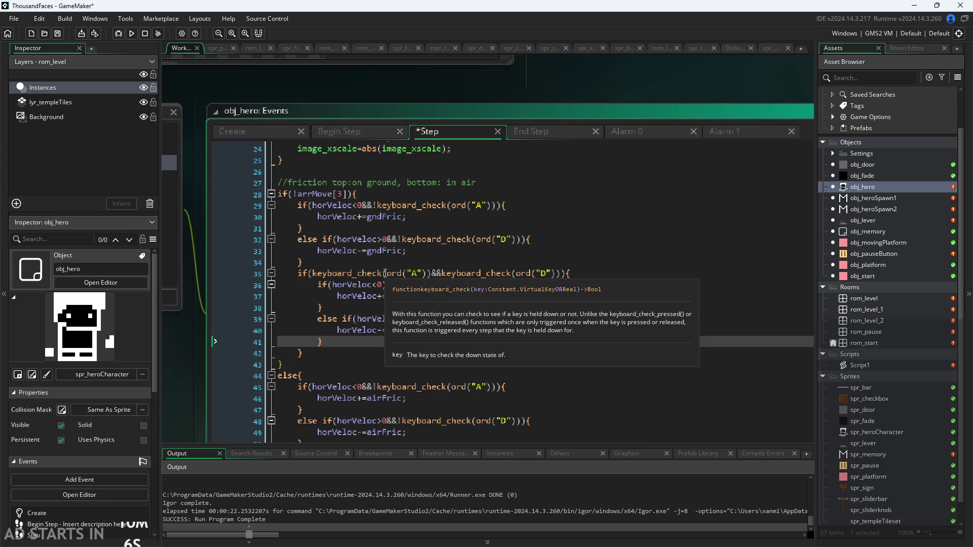
scroll(415, 188, down, 1)
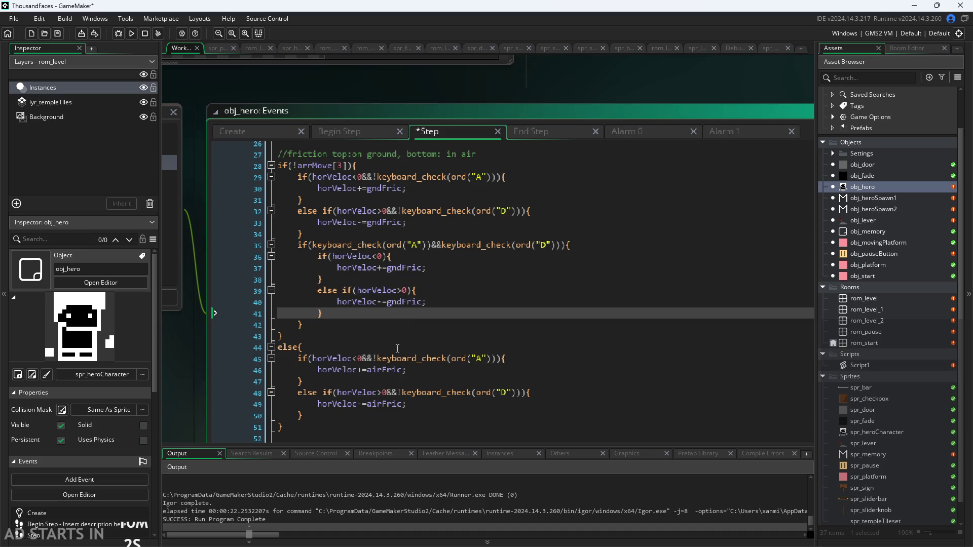
drag(328, 324, 234, 246)
key(ctrl+c)
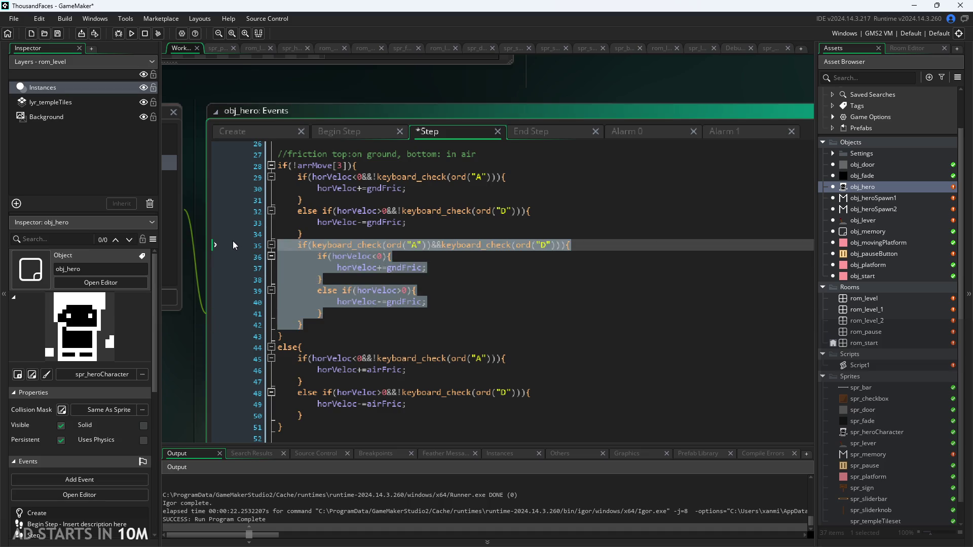
click(362, 415)
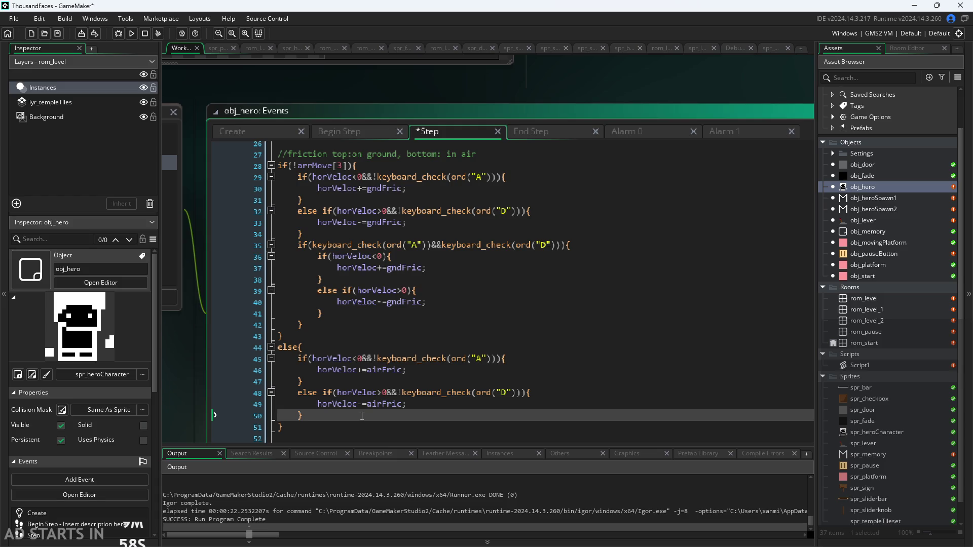
- Paste the block into the air branch, switch lines 53 and 56 to airFric, and save
key(Return)
key(ctrl+v)
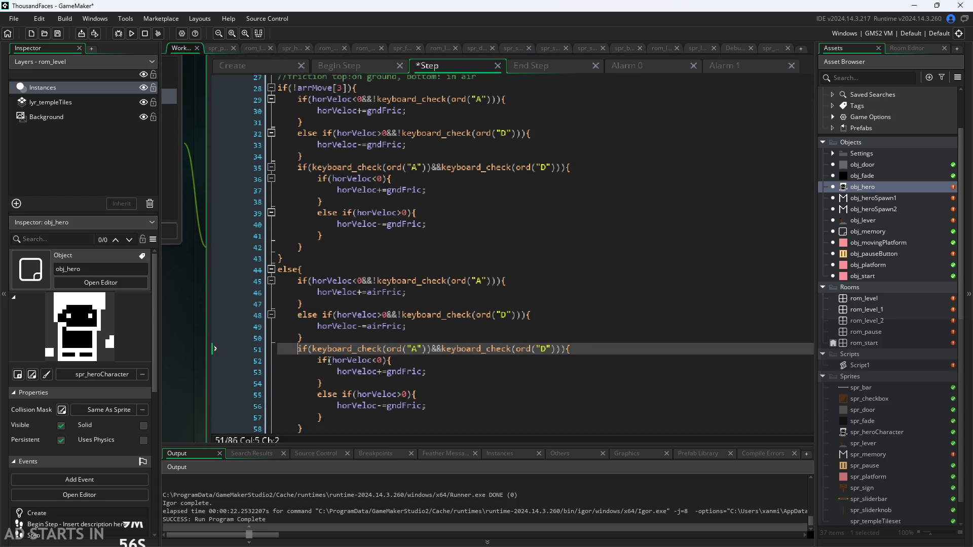
click(402, 375)
key(BackSpace)
key(BackSpace)
key(BackSpace)
text(air)
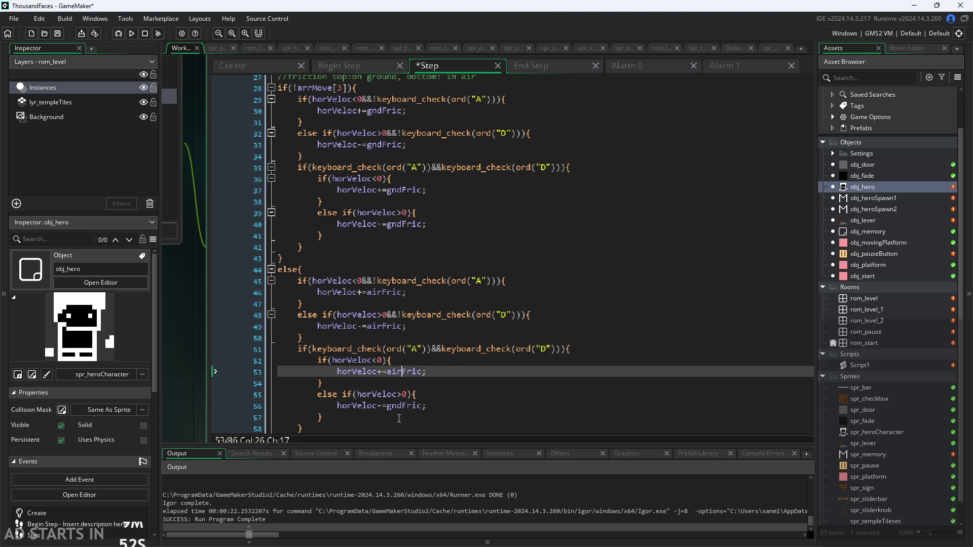
click(400, 407)
key(ctrl+shift+Left)
text(air)
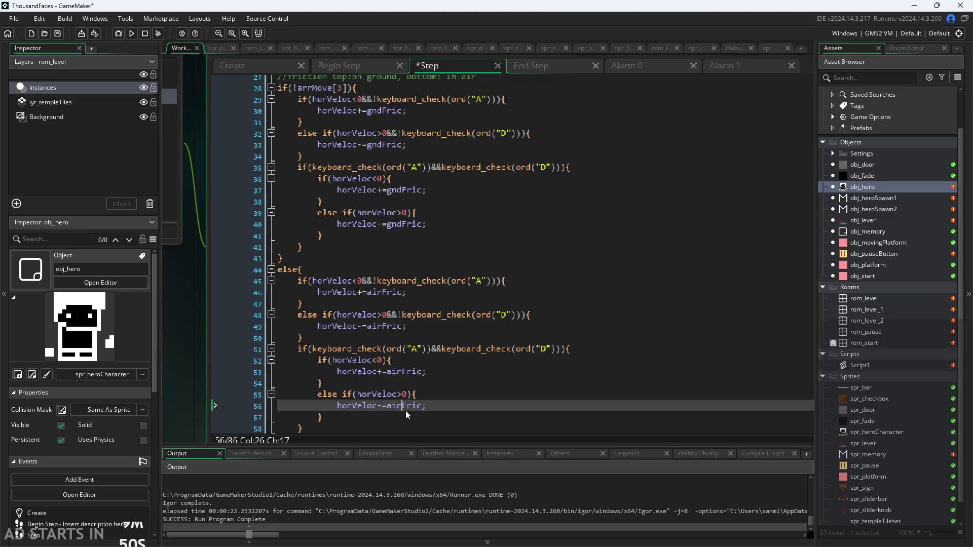
click(466, 372)
key(ctrl+s)
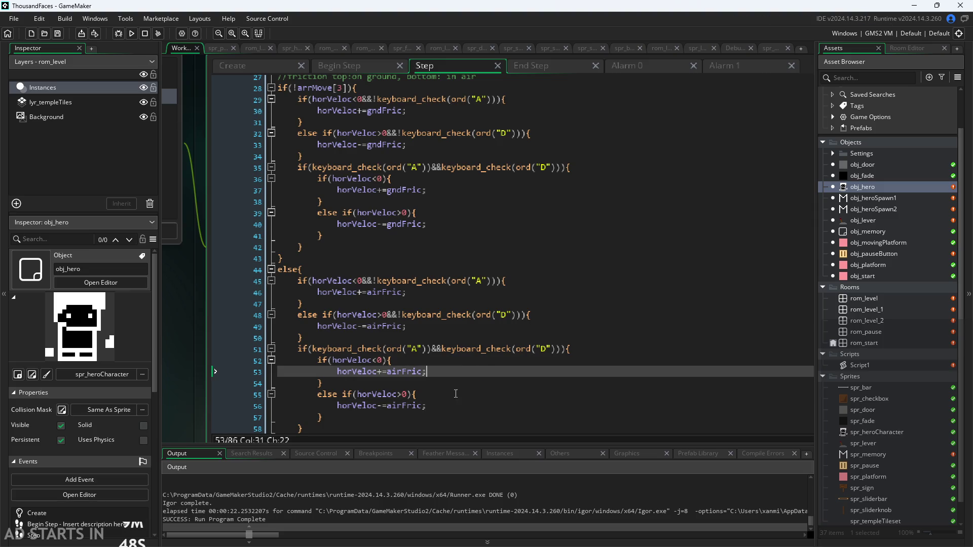
click(455, 393)
click(458, 363)
click(466, 393)
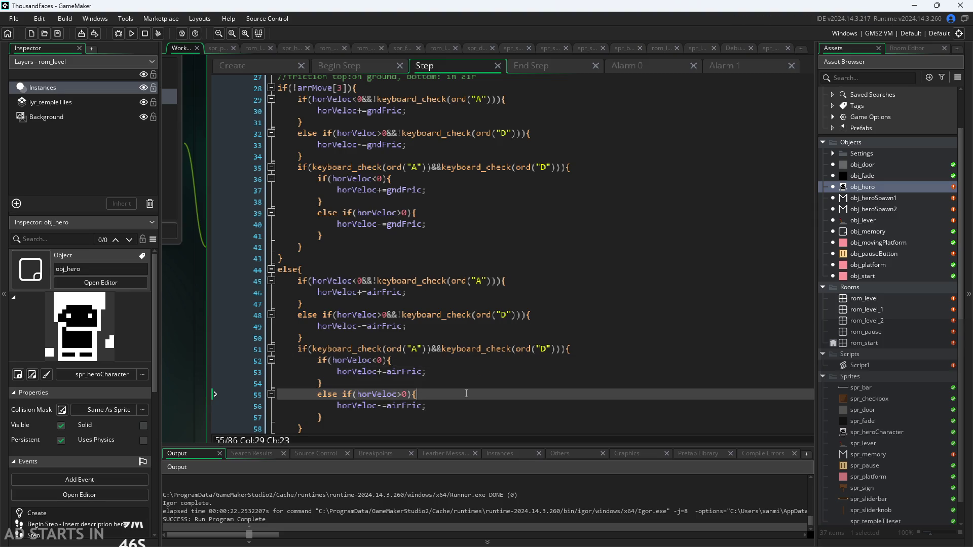
- Delete the old friction blocks and leftover brace from End Step, then run the game
click(532, 68)
mouse_move(285, 304)
mouse_down()
mouse_move(296, 274)
mouse_move(177, 113)
mouse_up()
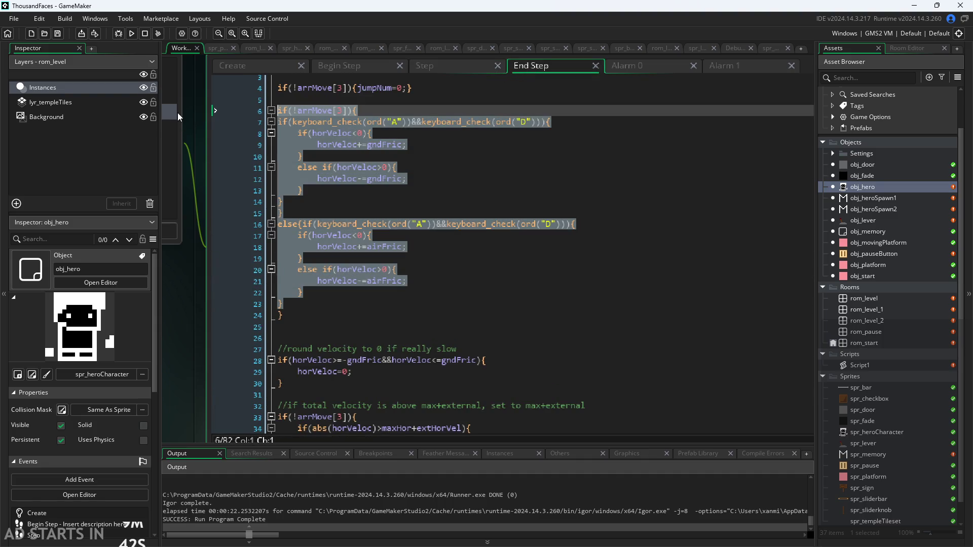
key(BackSpace)
click(282, 122)
key(BackSpace)
key(BackSpace)
key(BackSpace)
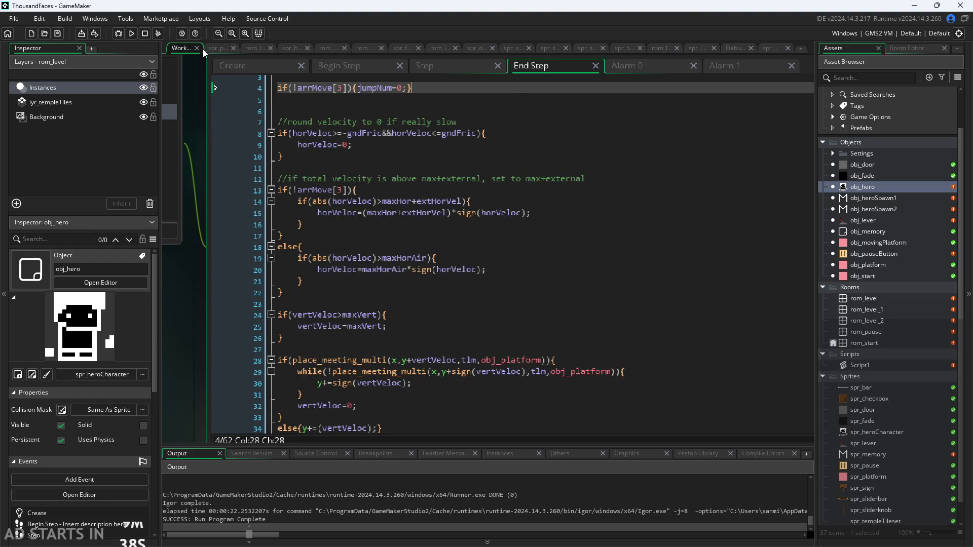
click(131, 33)
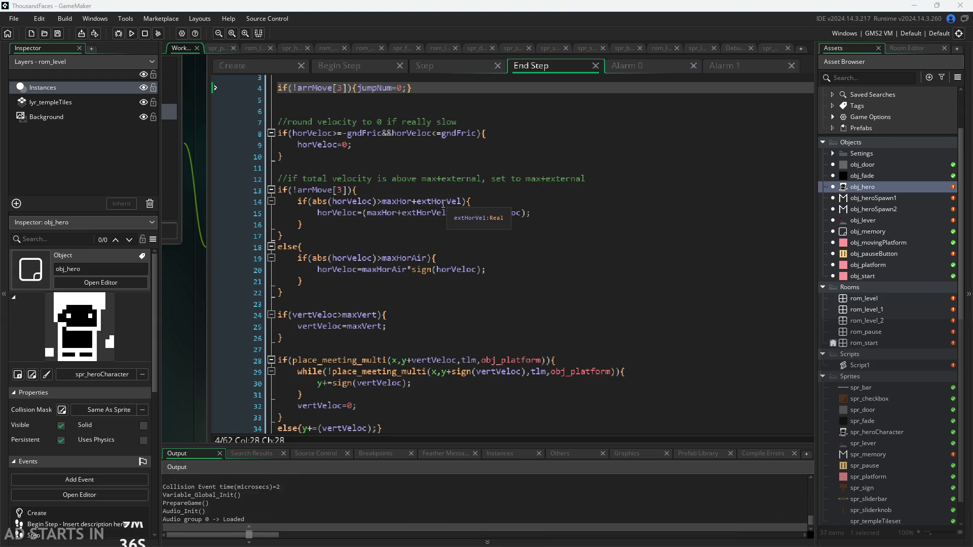
key(Right)
key(Left)
key(Right)
key(Left)
key(Up)
key(Up)
key(Right)
key(Up)
key(Left)
key(Right)
key(Left)
key(Up)
key(Right)
key(Up)
key(Up)
key(Right)
key(Up)
key(Left)
key(Up)
key(Left)
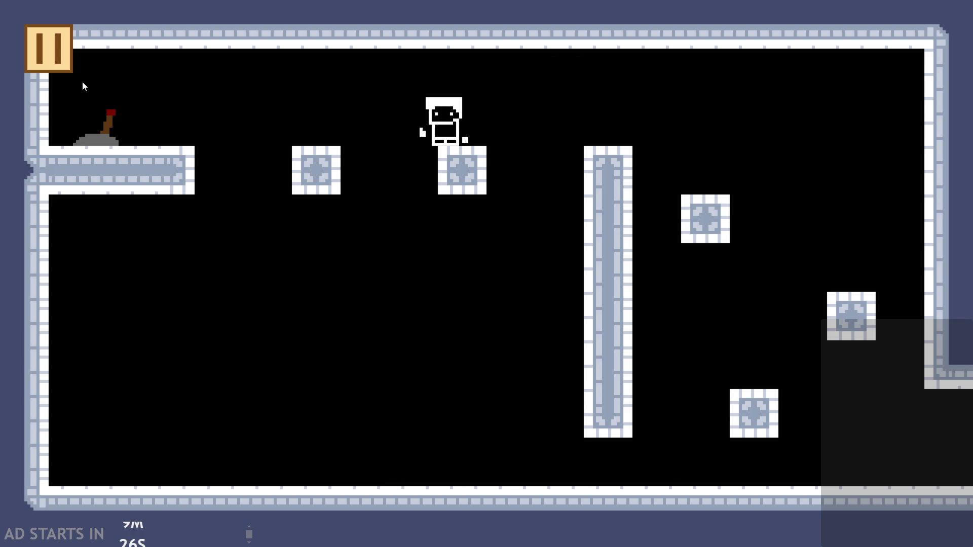
key(Up)
key(Right)
key(Escape)
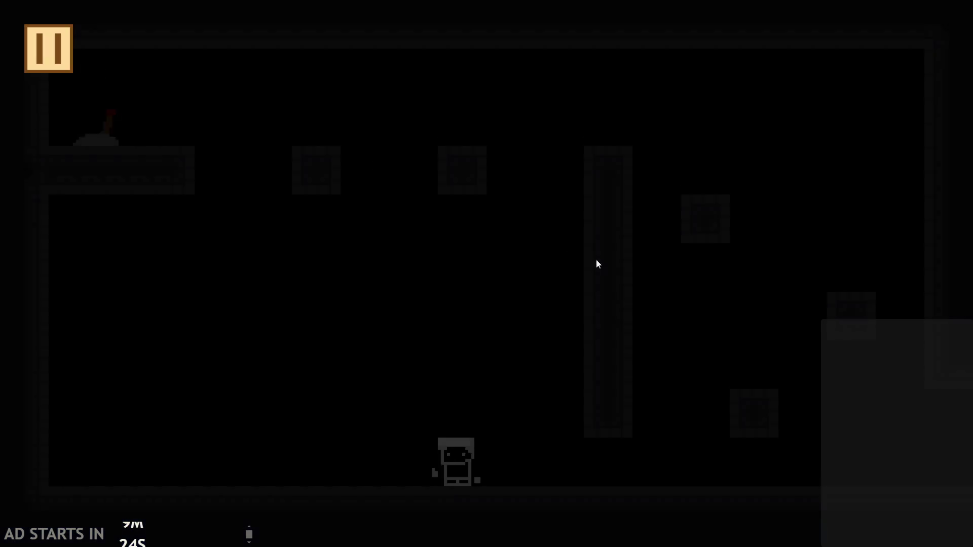
key(alt+F4)
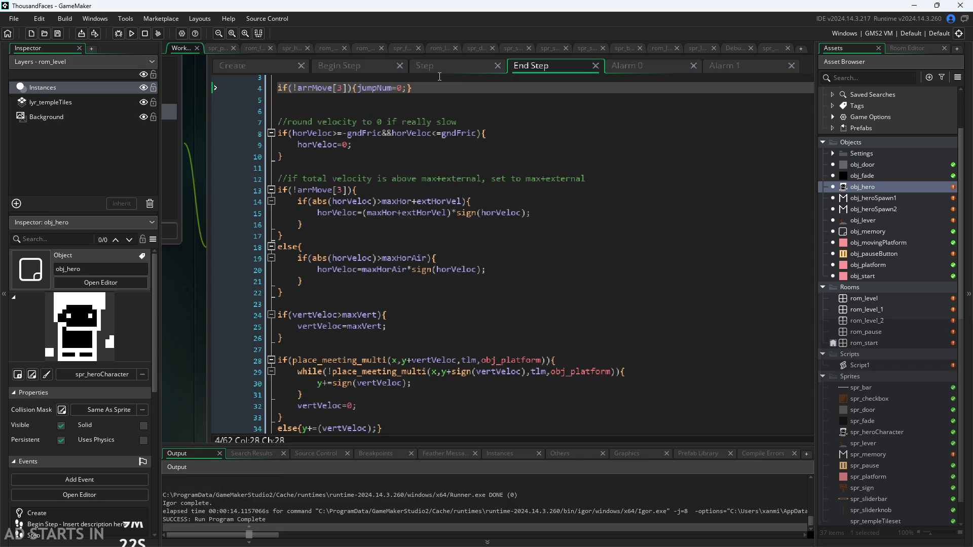
- In obj_hero's Create event, change airFric from 0.25 to gndFric/2
click(436, 66)
click(342, 65)
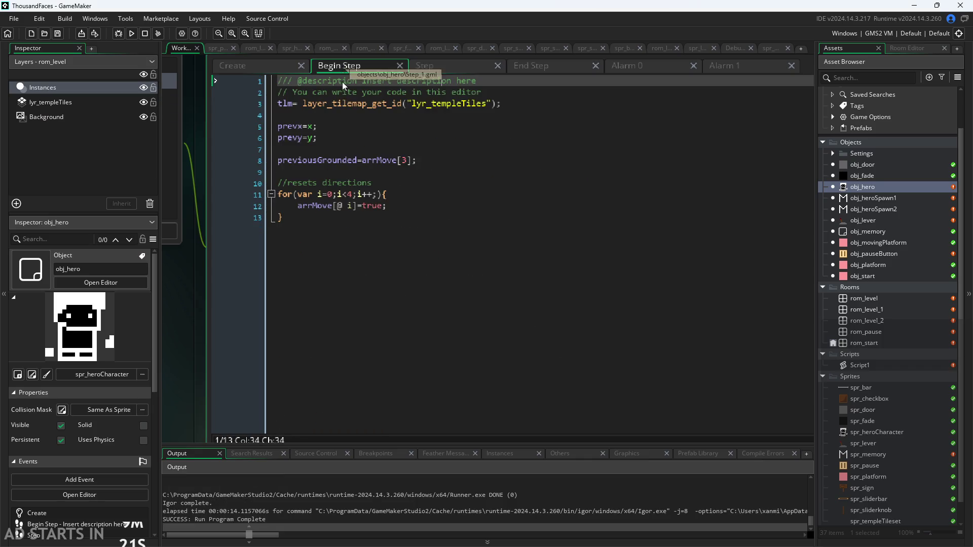
click(255, 67)
click(323, 172)
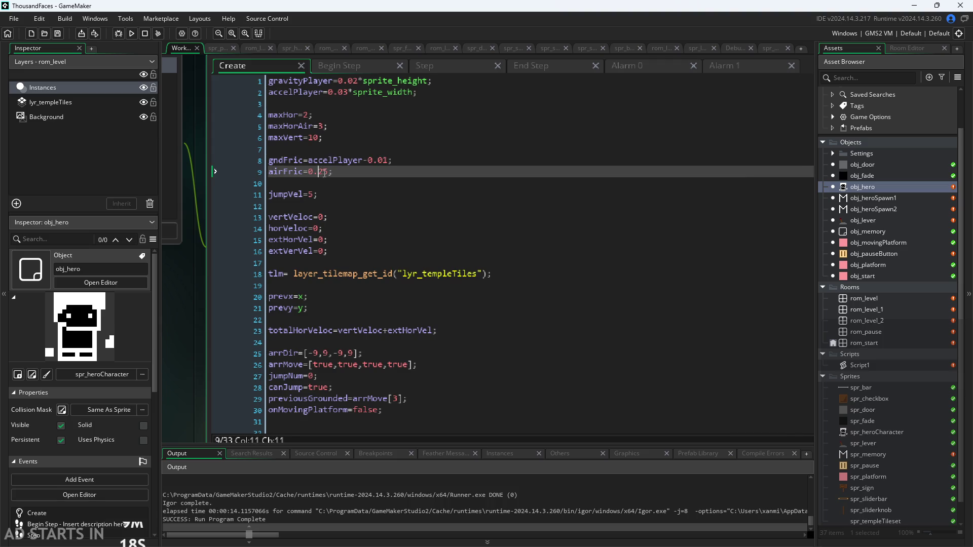
drag(314, 177, 312, 179)
text(gnd)
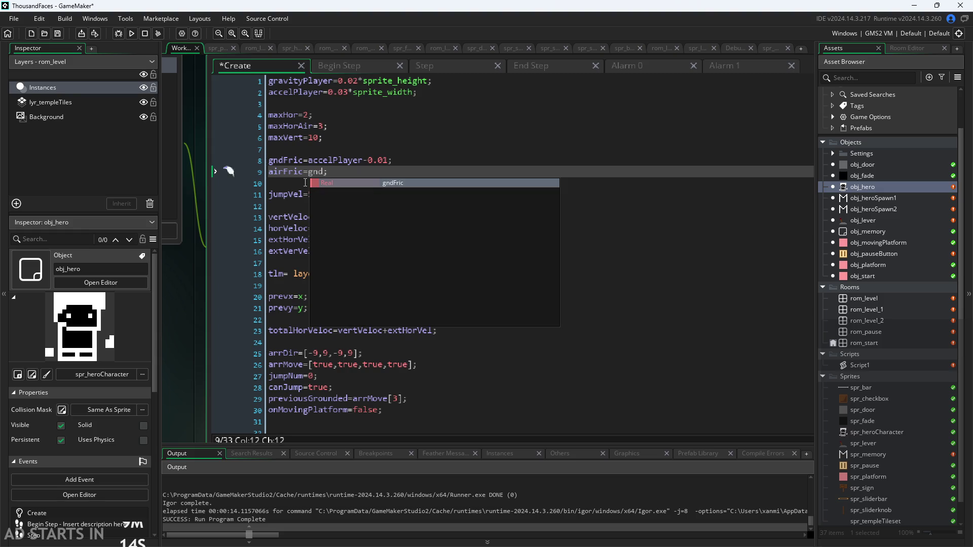
key(Return)
text(/2)
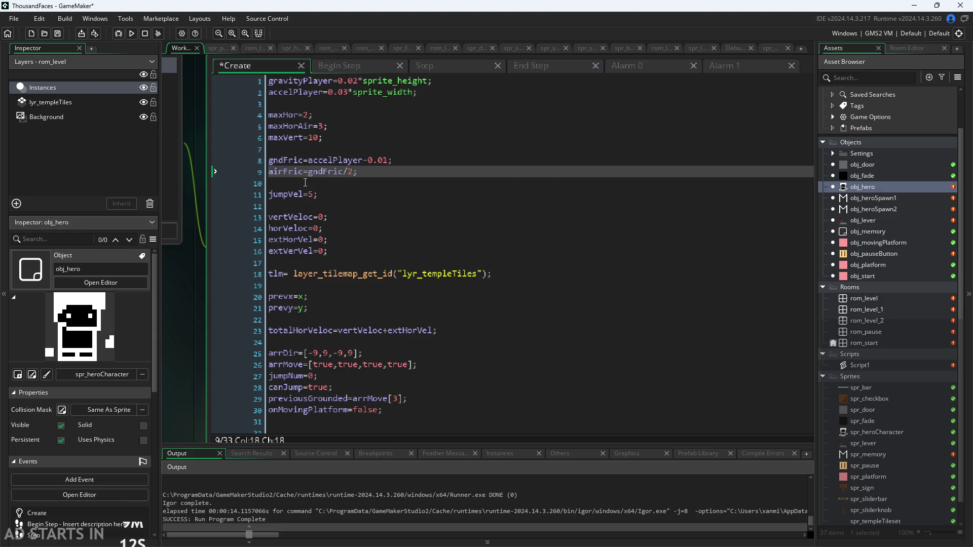
click(214, 326)
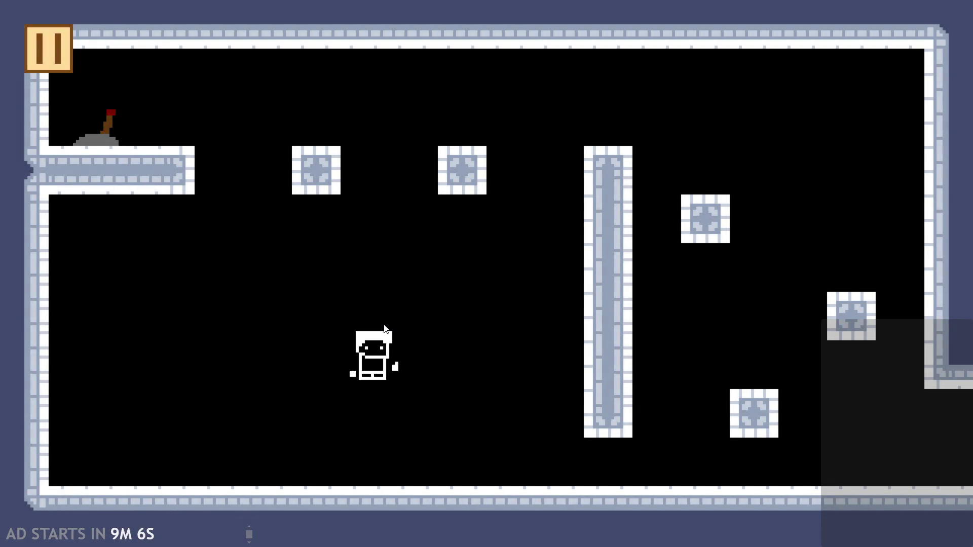
- Playtest the hero running and jumping across the level, then pause and close the game
key(Left)
key(Up)
key(Right)
key(Right)
key(Left)
key(Right)
key(Right)
key(Left)
key(Up)
key(Right)
key(Up)
key(Left)
key(Right)
key(Up)
key(Left)
key(Up)
key(Right)
key(Up)
key(Left)
key(Up)
key(Left)
key(Up)
key(Right)
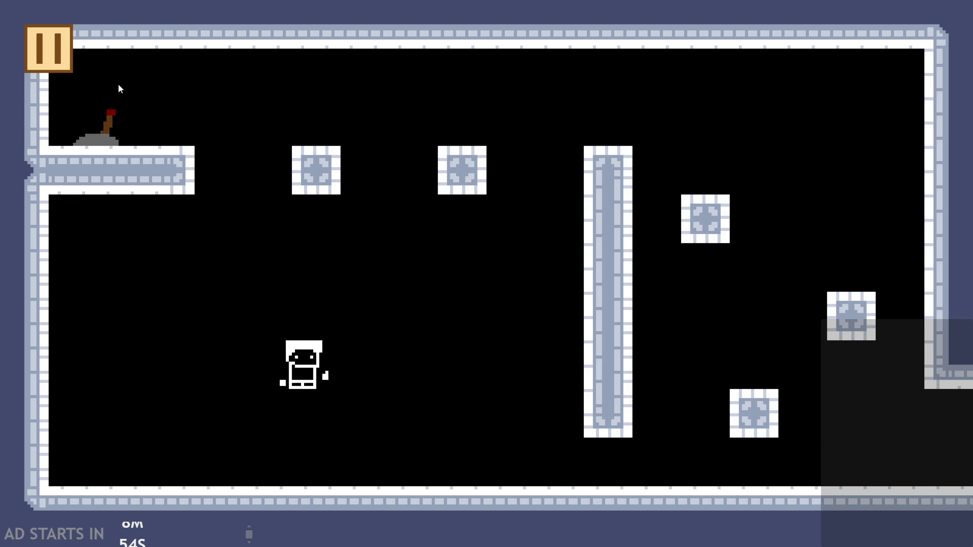
key(Left)
key(Up)
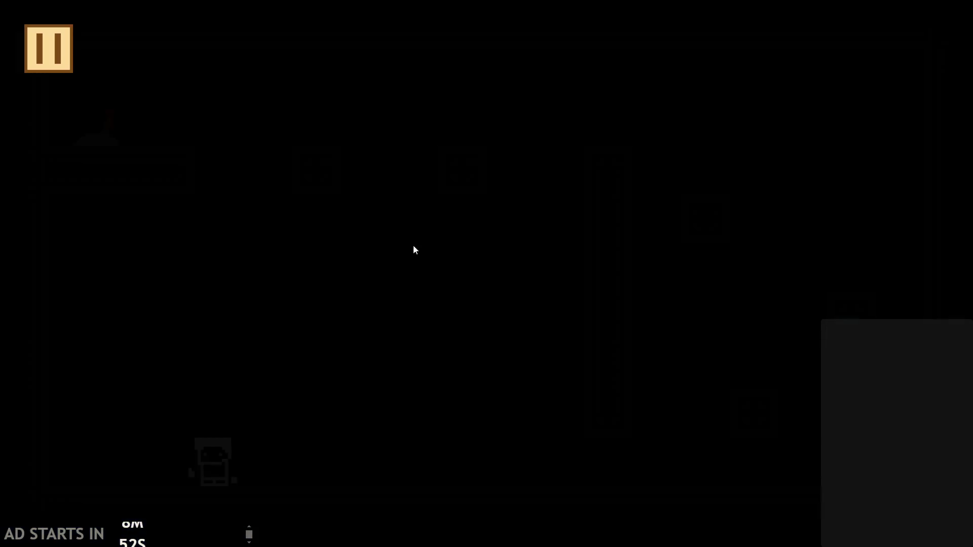
key(alt+F4)
click(356, 83)
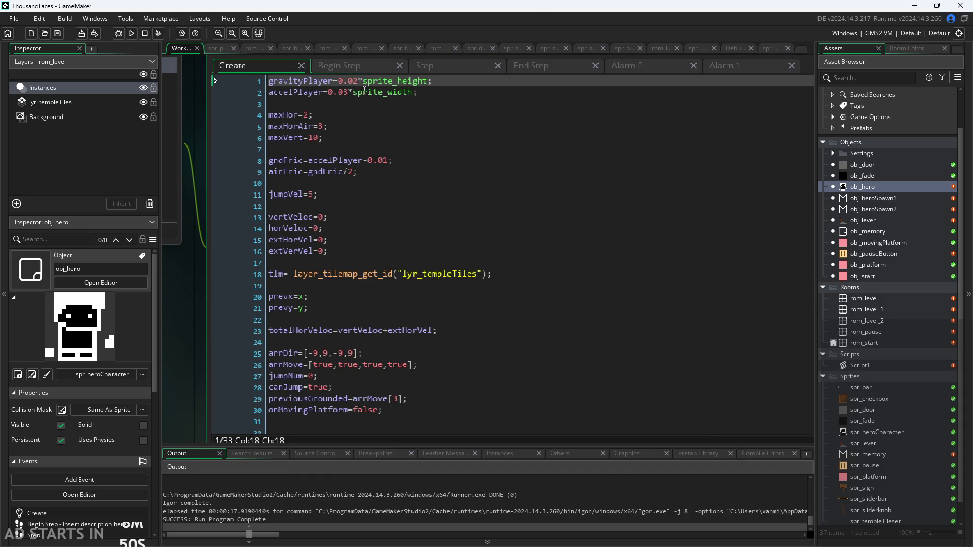
- Change the gravity factor from 0.02 to 0.015 and save the Create code
key(Right)
key(BackSpace)
text(15)
key(ctrl+s)
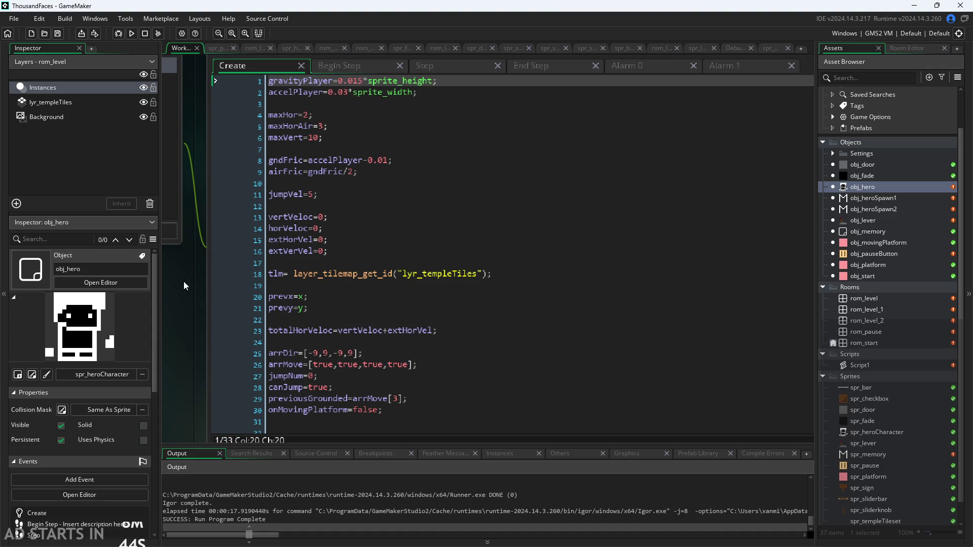
- Run the game to test the lighter gravity, then pause and close it
scroll(183, 285, up, 1)
click(131, 33)
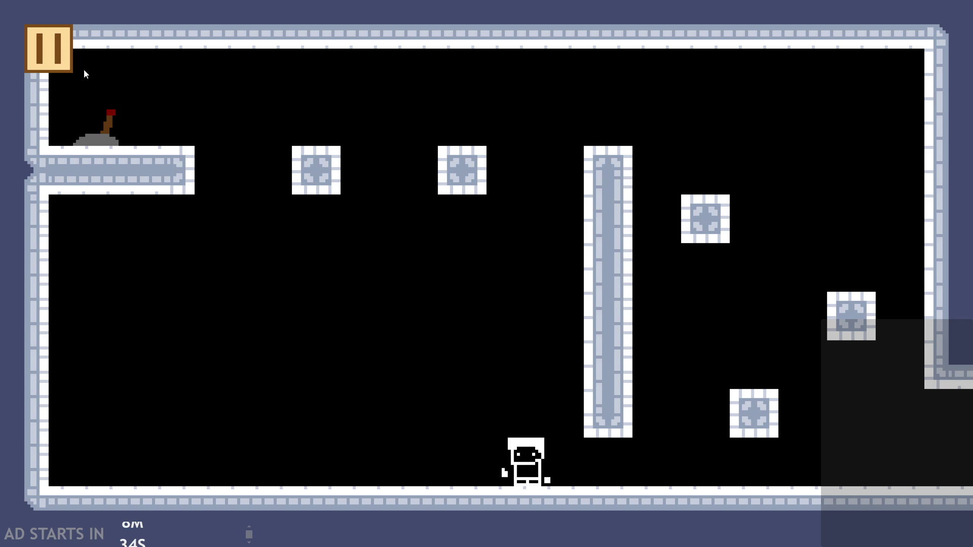
click(31, 56)
click(751, 460)
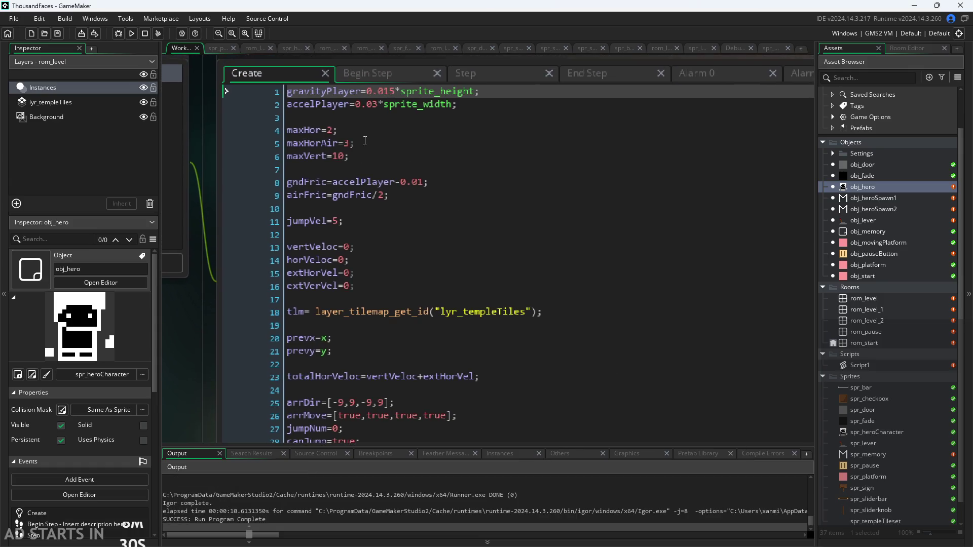
- Remove the sprite size multipliers, making gravityPlayer 0.05 and accelPlayer 0.03
drag(395, 91, 476, 93)
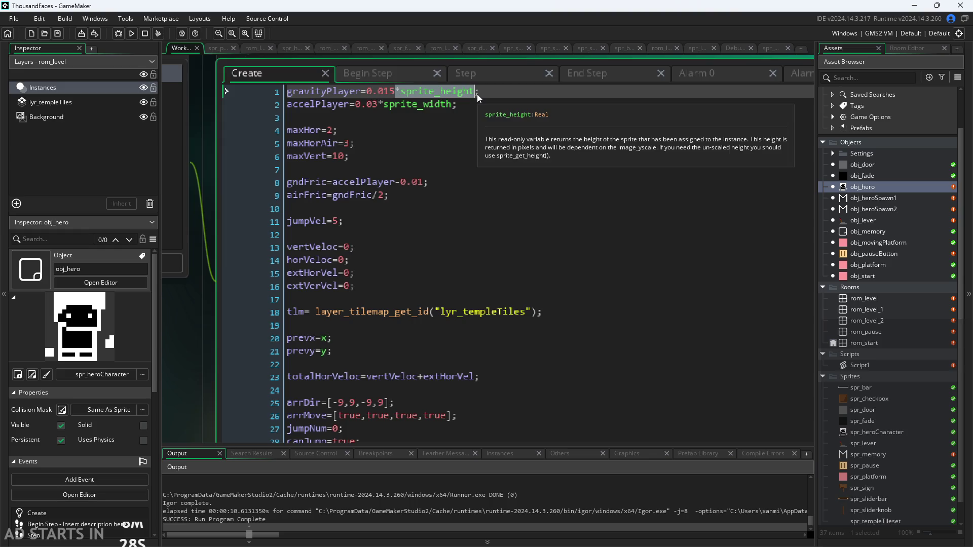
drag(379, 105, 451, 111)
key(BackSpace)
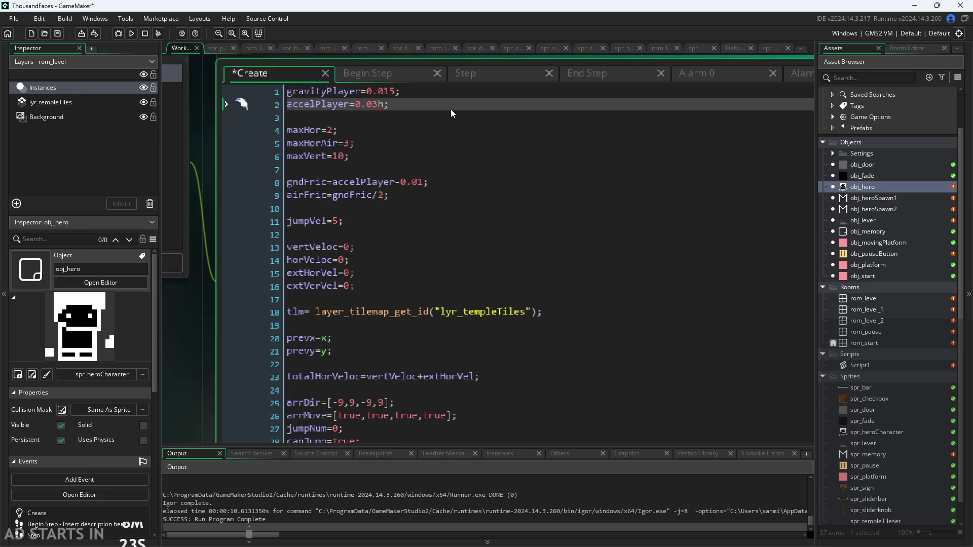
key(Up)
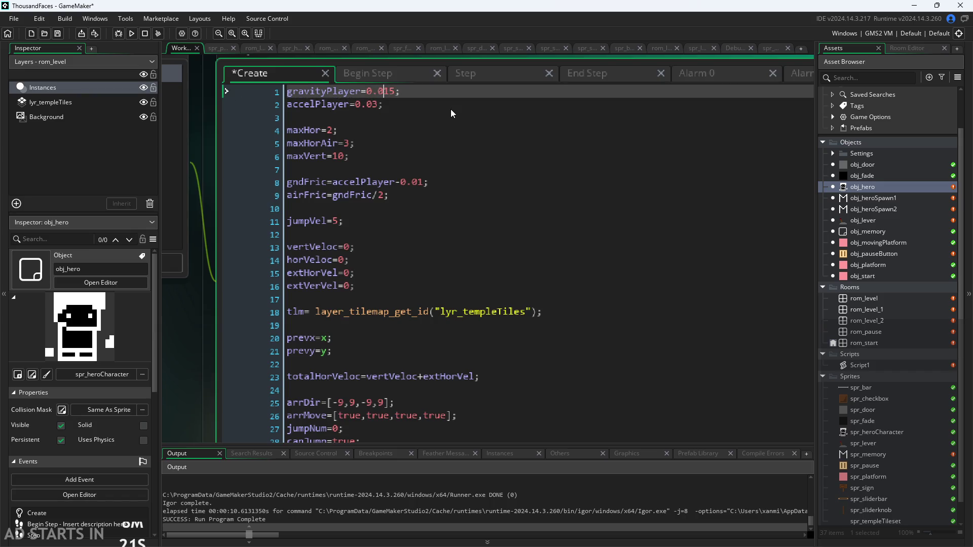
key(Delete)
key(Right)
key(BackSpace)
text(0)
- Run the game with F5, walk and jump the hero, then pause and close it
key(F5)
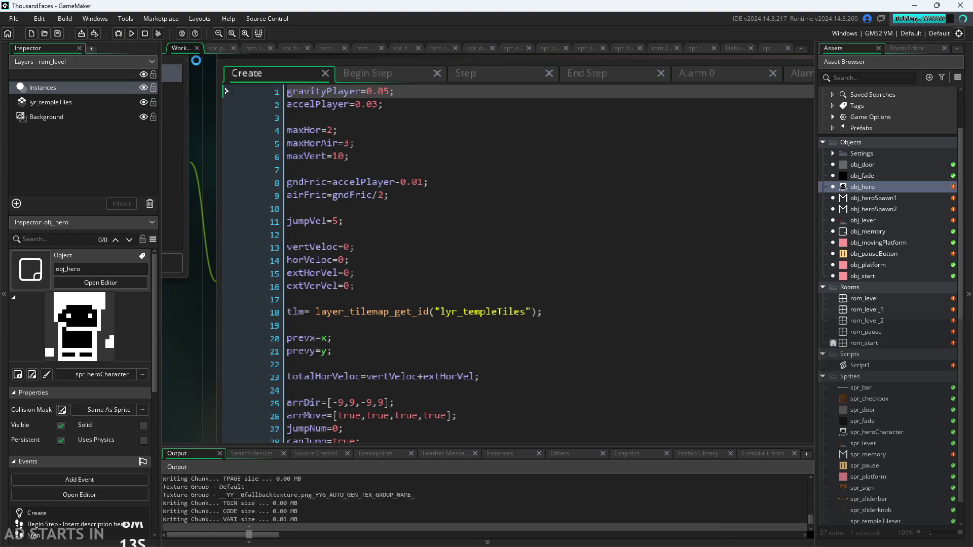
key(Right)
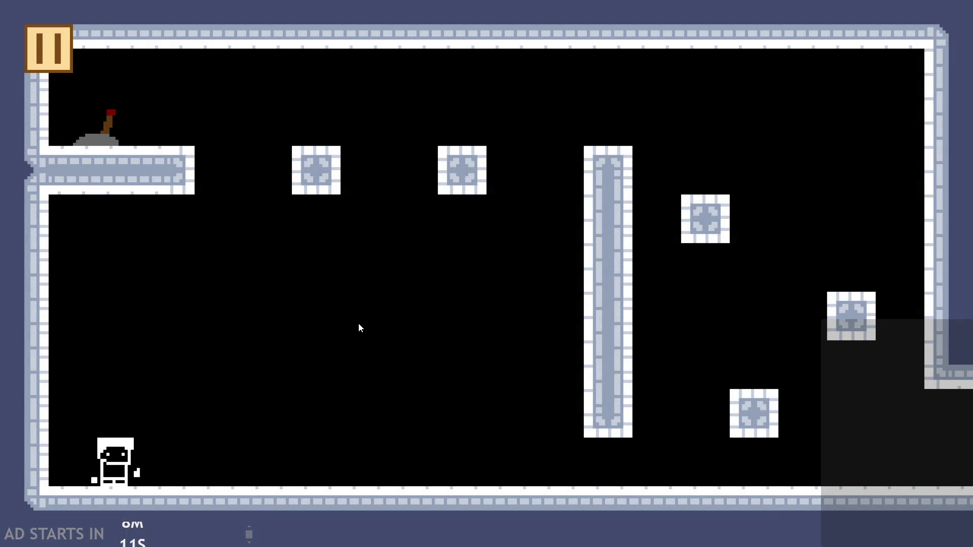
key(Right)
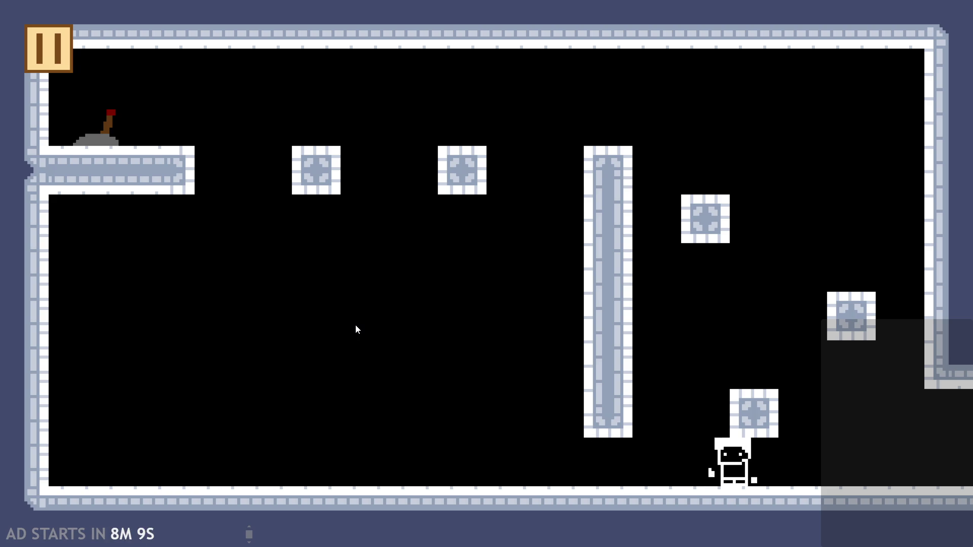
key(Left)
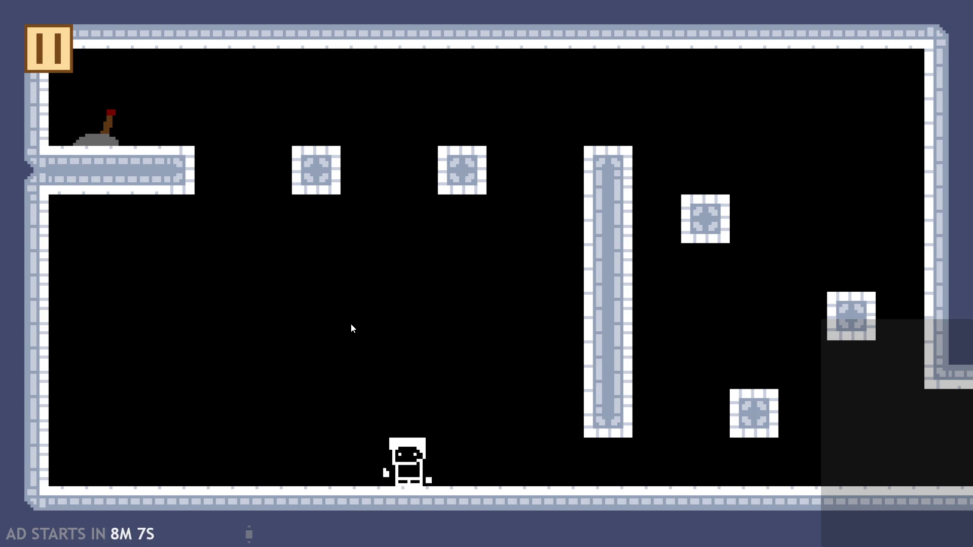
key(Left)
key(Up)
key(Right)
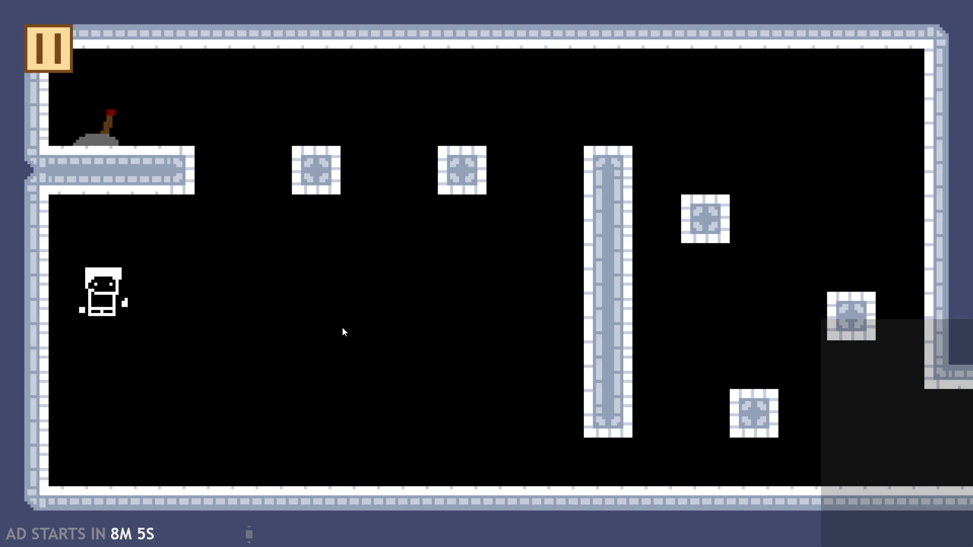
key(Up)
key(Left)
key(Up)
key(Right)
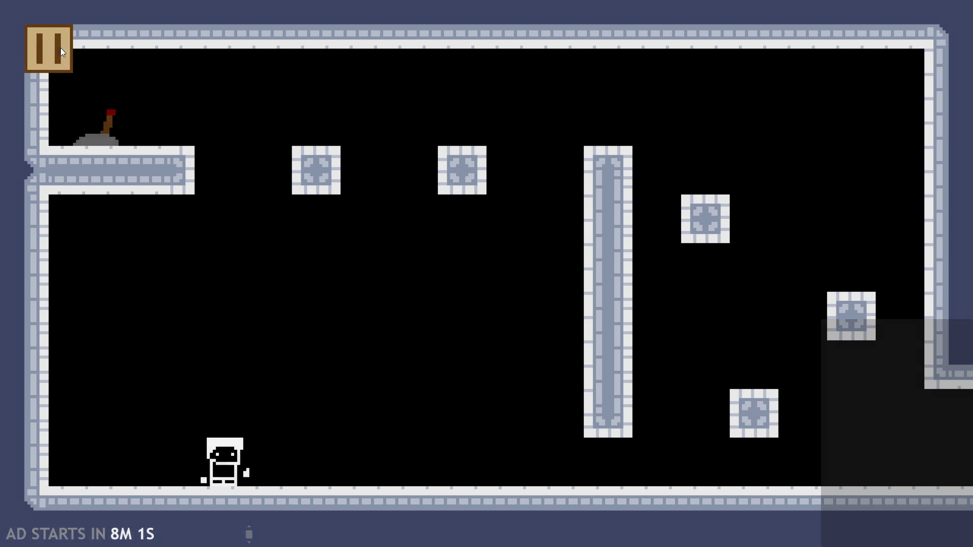
click(60, 47)
click(755, 450)
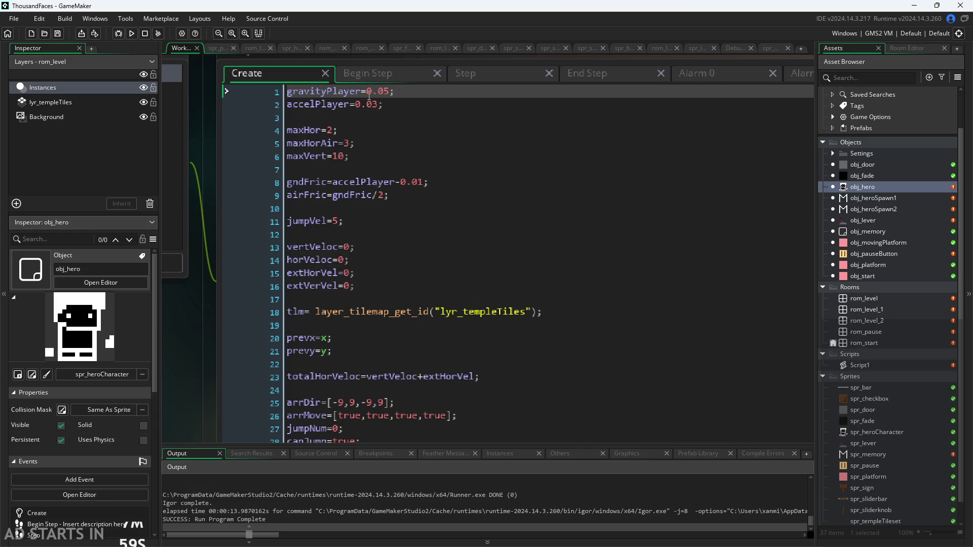
- Set gravityPlayer to 0.2 and accelPlayer to 0.3 in the Create code
click(384, 91)
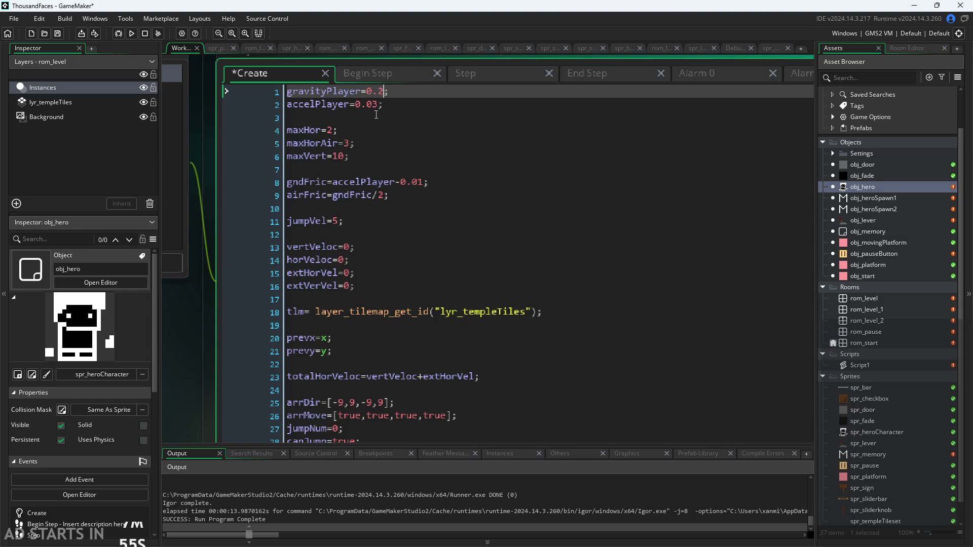
click(374, 104)
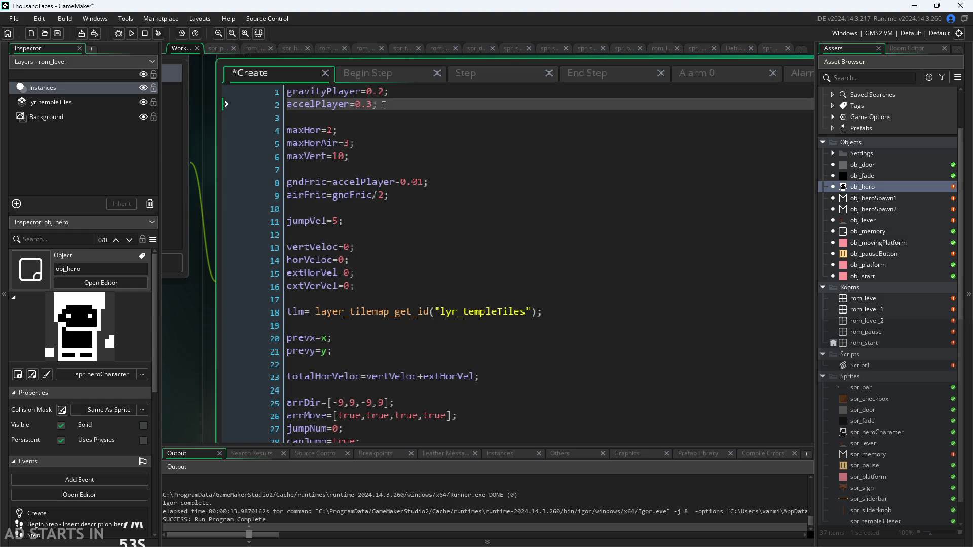
click(187, 370)
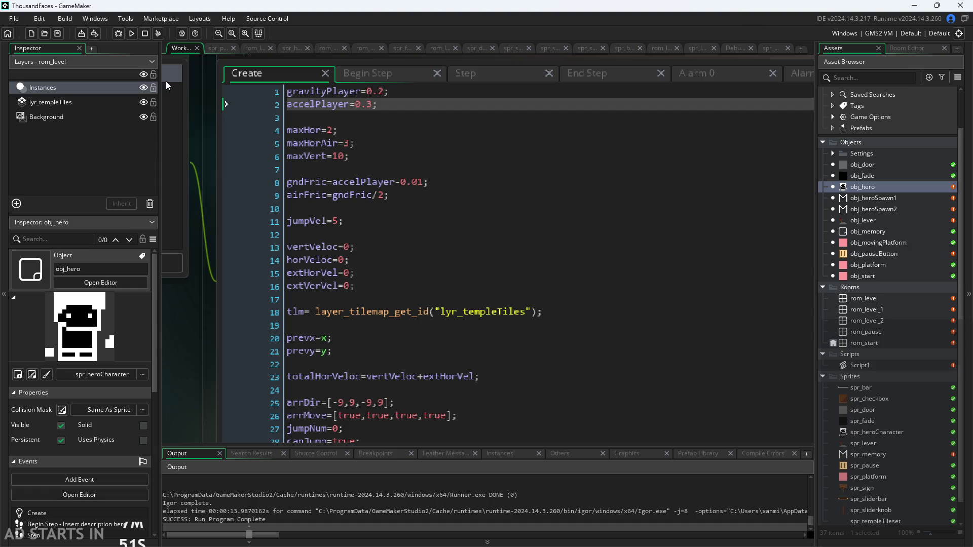
- Run the game, walk the hero left and right, then pause and close it
click(132, 34)
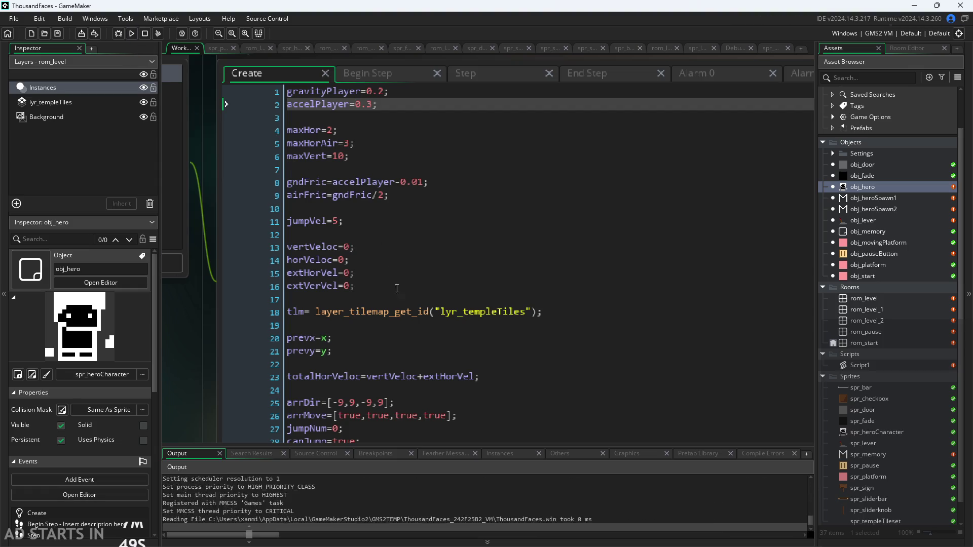
key(Right)
key(Left)
key(Right)
key(Left)
key(Right)
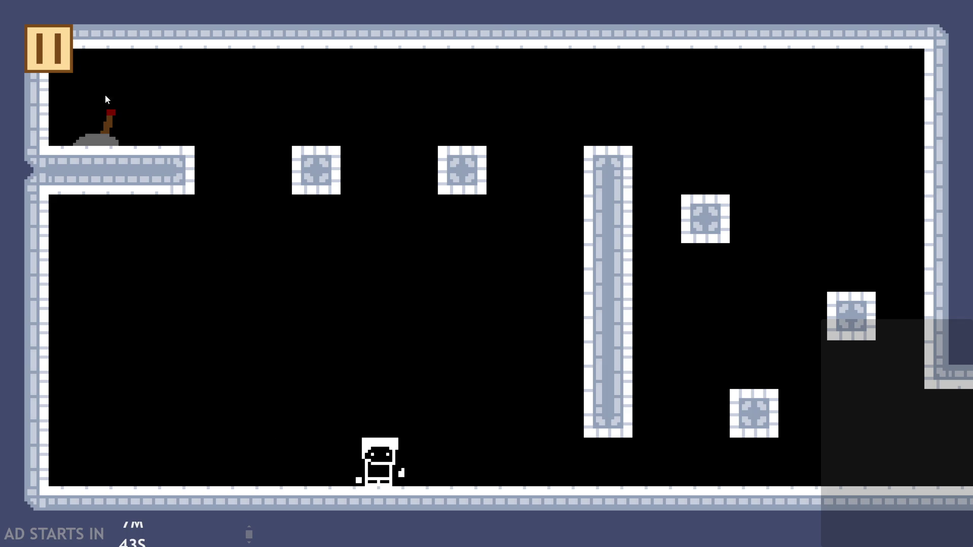
key(Escape)
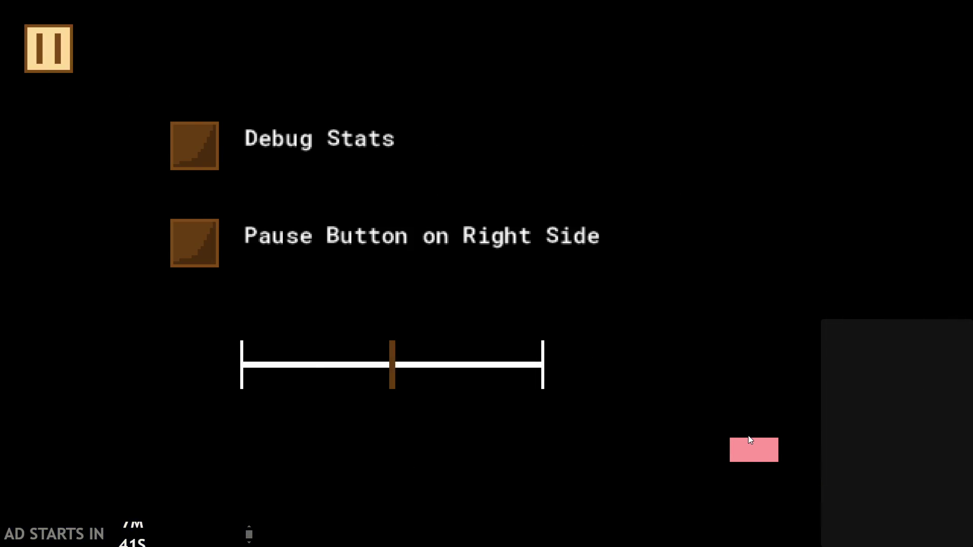
click(751, 439)
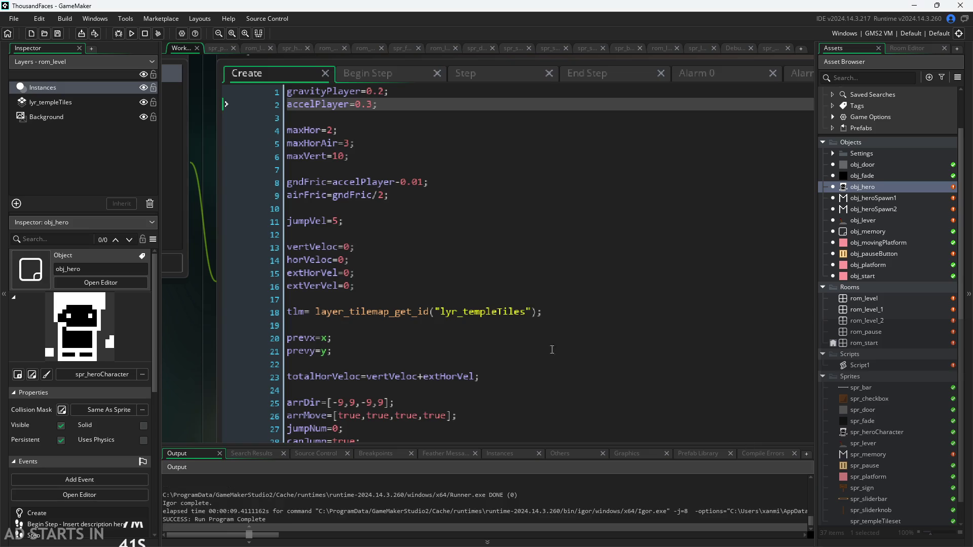
- Change the ground friction to accelPlayer minus 0.05, then run the game and move the hero left and right
click(419, 183)
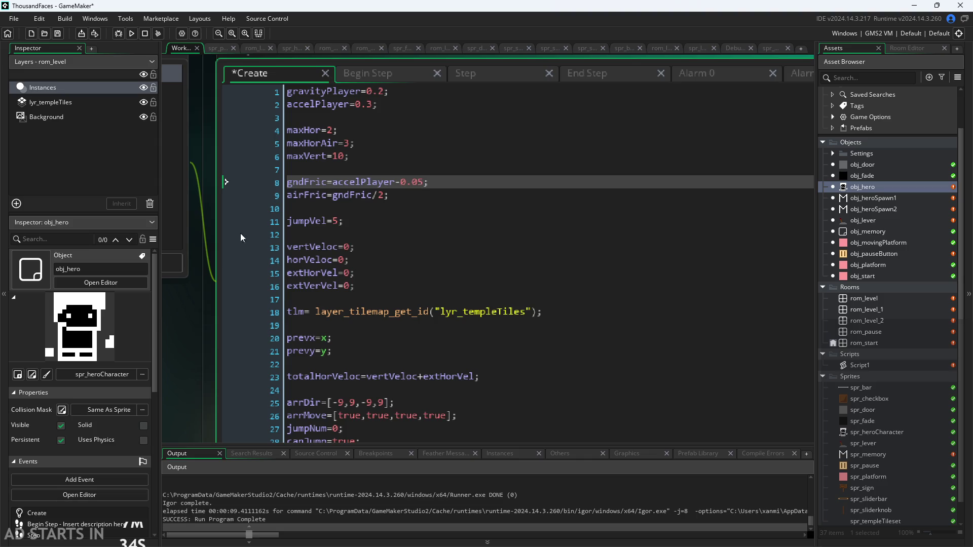
click(133, 35)
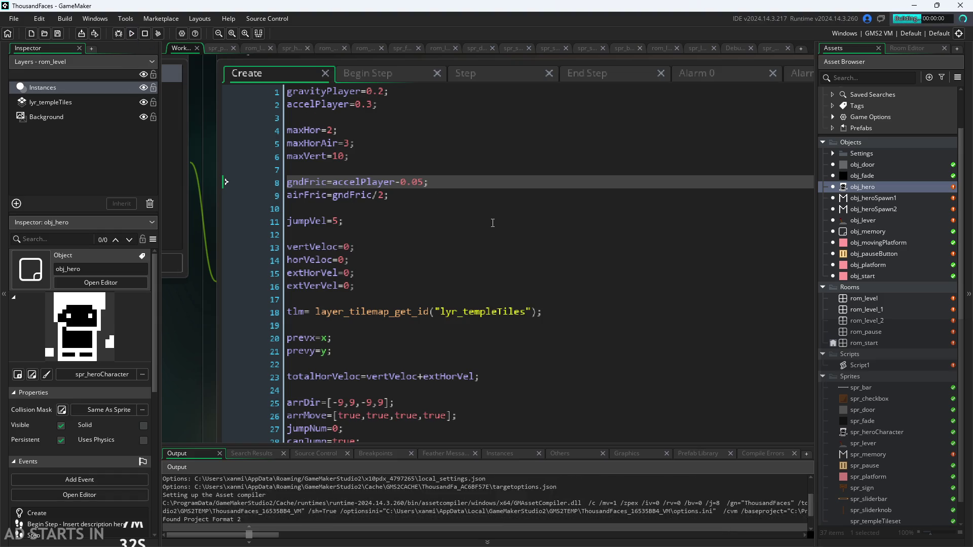
key(Right)
key(Left)
key(Right)
key(Left)
key(Right)
key(Left)
key(Right)
- Jump the hero around and up to the lever on the top-left ledge
key(Up)
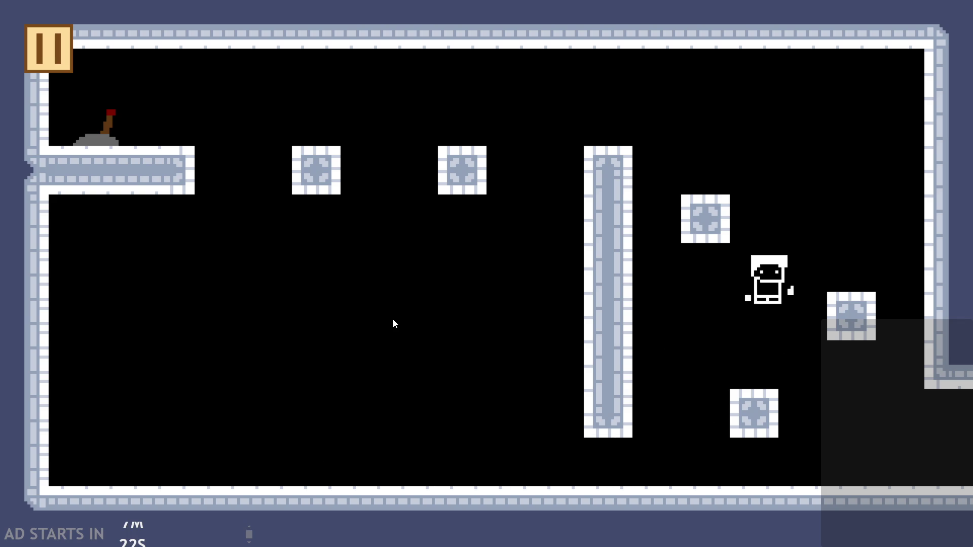
key(Up)
key(Left)
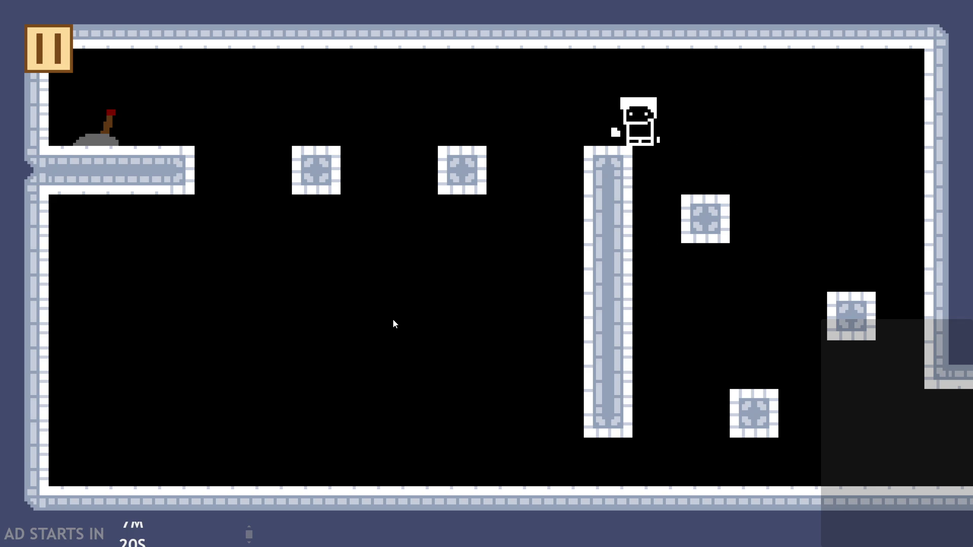
key(Right)
key(Up)
key(Right)
key(Up)
key(Left)
key(Right)
key(Left)
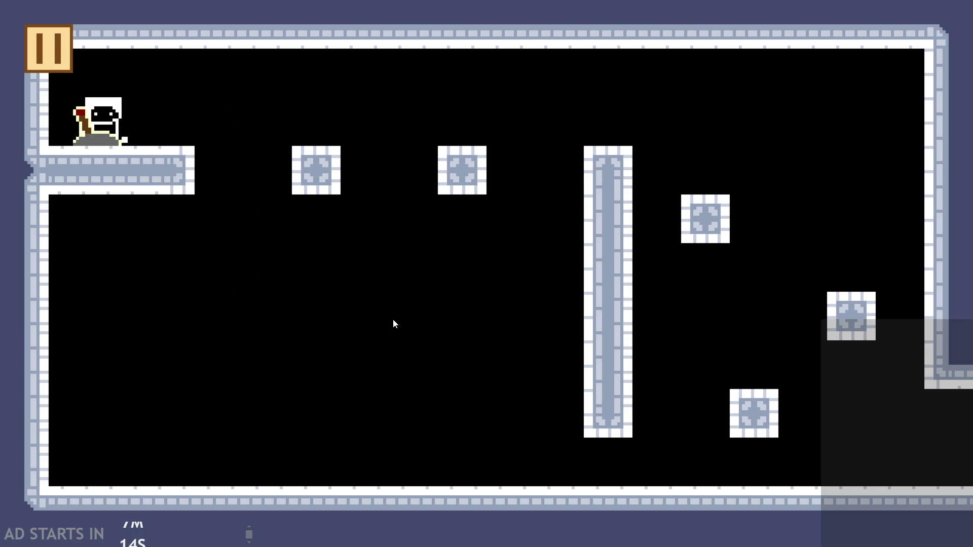
- Run along the ledge and jump off, then pause and close the game
key(Right)
key(Left)
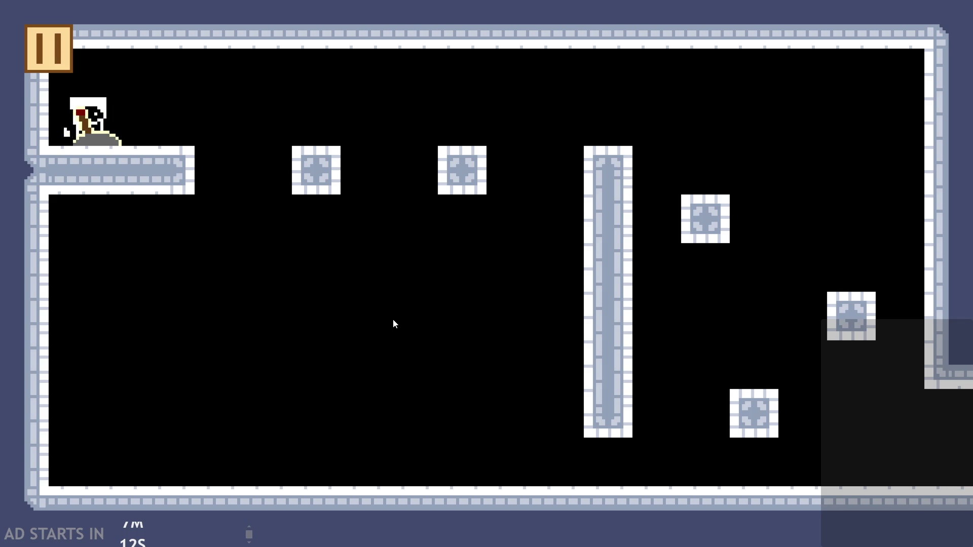
key(Right)
key(Up)
key(Escape)
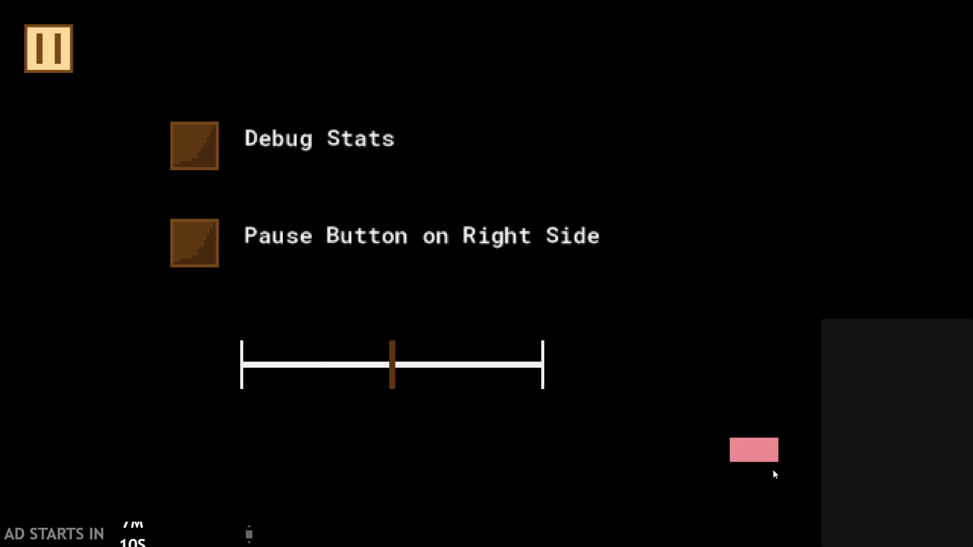
key(alt+F4)
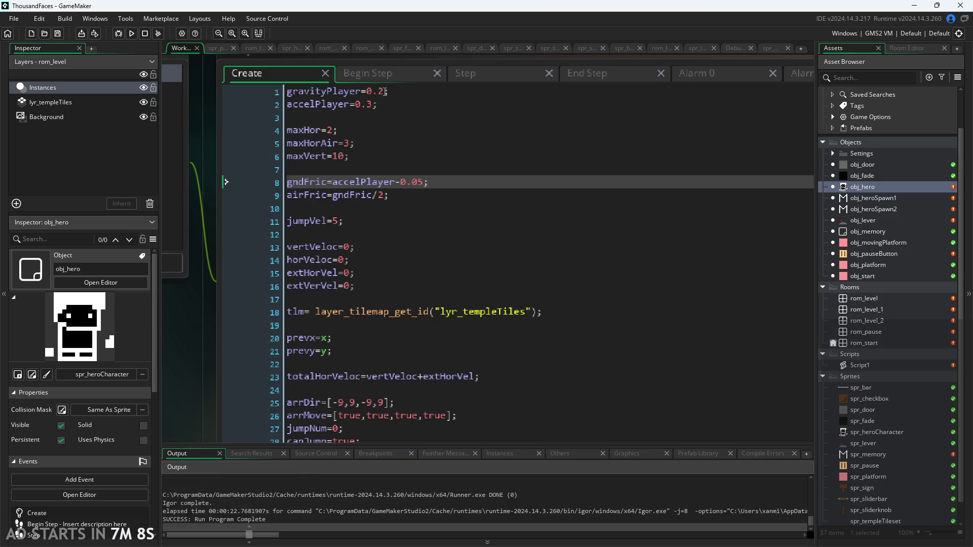
- Set gravityPlayer to 0.25, then playtest by jumping the hero to the lever ledge and quit
click(385, 91)
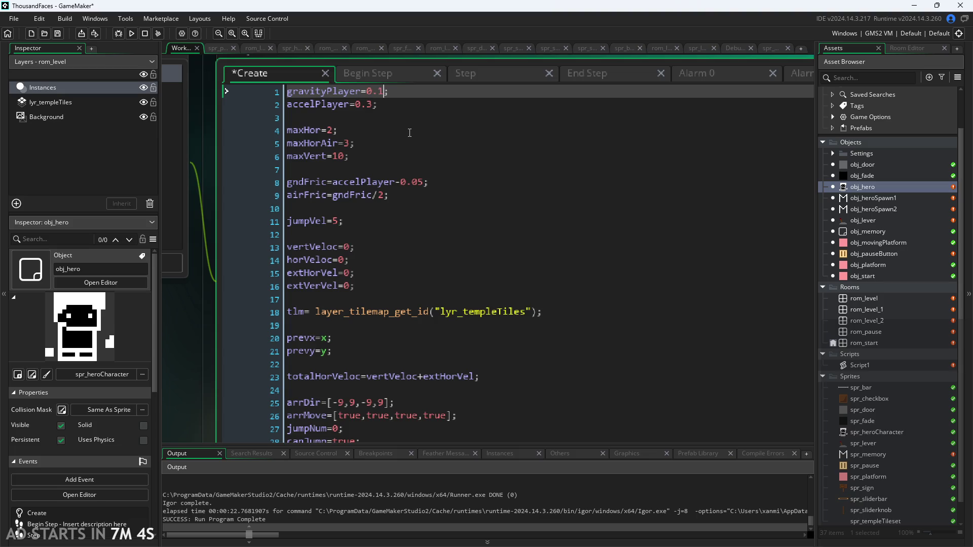
click(132, 33)
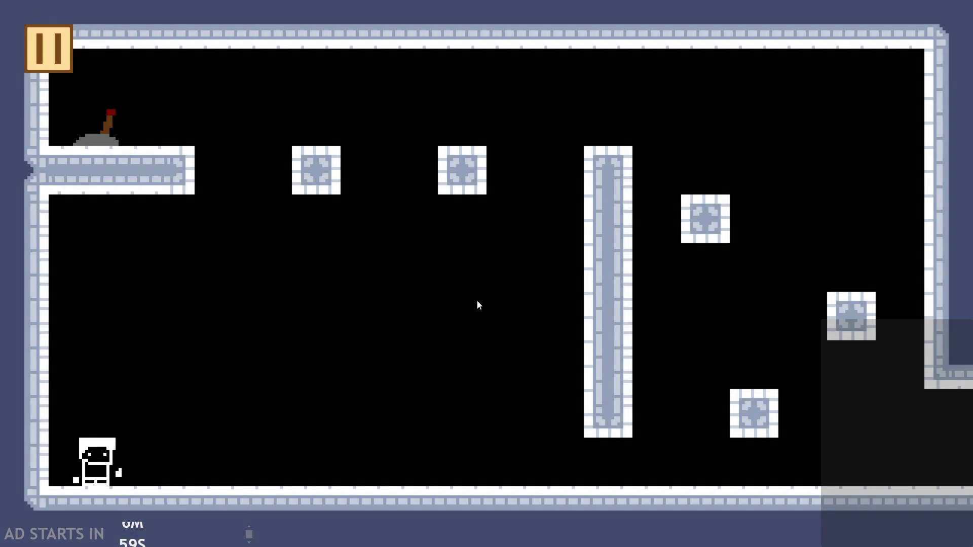
key(space)
key(Right)
key(Left)
key(space)
click(50, 48)
click(754, 451)
- Playtest again, jumping beside the tall pillar and toward the right-hand blocks
click(385, 92)
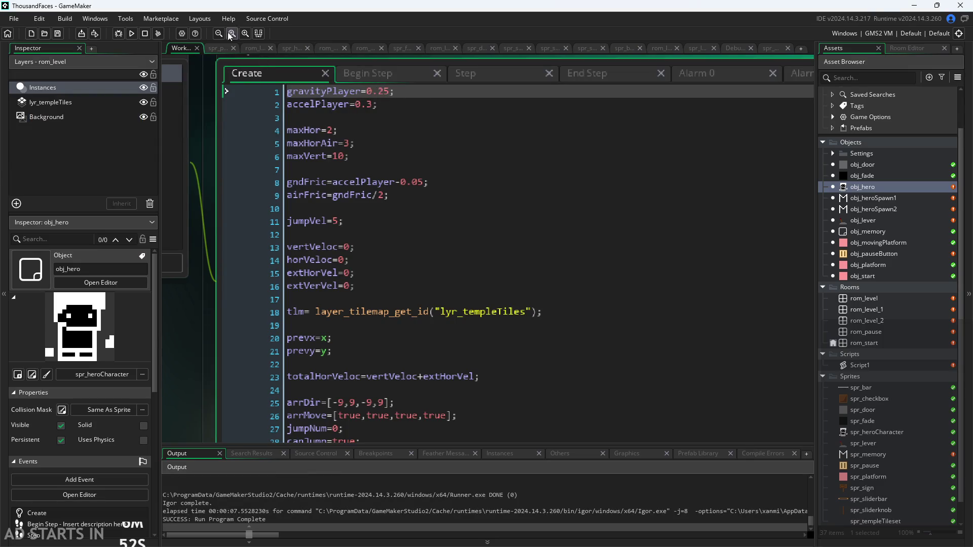
click(130, 33)
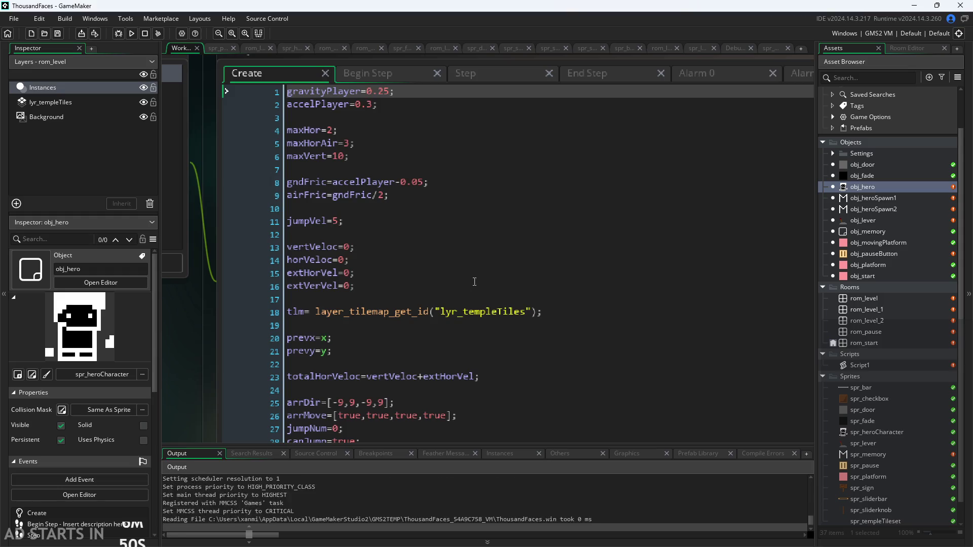
key(space)
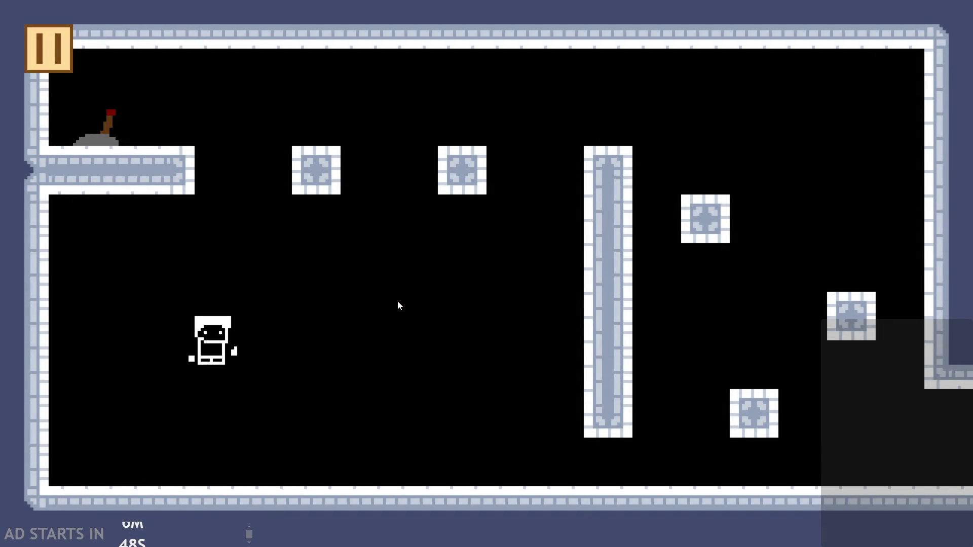
key(space)
key(Right)
key(space)
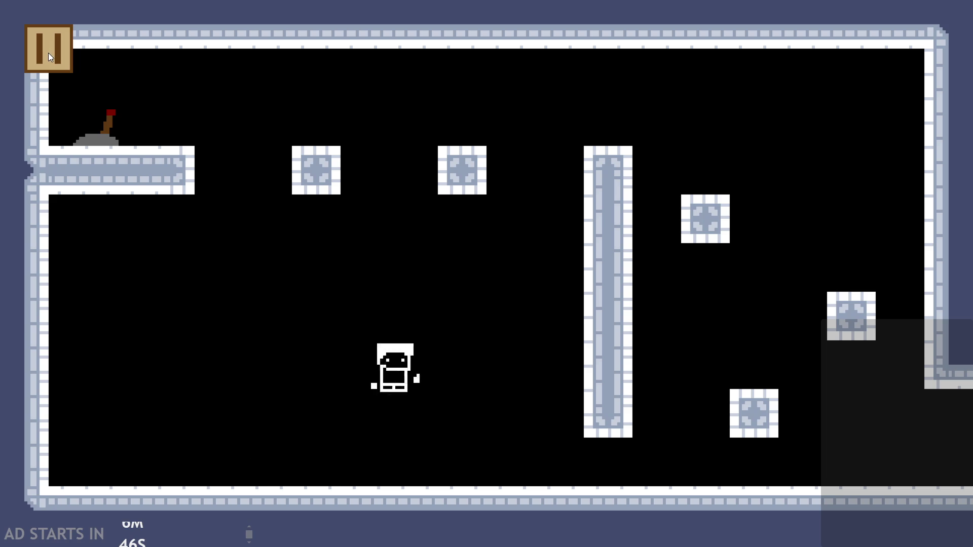
key(Left)
key(Right)
key(space)
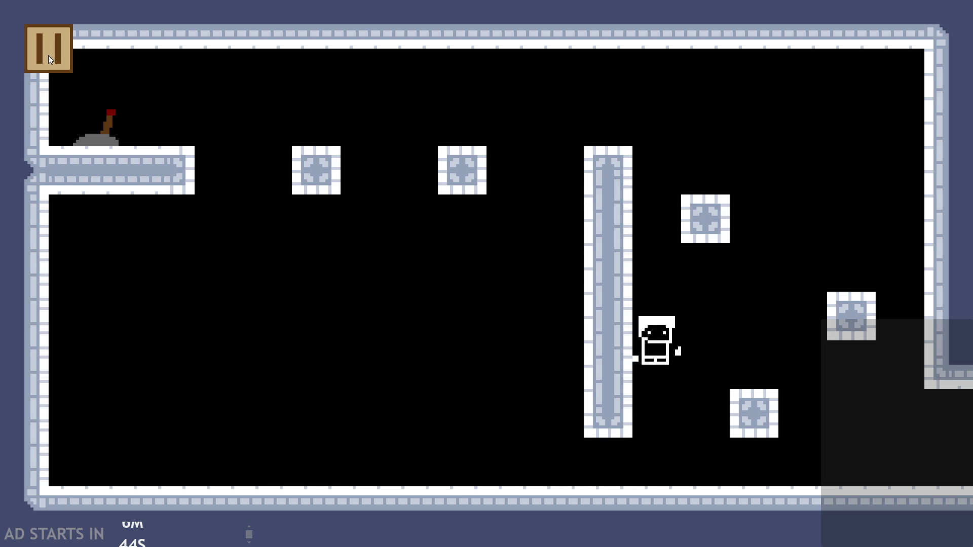
- Run left and jump beside the pillar, then pause, quit, and return to the gravity value
key(Left)
key(space)
key(space)
key(Right)
key(space)
click(49, 61)
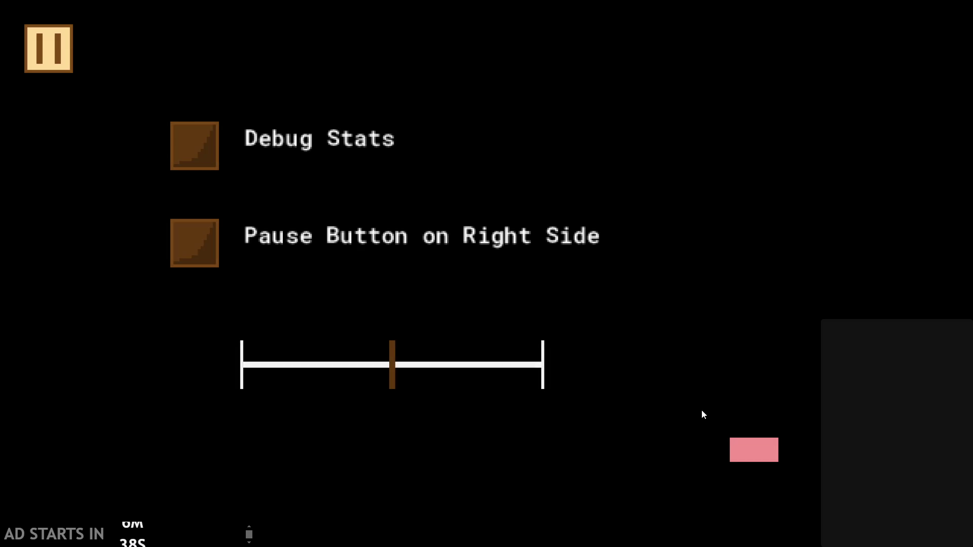
click(752, 451)
click(384, 91)
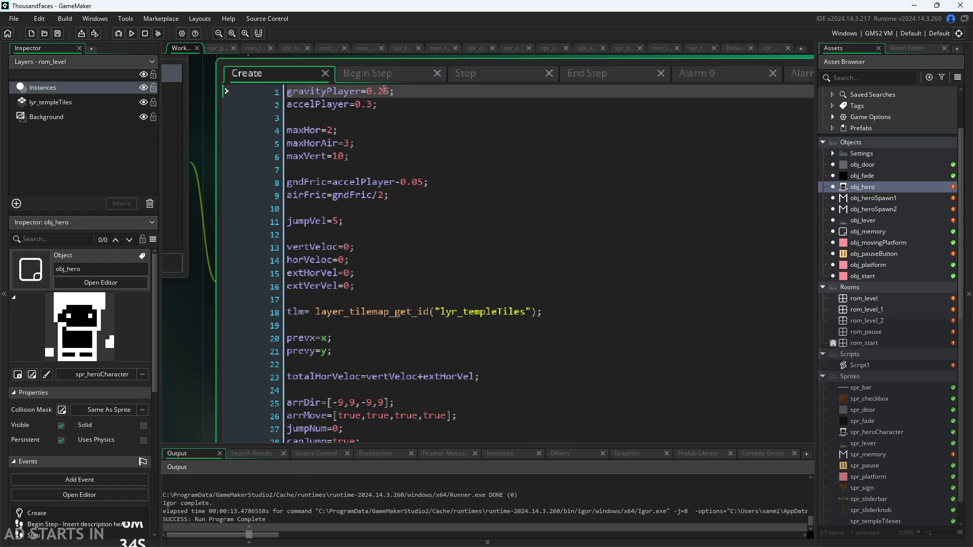
- Review the Begin Step and jumpVel code, set gravityPlayer to 0.2, and launch the game
click(372, 72)
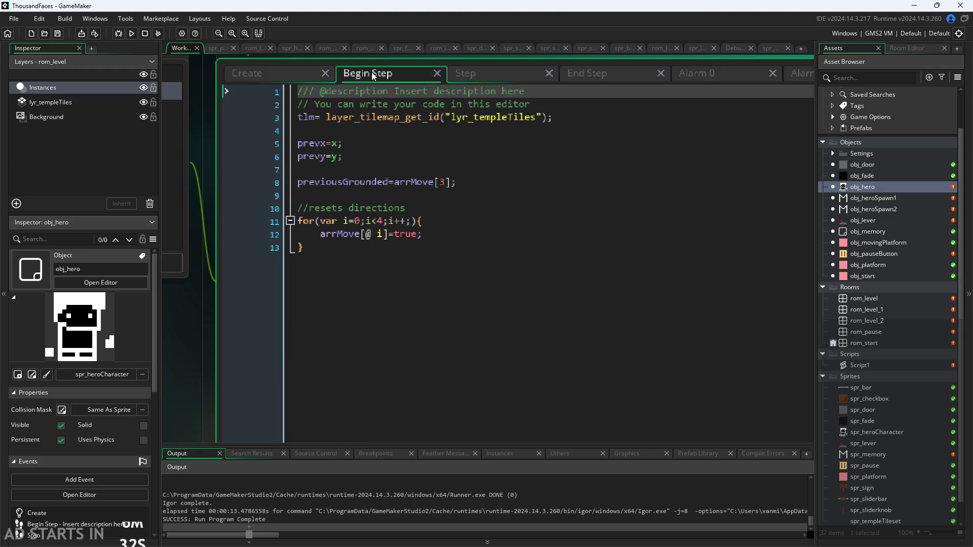
click(268, 74)
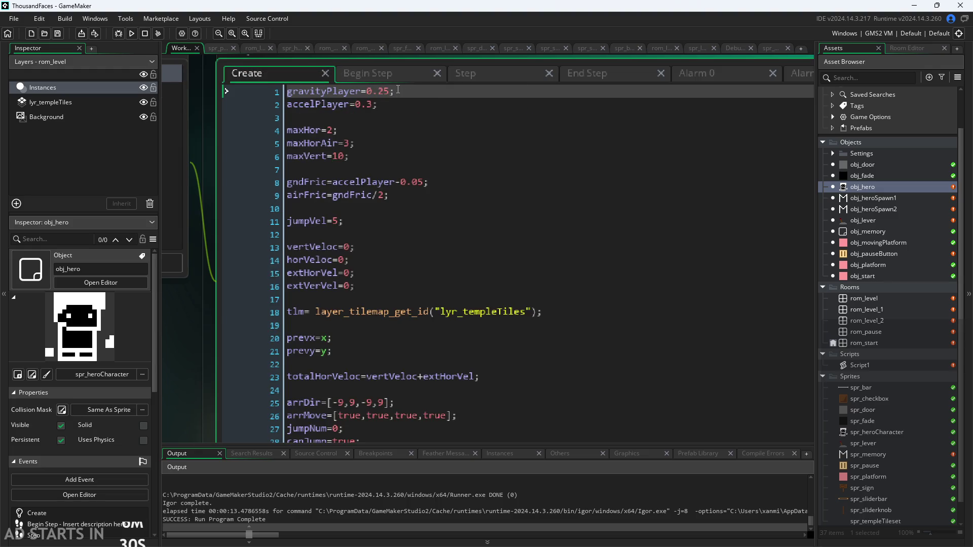
click(366, 220)
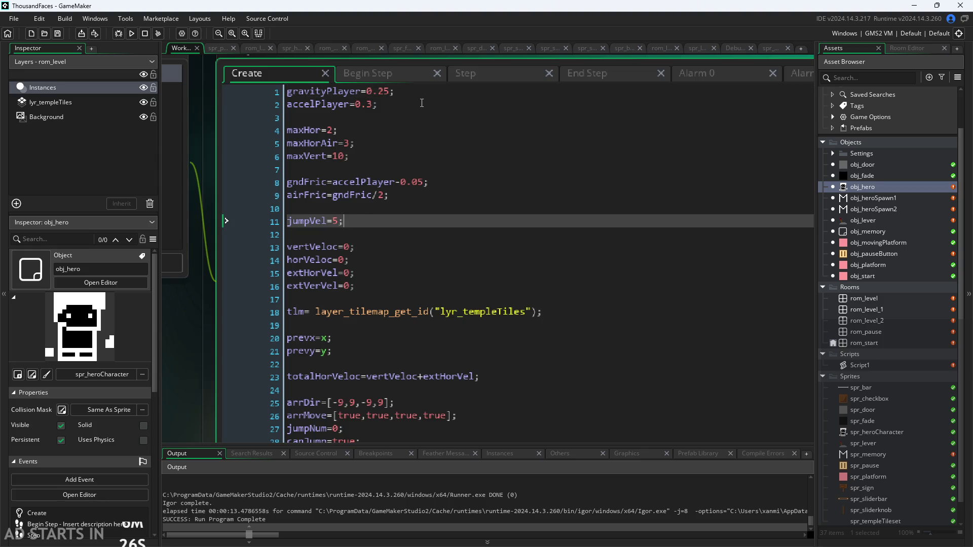
click(396, 93)
click(374, 221)
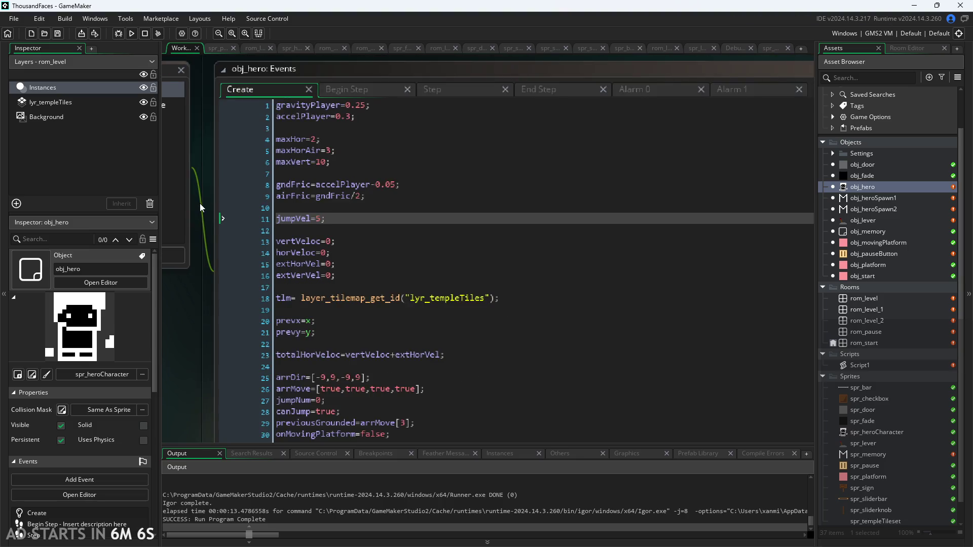
click(390, 123)
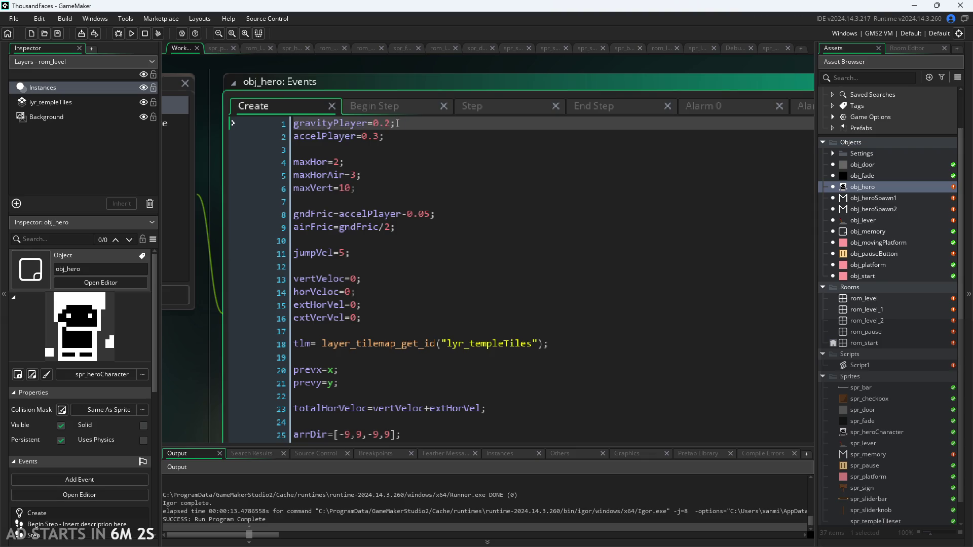
click(114, 35)
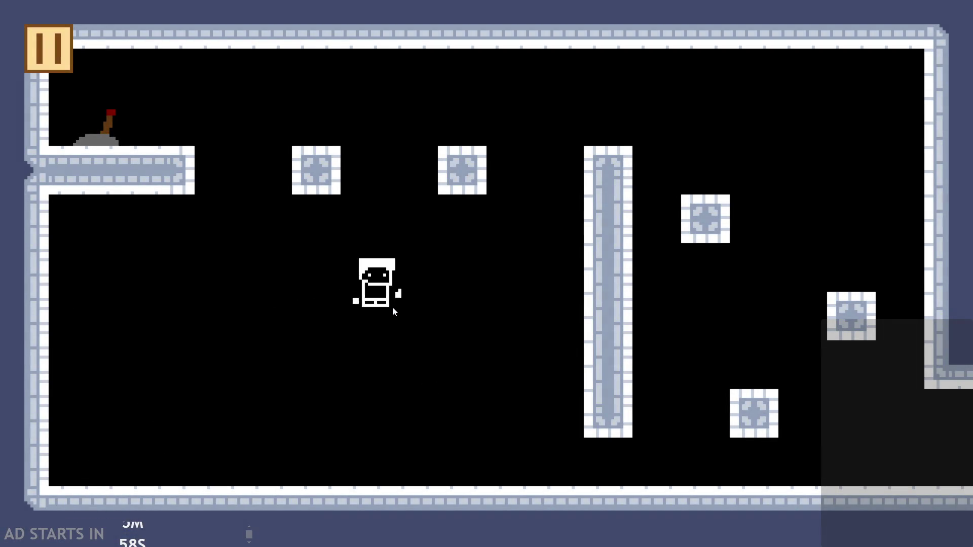
- Hop the hero left across the blocks to the upper-left ledge beside the lever, then back to the floor
key(space)
key(Right)
key(Left)
key(space)
key(space)
key(Left)
key(space)
key(Left)
key(Right)
key(Left)
key(space)
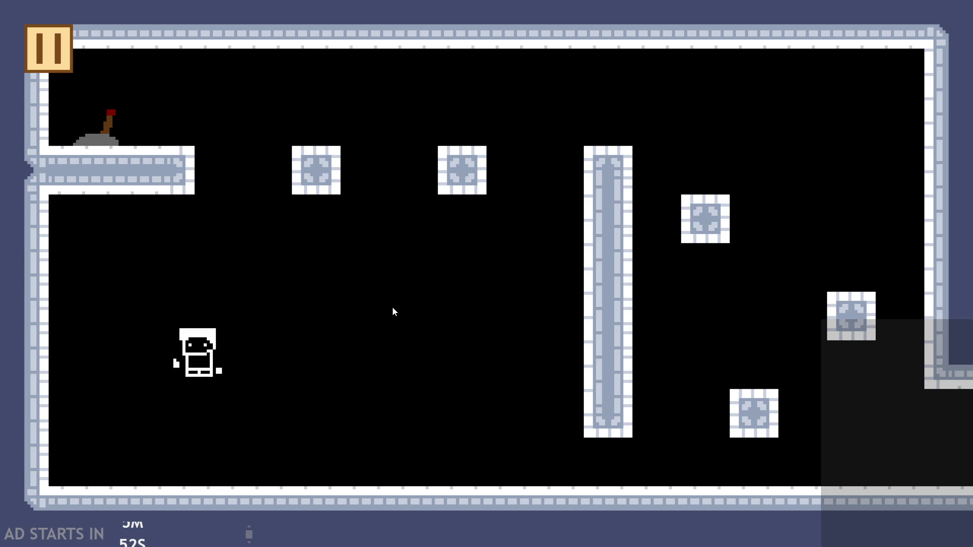
key(Left)
key(Right)
key(space)
key(Left)
key(Right)
key(Left)
- Jump the hero back and forth across the room around the tall pillar
key(space)
key(Right)
key(space)
key(Left)
key(space)
key(Right)
key(space)
key(Left)
key(Right)
key(space)
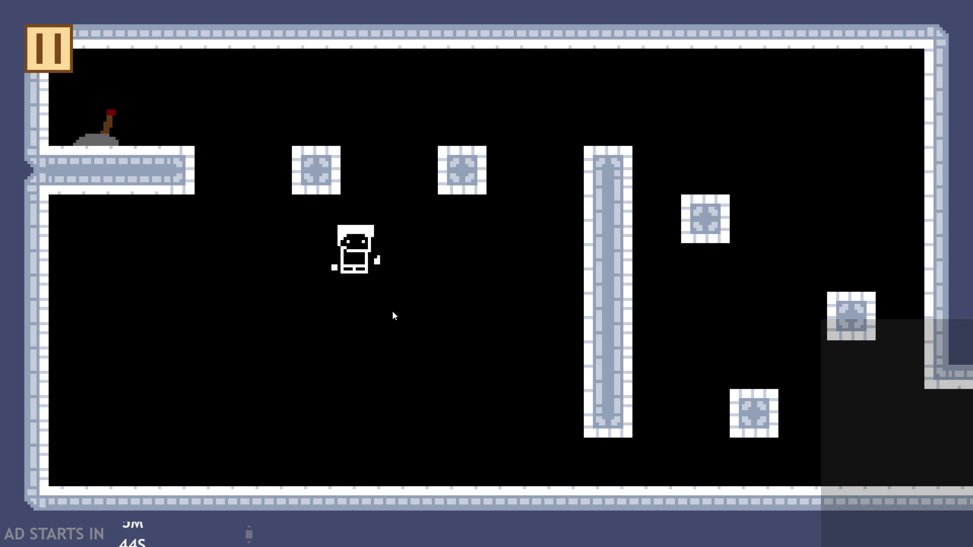
key(space)
key(Left)
key(space)
key(Right)
key(Left)
key(space)
key(Left)
key(Right)
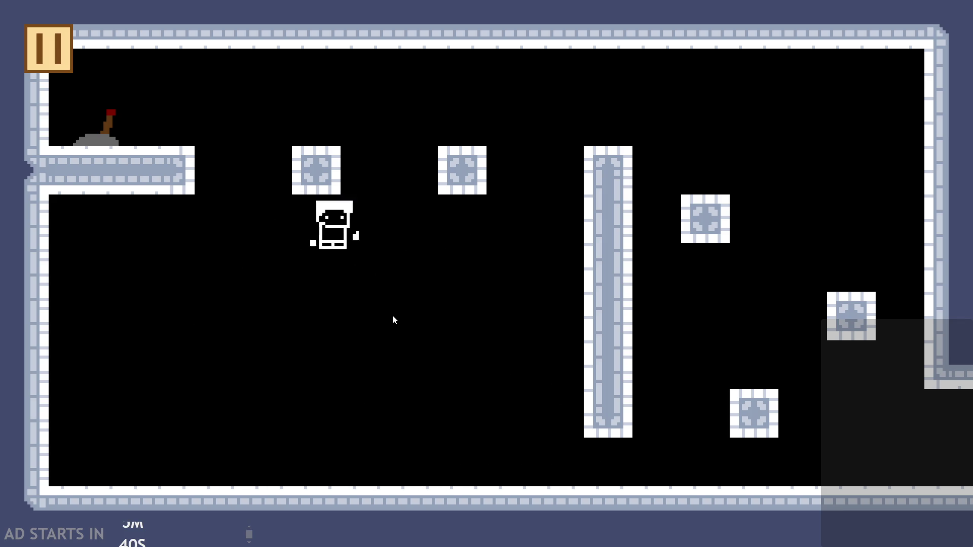
key(space)
key(Left)
key(Right)
key(Left)
key(space)
key(Right)
- Land the hero on top of the pillar, then jump from the floor onto a block
key(space)
key(Right)
key(Left)
key(space)
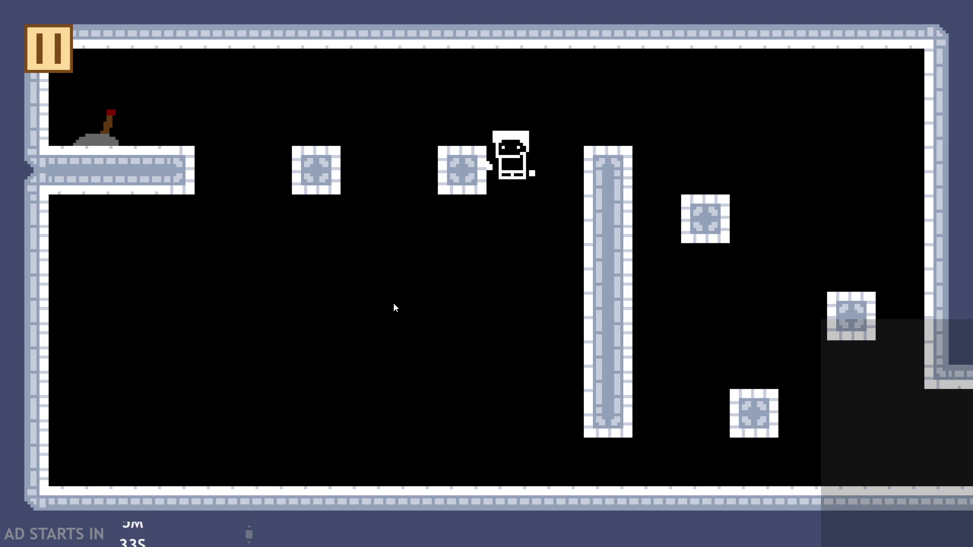
key(space)
key(Right)
key(Left)
key(space)
key(Left)
key(Right)
key(space)
key(Right)
key(space)
key(Left)
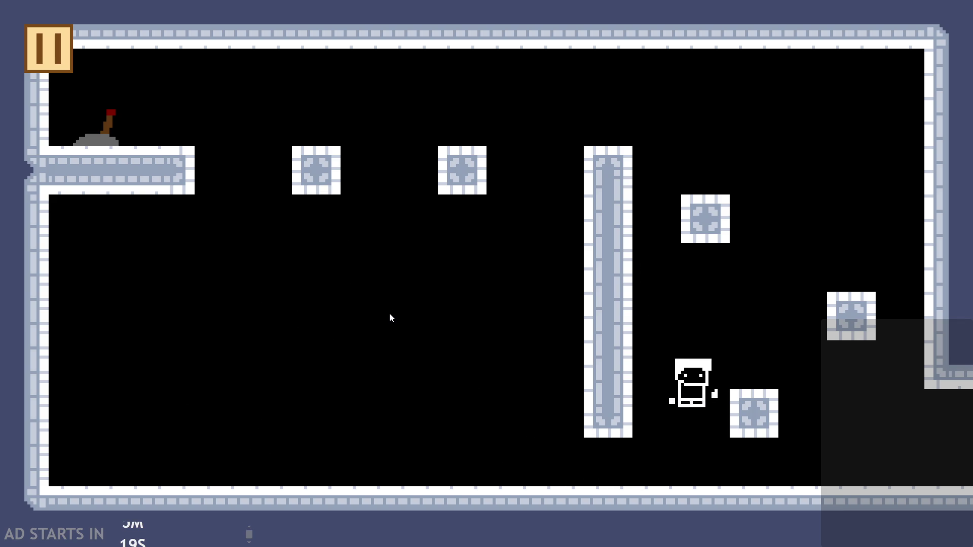
- Walk into the next room, jump to the central pillar top, and drop back down
key(Right)
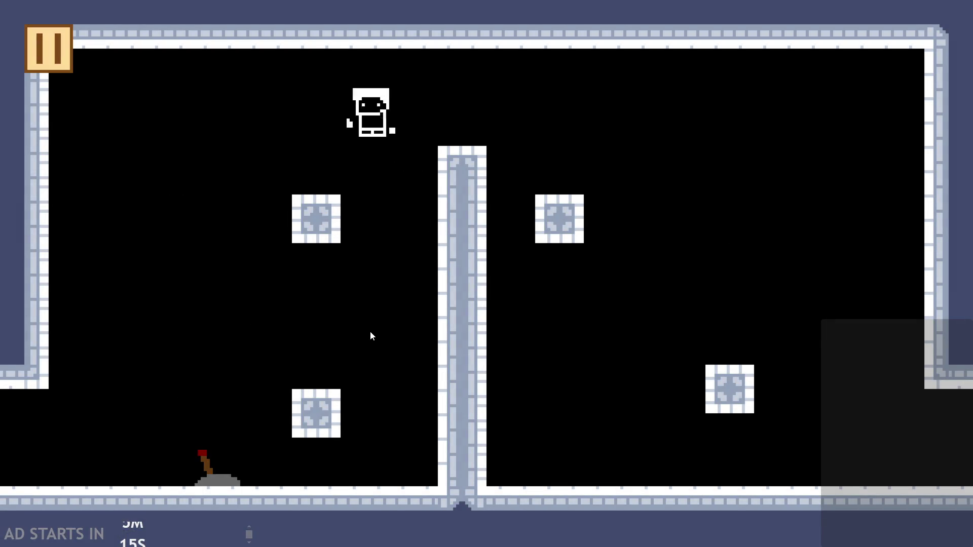
key(Right)
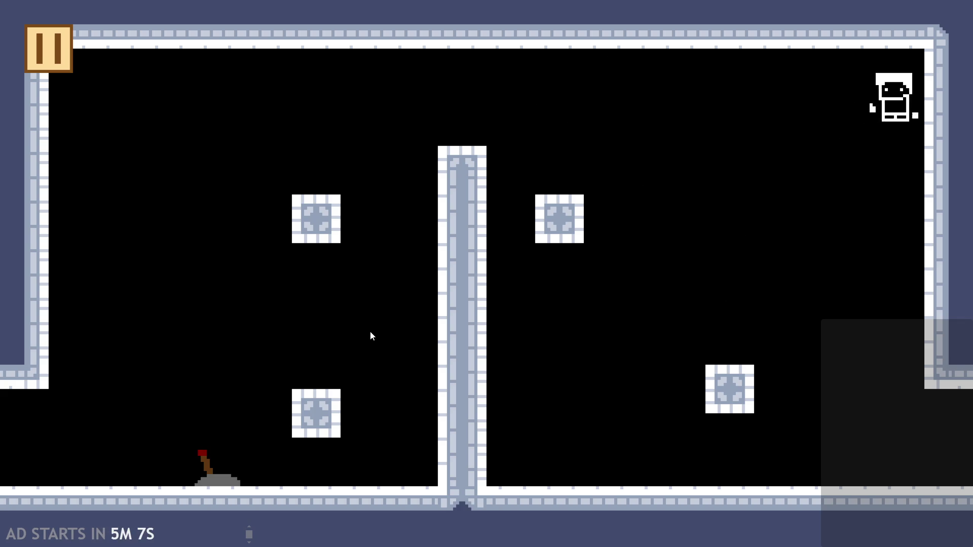
key(Left)
key(Up)
key(Up)
key(Left)
key(Right)
key(Left)
key(Right)
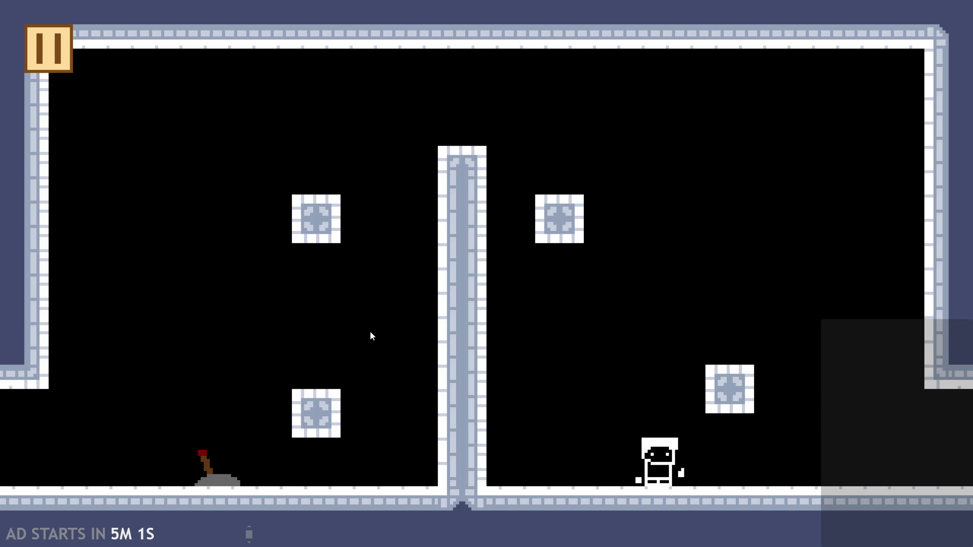
- In the pause menu enable Debug Stats and Pause Button on Right Side, then close the game
key(Escape)
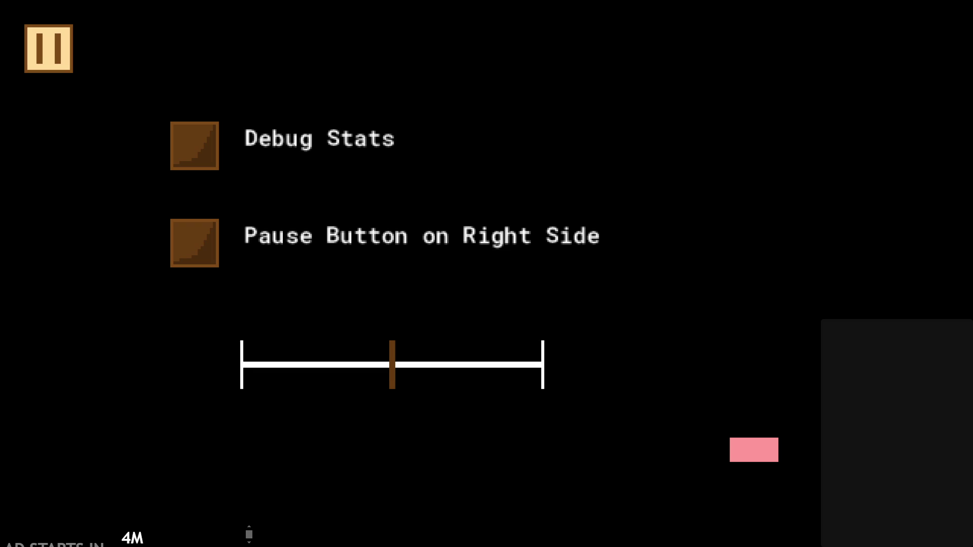
click(191, 142)
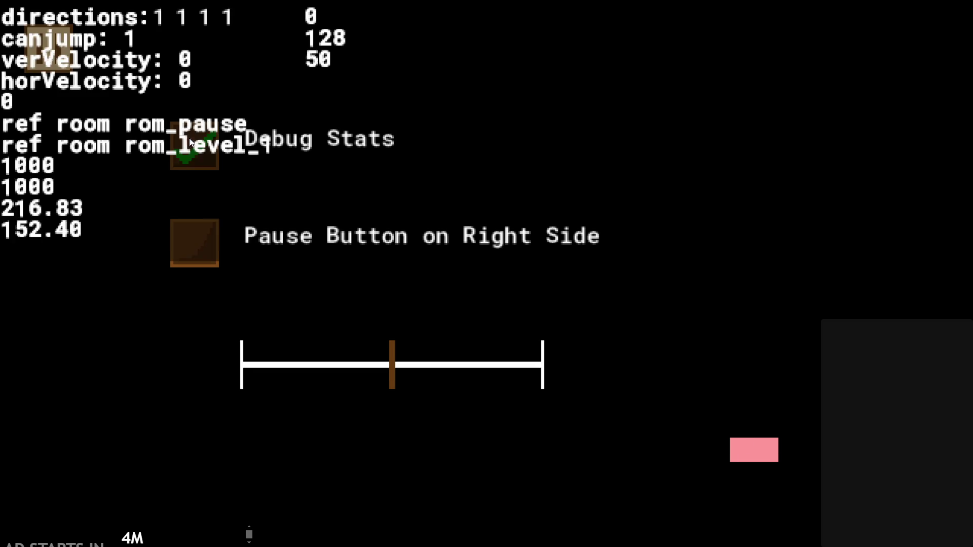
click(203, 243)
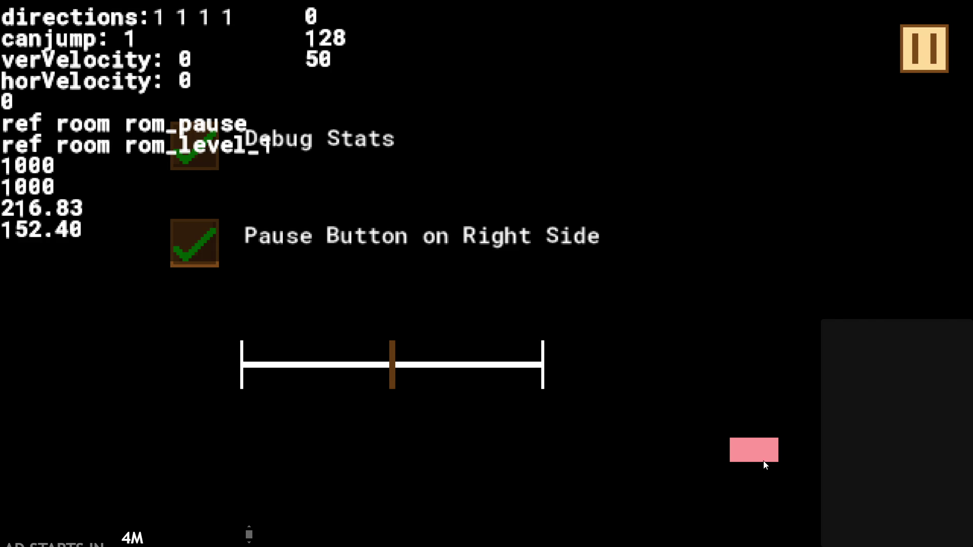
click(764, 458)
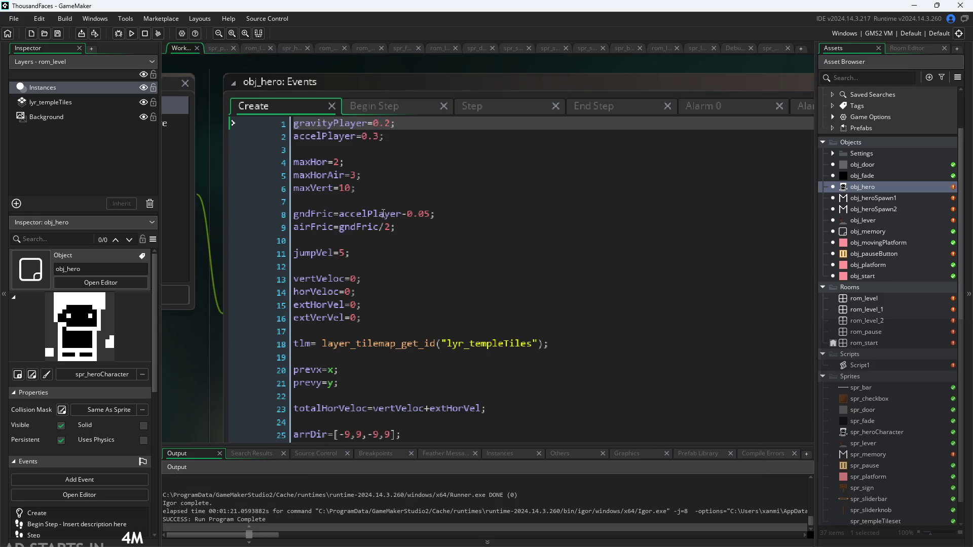
- Check the maxVert and gravityPlayer values in the Create code, then switch to the Paint notes
click(346, 188)
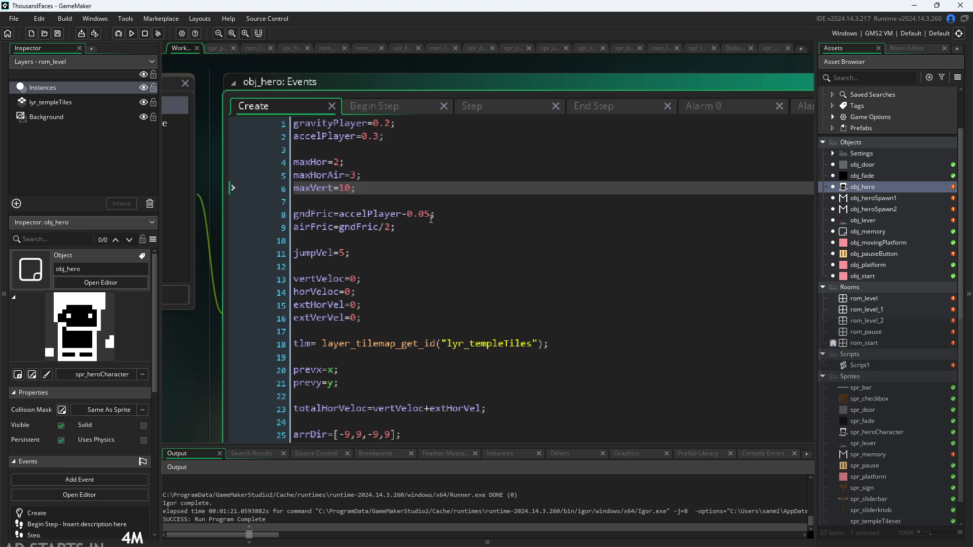
click(390, 124)
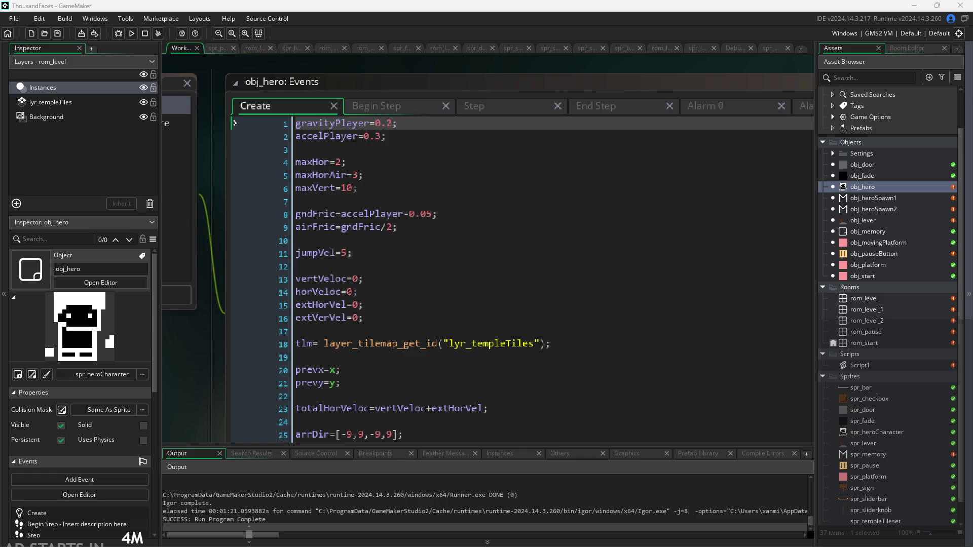
key(alt+Tab)
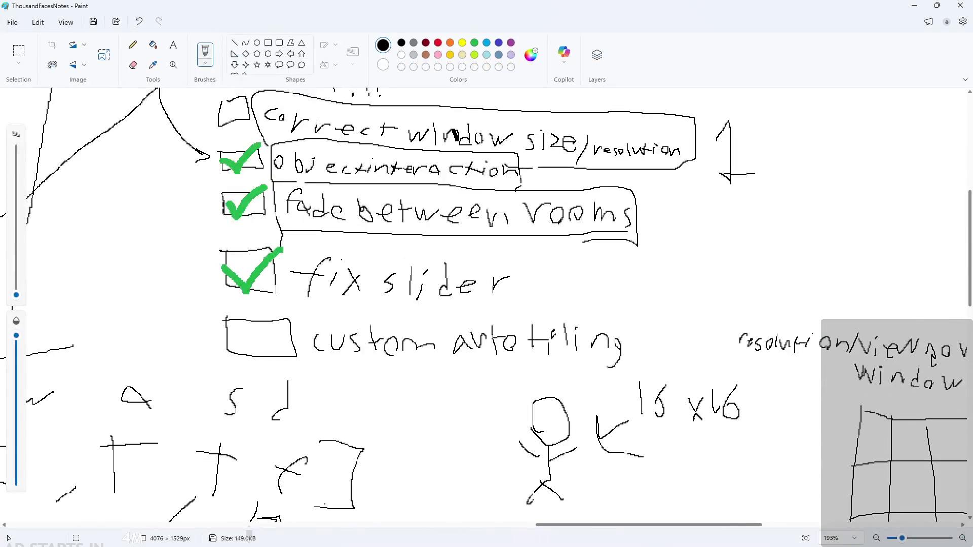
- Tick the correct window size item in the checklist with a 6px green brush
scroll(487, 304, up, 3)
scroll(389, 352, up, 1)
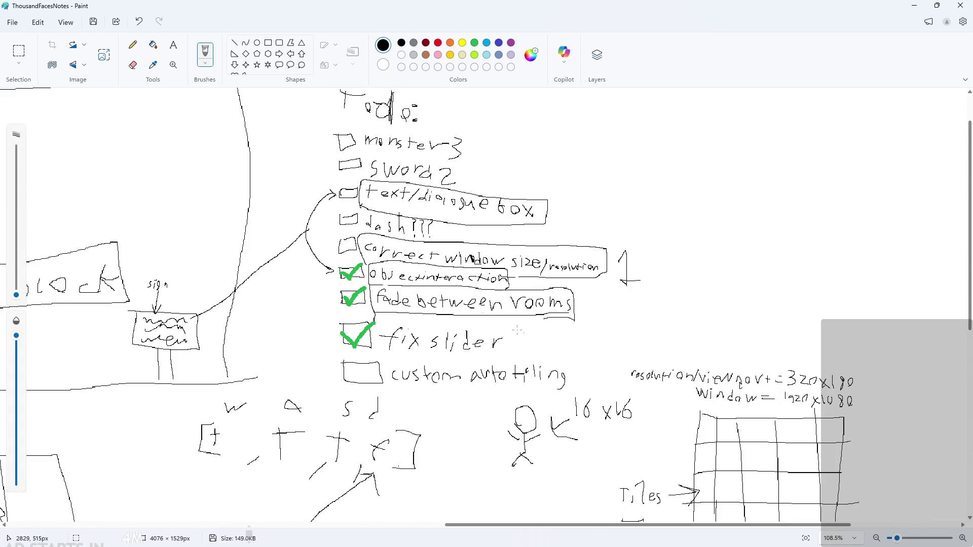
ctrl+scroll(355, 153, up, 3)
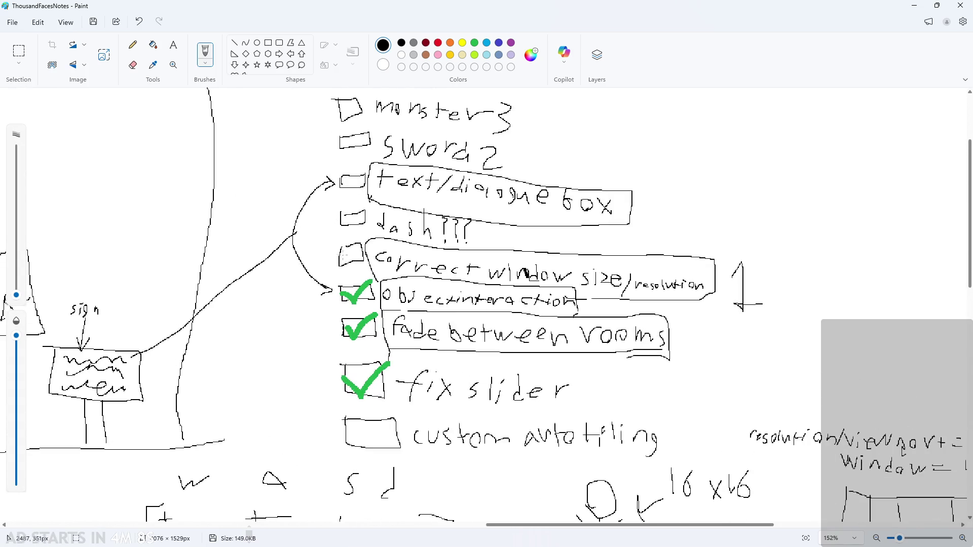
drag(21, 293, 24, 289)
click(475, 42)
ctrl+scroll(355, 274, up, 4)
mouse_move(304, 240)
mouse_down()
mouse_move(323, 253)
mouse_move(355, 213)
mouse_up()
- Reset the brush to 1px black and minimize Paint to return to GameMaker
ctrl+scroll(389, 289, down, 2)
ctrl+scroll(388, 289, down, 1)
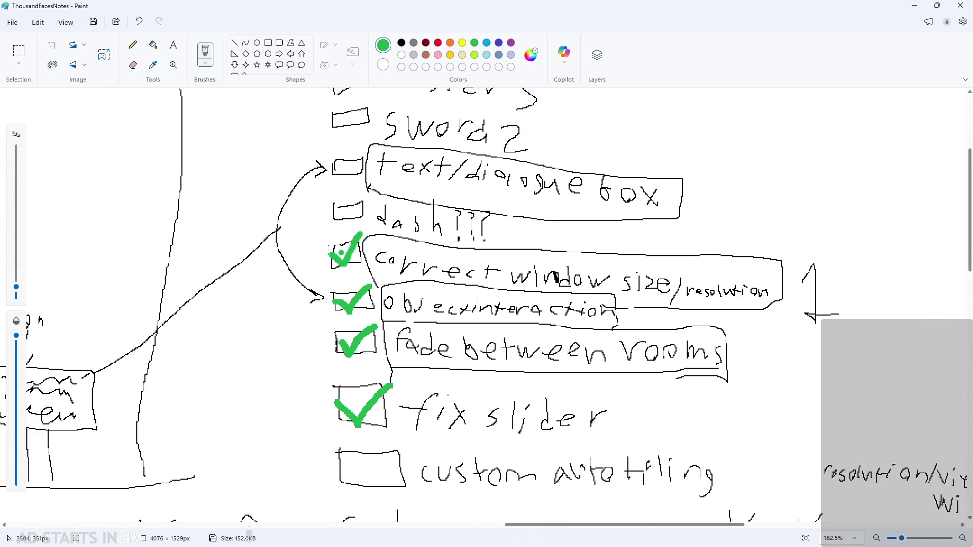
drag(17, 288, 19, 308)
click(401, 43)
ctrl+scroll(409, 192, down, 1)
scroll(411, 243, up, 3)
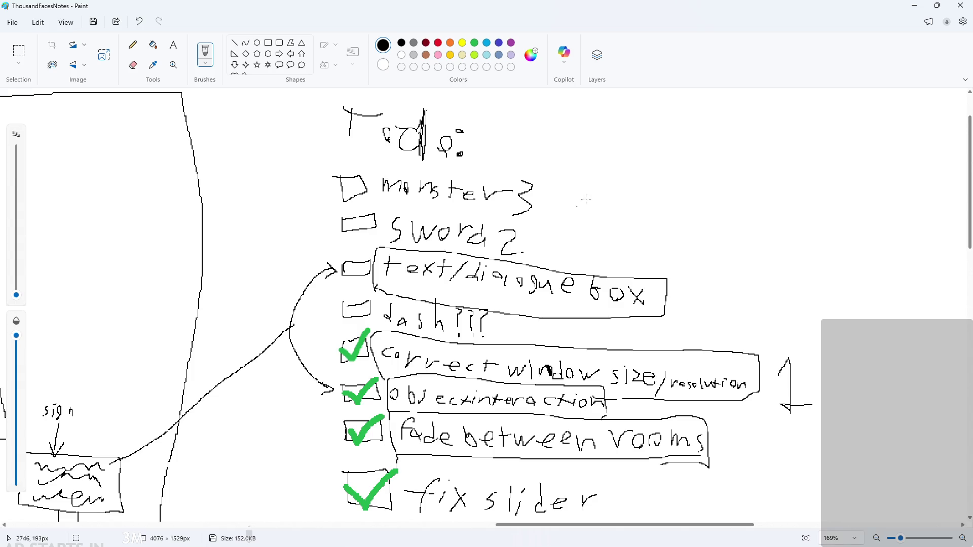
click(910, 6)
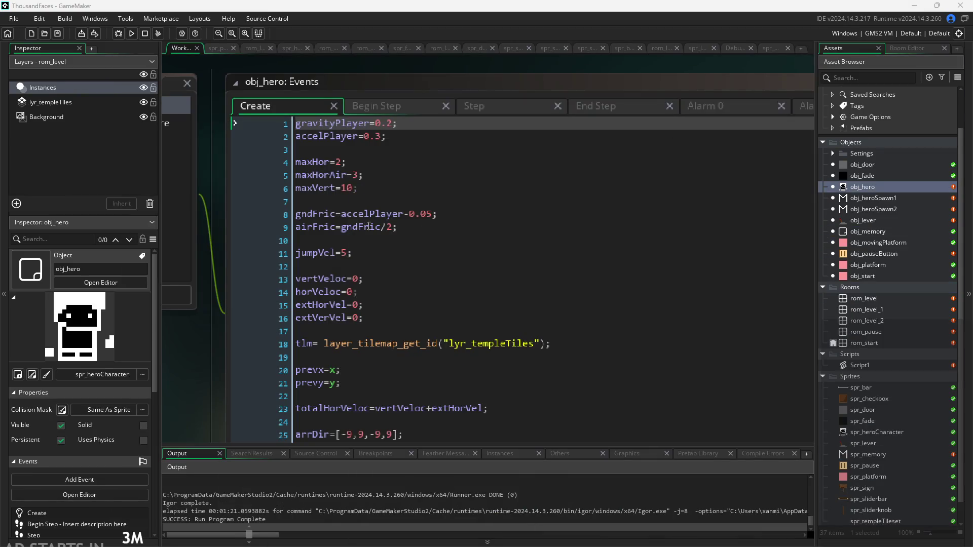
scroll(196, 366, down, 2)
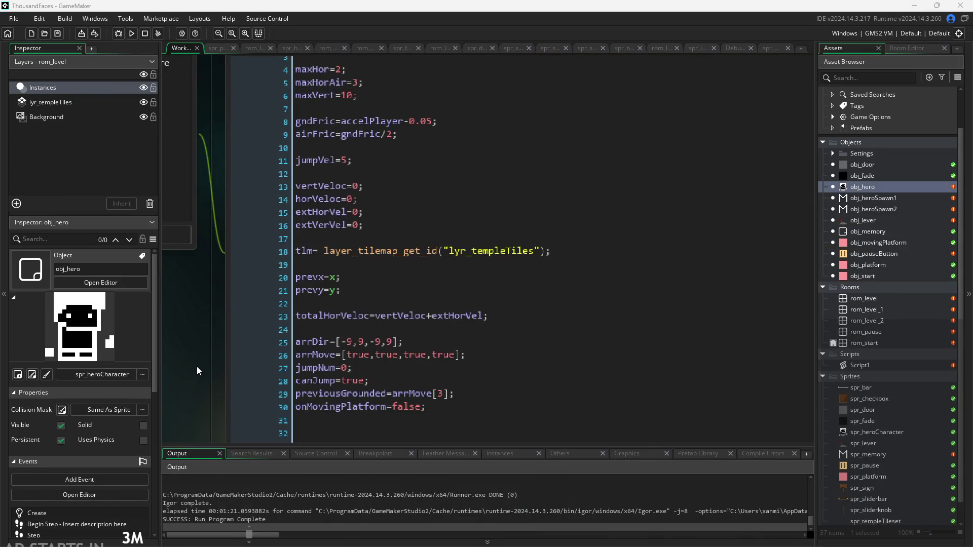
scroll(197, 367, left, 1)
scroll(259, 357, down, 1)
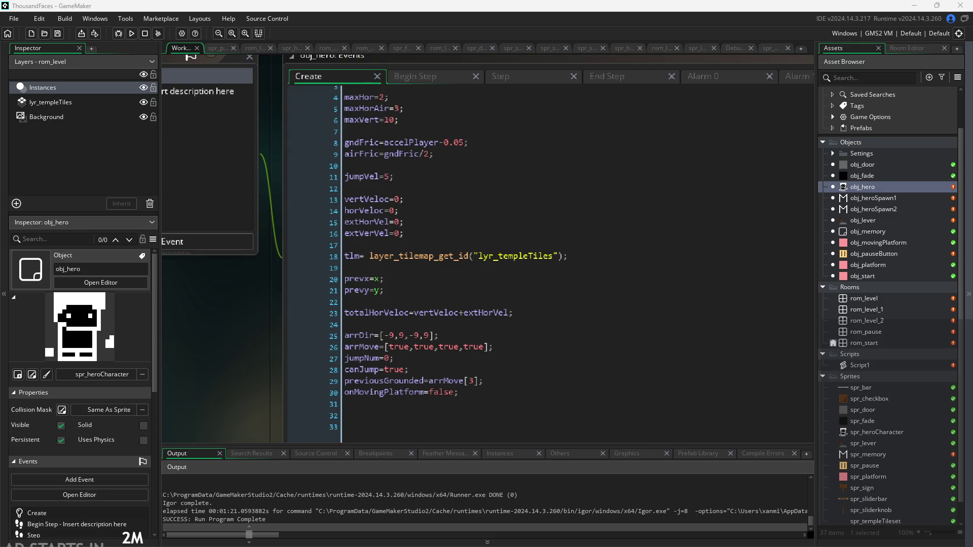
scroll(237, 312, down, 1)
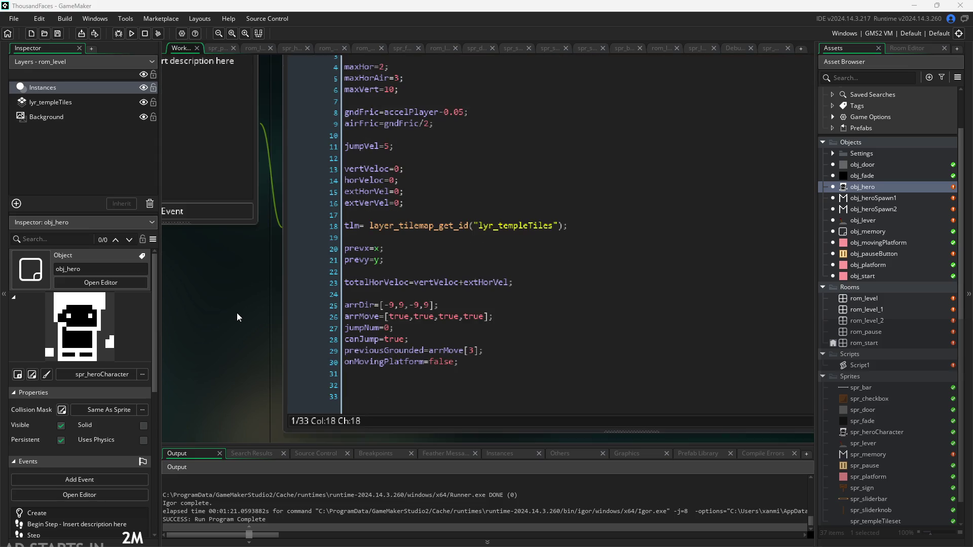
scroll(238, 312, down, 3)
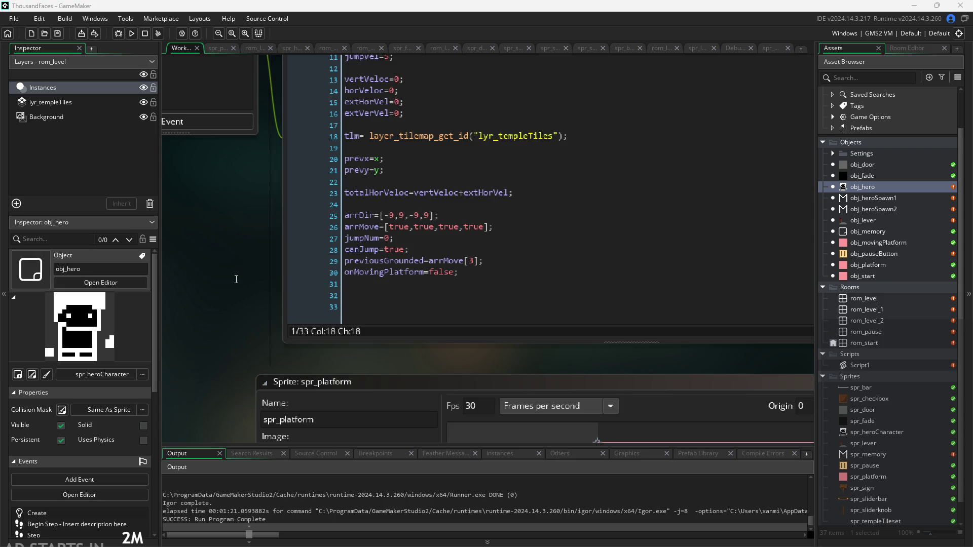
scroll(622, 311, down, 2)
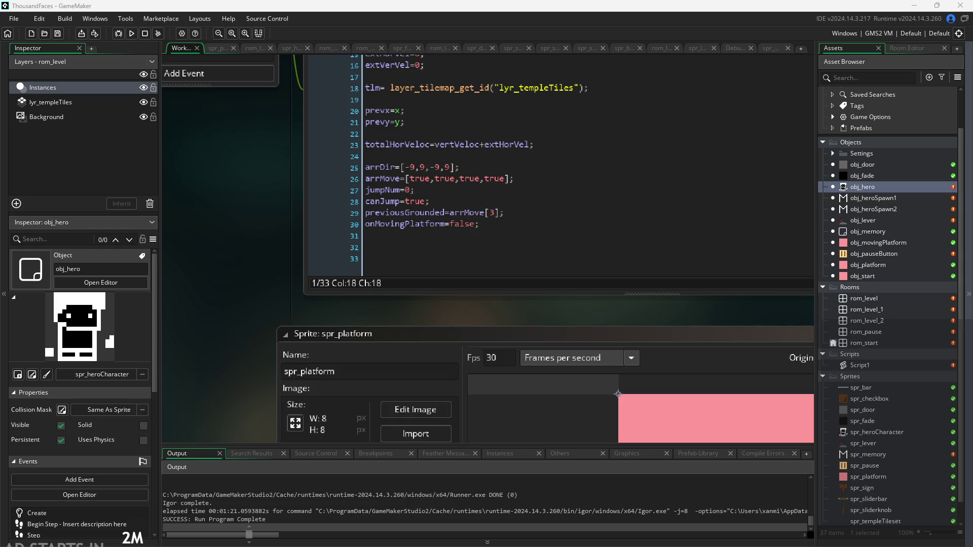
scroll(257, 282, up, 2)
scroll(329, 360, down, 3)
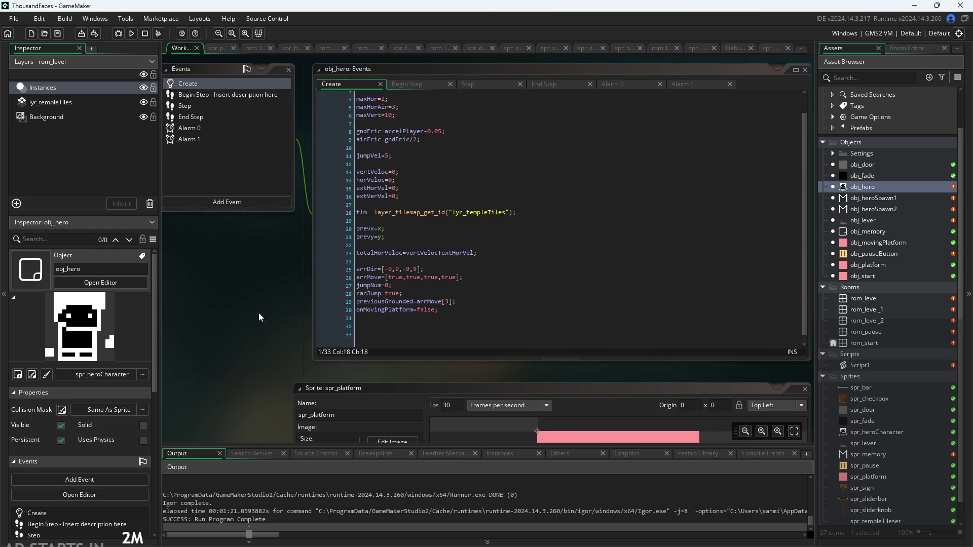
scroll(259, 312, up, 2)
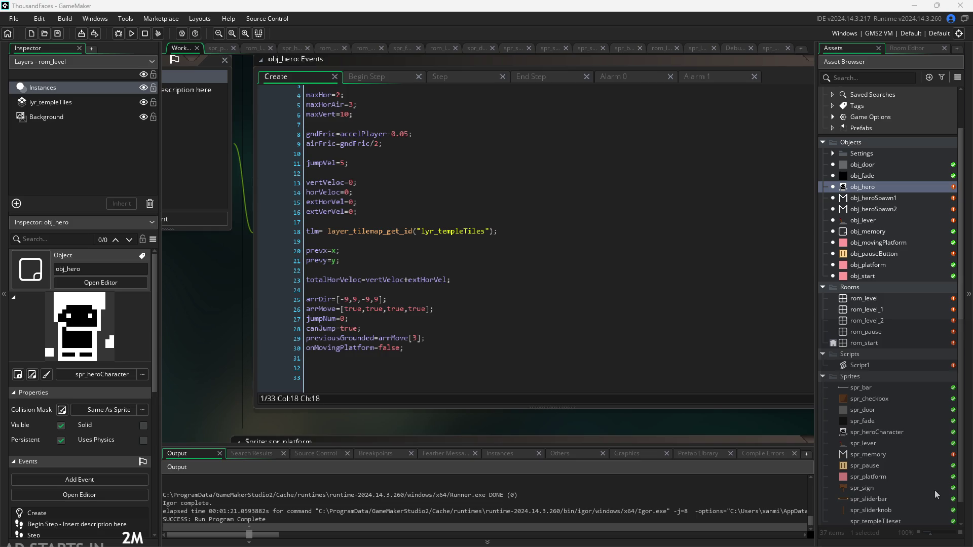
scroll(889, 471, down, 1)
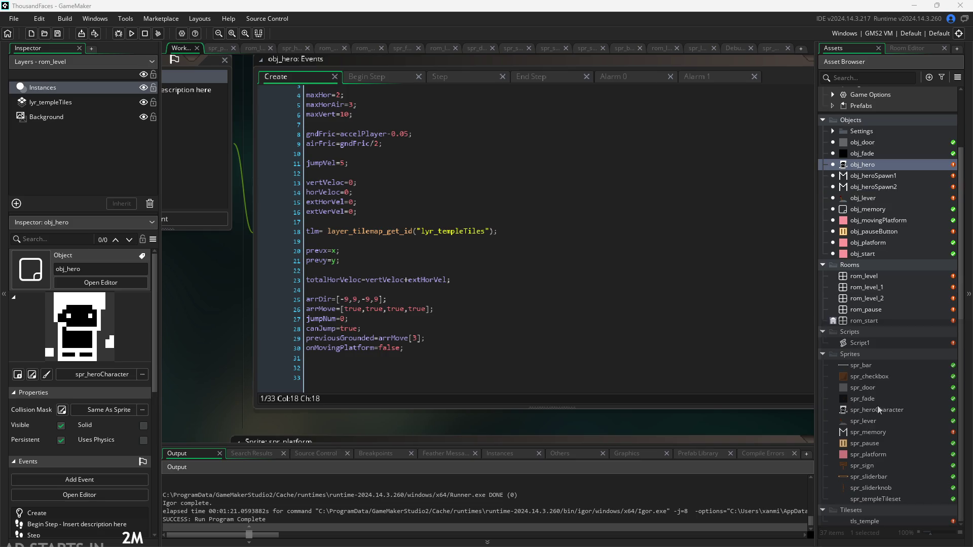
scroll(885, 232, up, 2)
- Open the obj_hero object to view its events and Create code
double_click(875, 205)
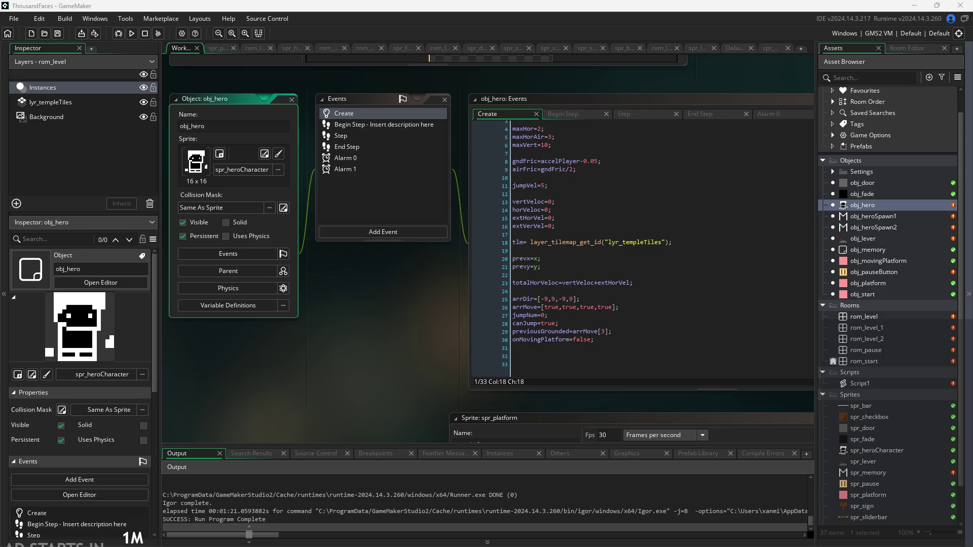
scroll(357, 398, down, 3)
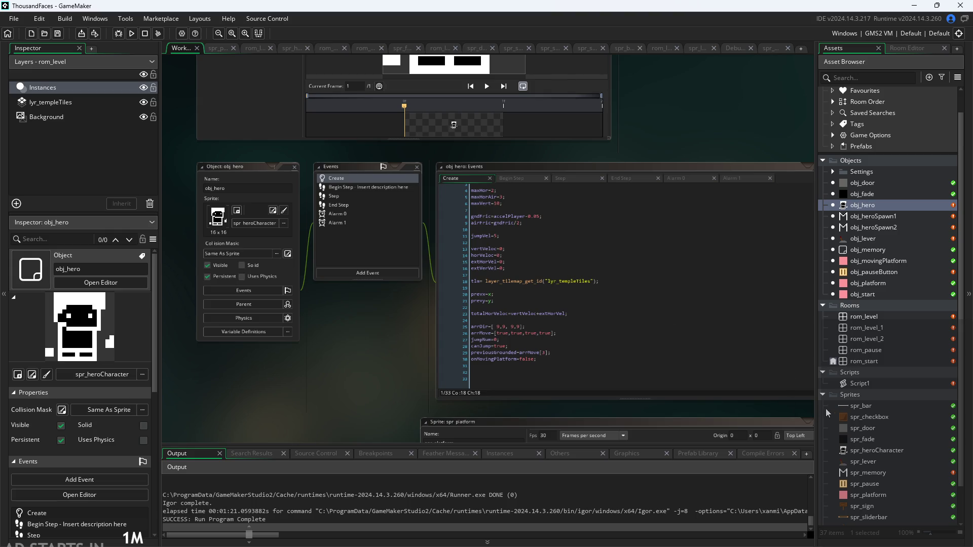
scroll(862, 409, down, 2)
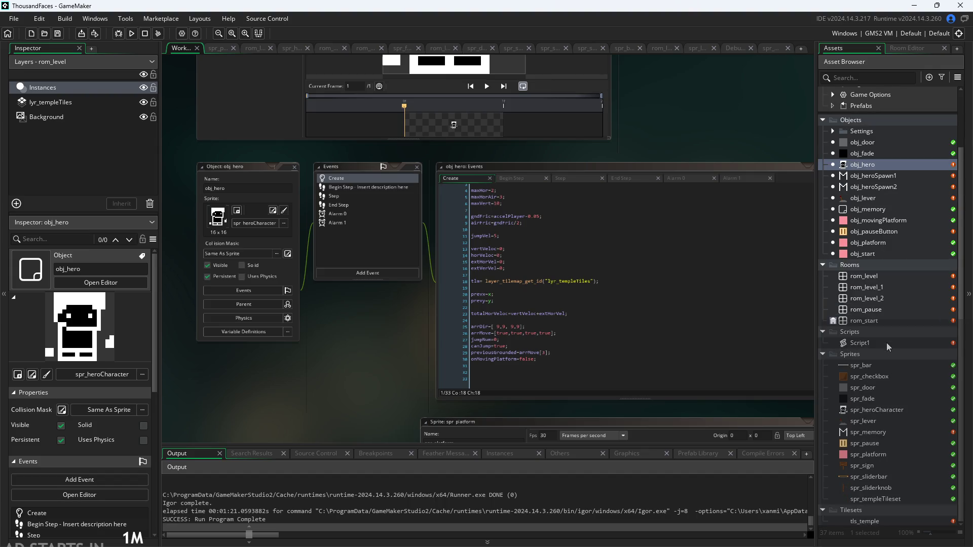
- Inspect Script1, spr_door, spr_bar and finally spr_checkbox in the Inspector
click(878, 343)
click(907, 389)
click(905, 368)
click(905, 374)
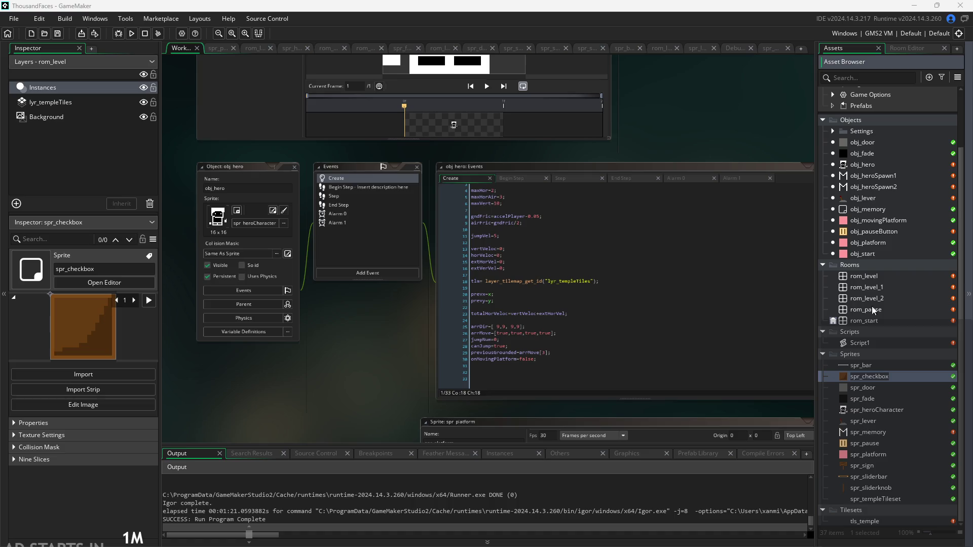
scroll(379, 309, up, 4)
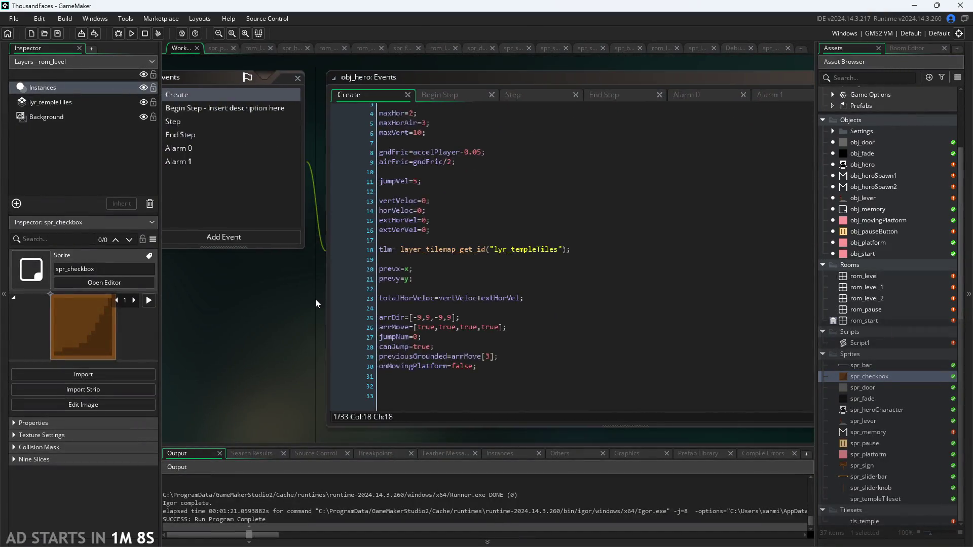
scroll(315, 304, up, 2)
click(472, 302)
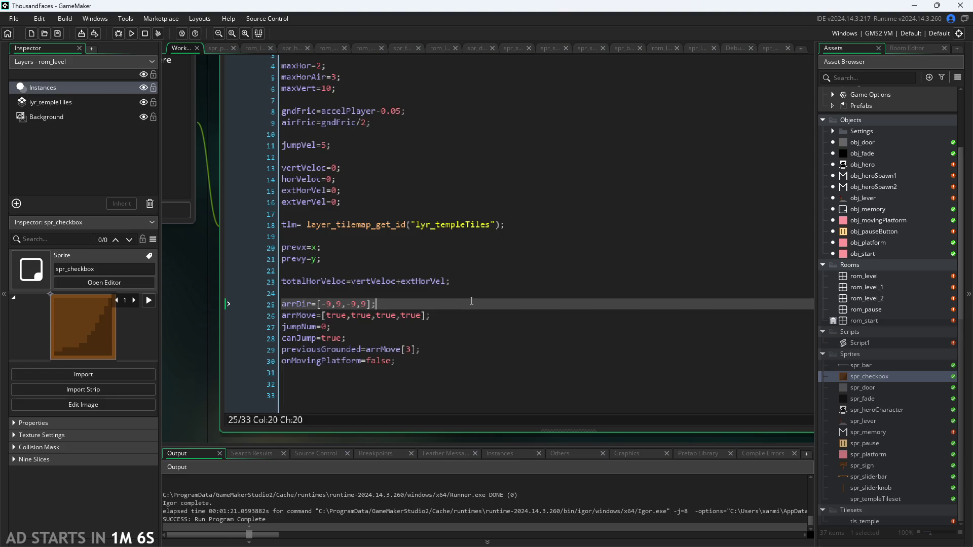
scroll(491, 324, down, 1)
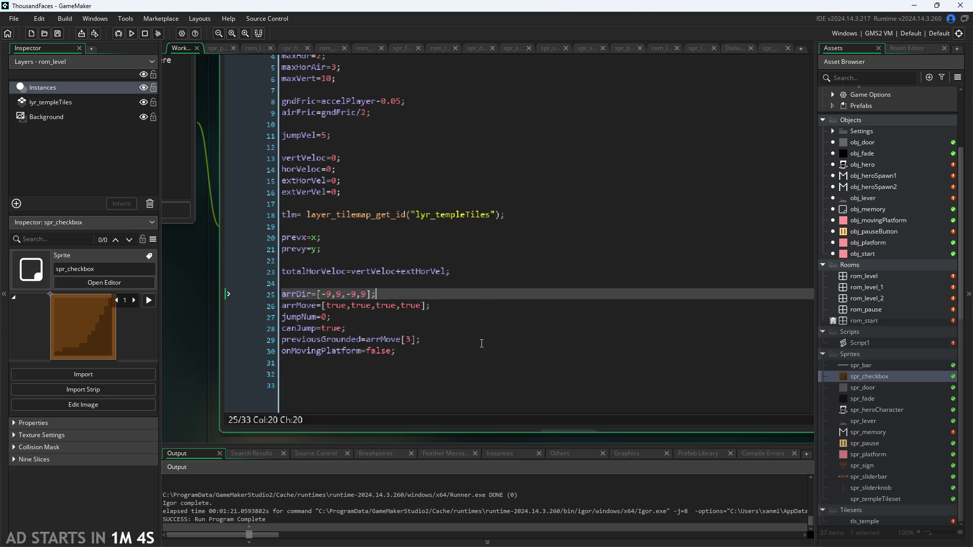
click(482, 354)
click(486, 339)
click(487, 328)
click(490, 317)
click(495, 306)
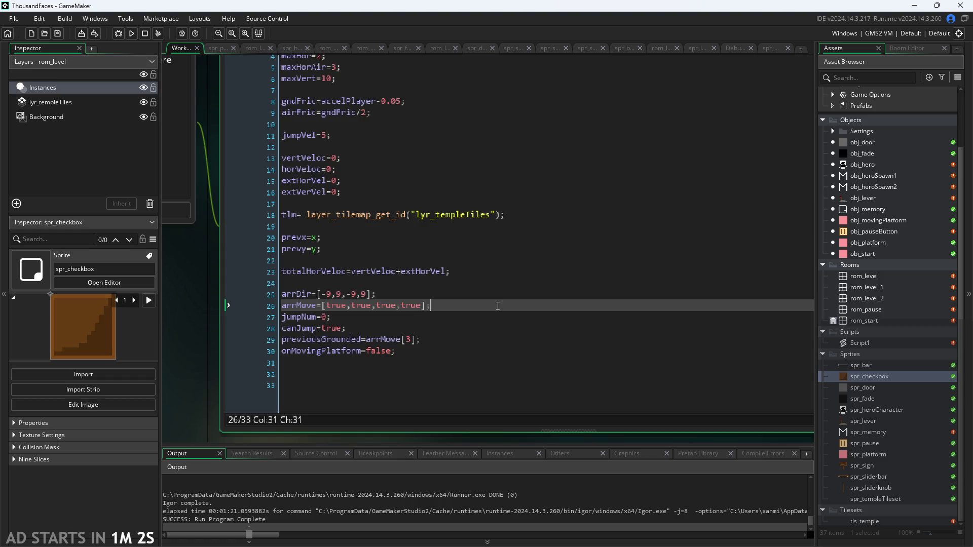
click(501, 292)
click(500, 276)
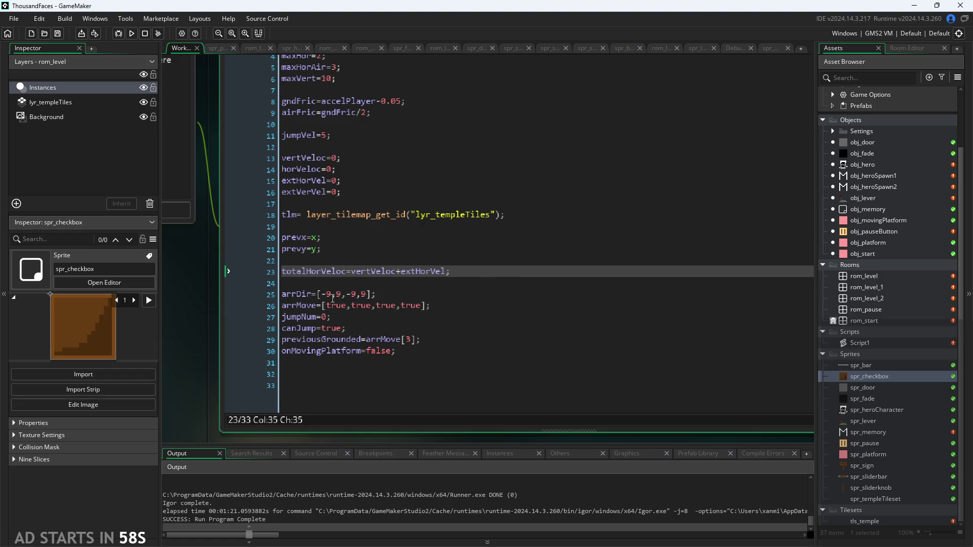
scroll(460, 263, up, 2)
click(462, 263)
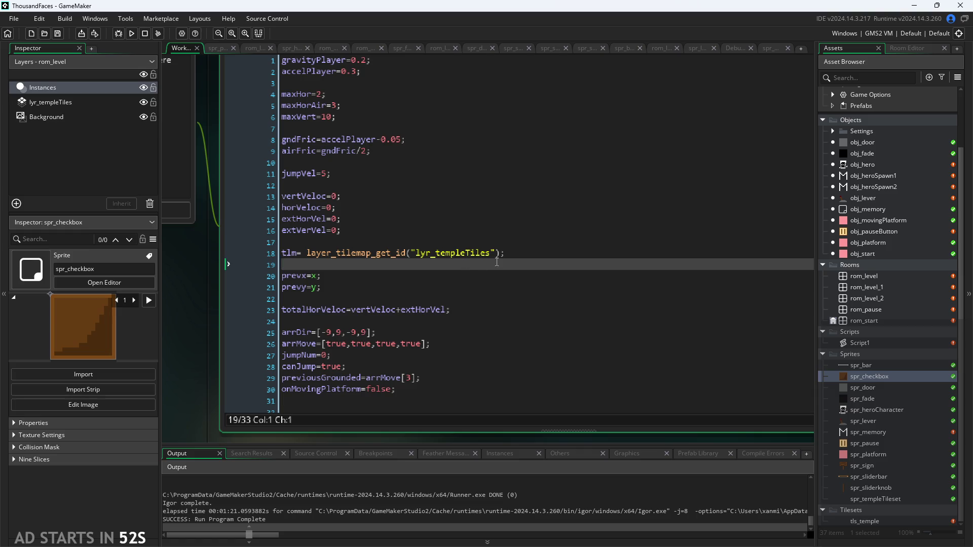
scroll(230, 339, down, 5)
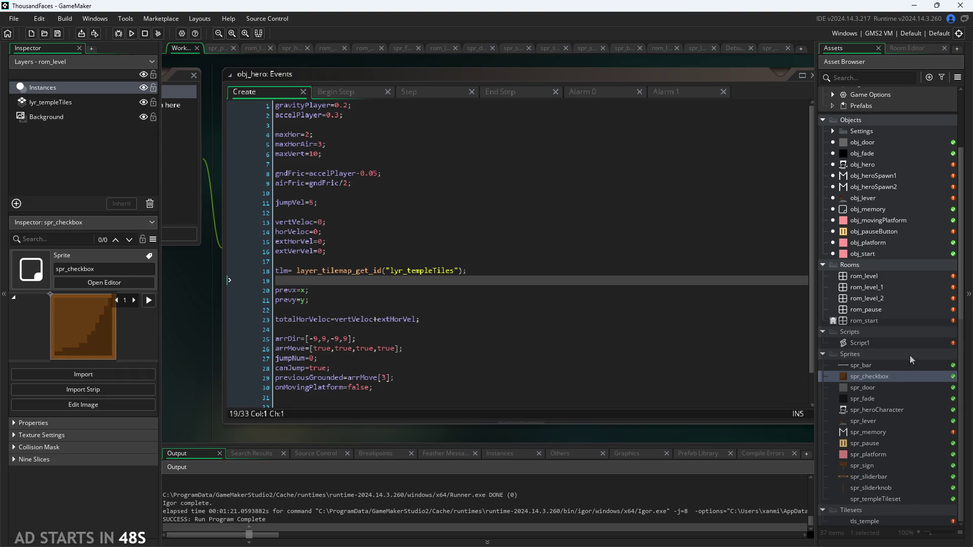
- Open spr_heroCharacter in the Sprite Editor, showing the 16×16 placeholder with origin 8,8
double_click(898, 410)
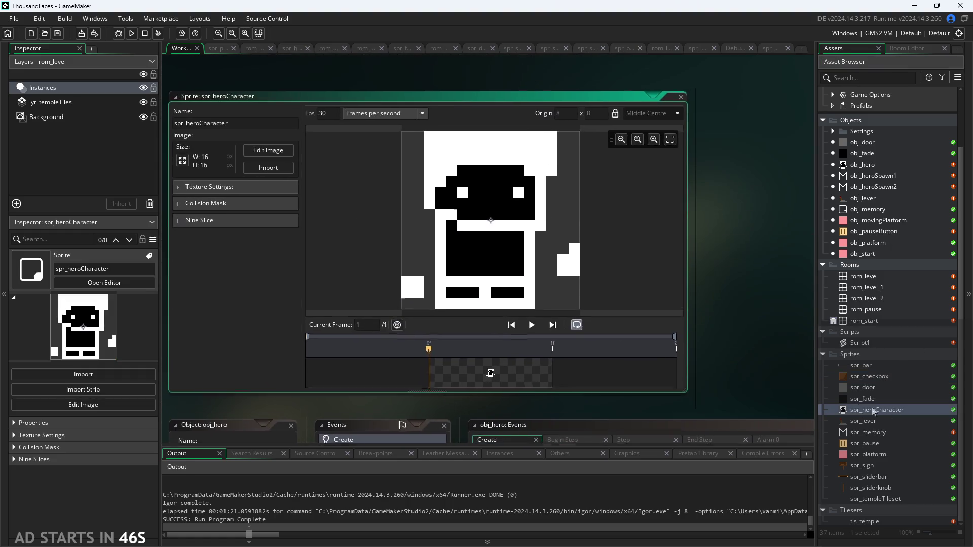
scroll(415, 388, down, 2)
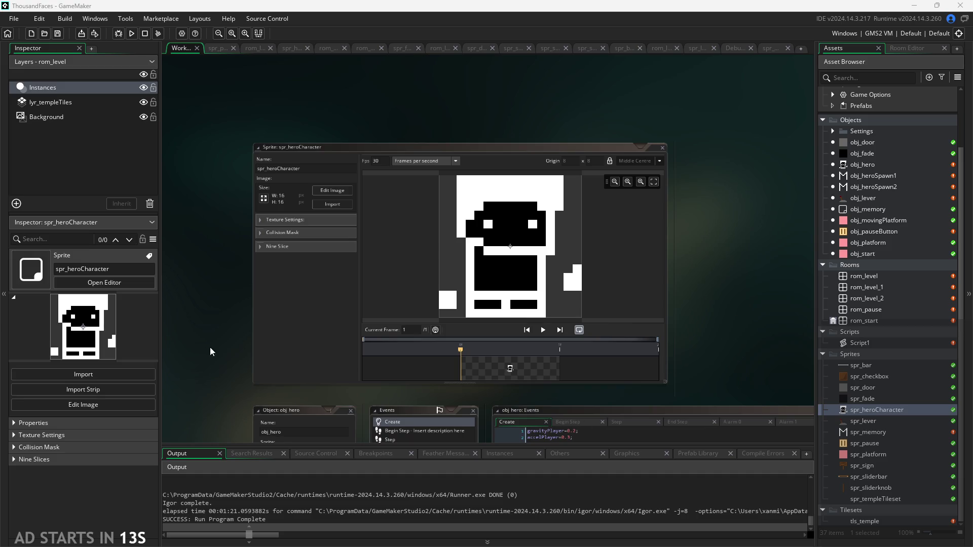
drag(676, 397, 726, 360)
- Bring up the Sprites folder's context menu, then dismiss it without creating anything
right_click(865, 354)
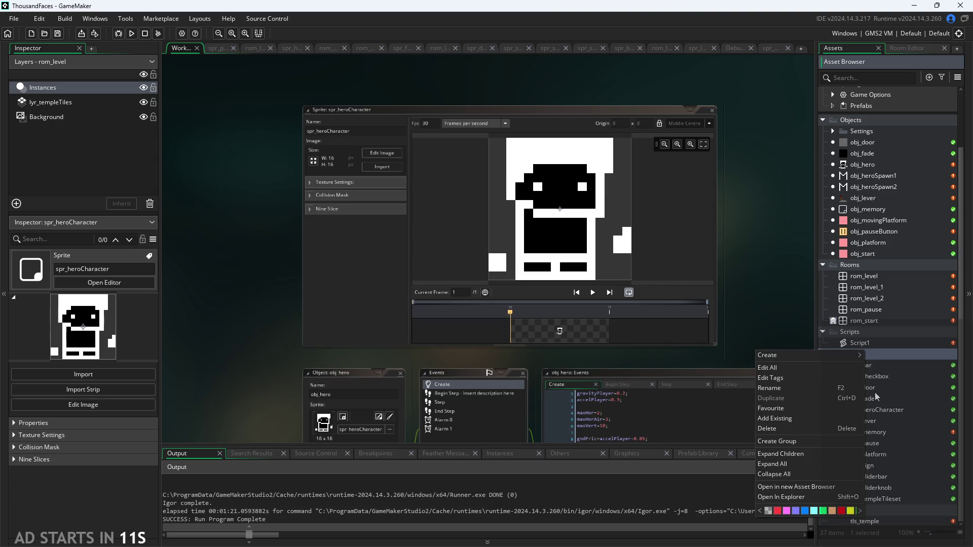
click(891, 398)
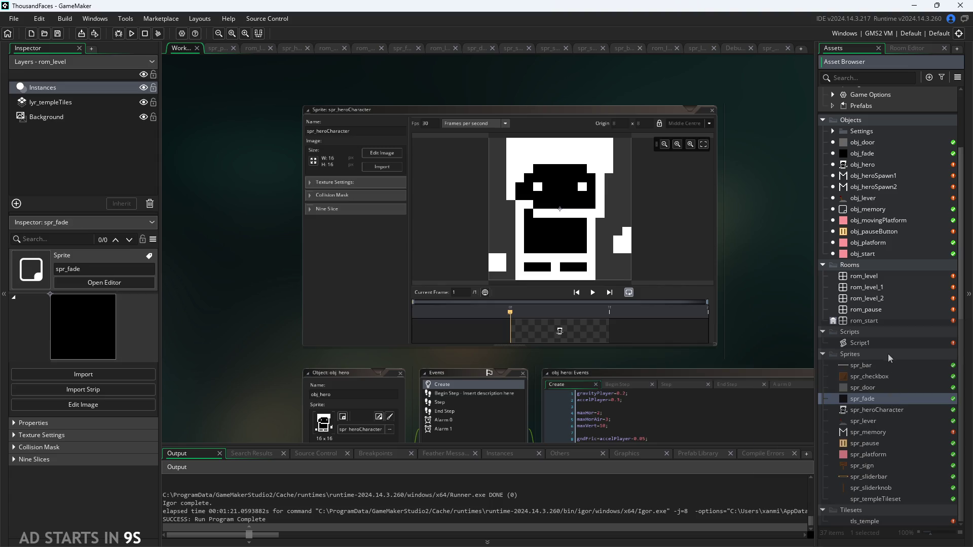
right_click(887, 353)
mouse_move(887, 353)
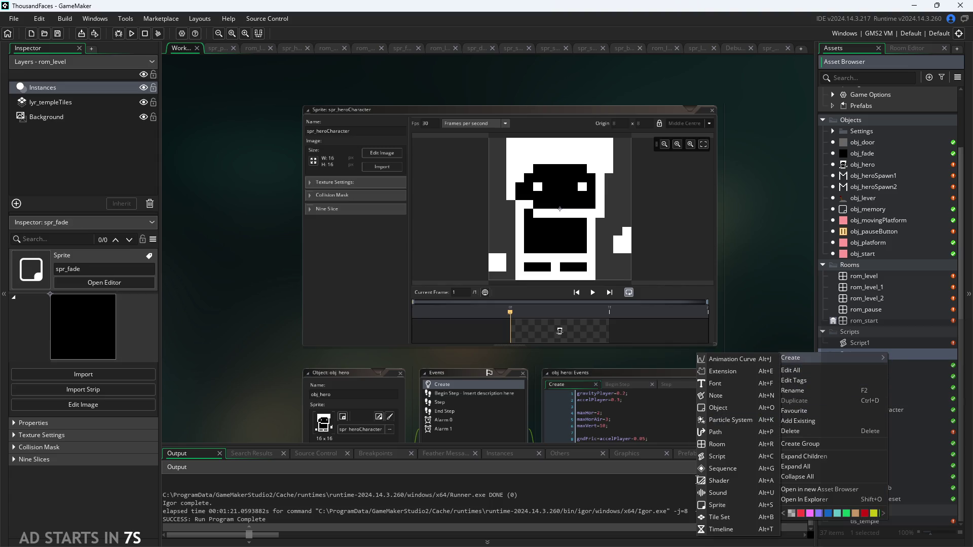
click(616, 367)
scroll(232, 224, up, 2)
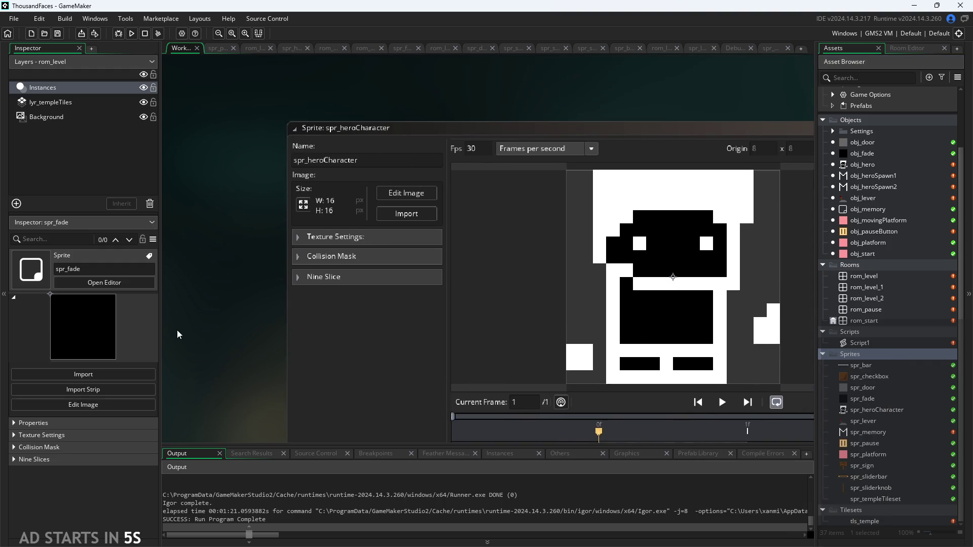
- Import the recent hero sheet over spr_heroCharacter, giving a 12-frame 320×320 sprite
click(385, 213)
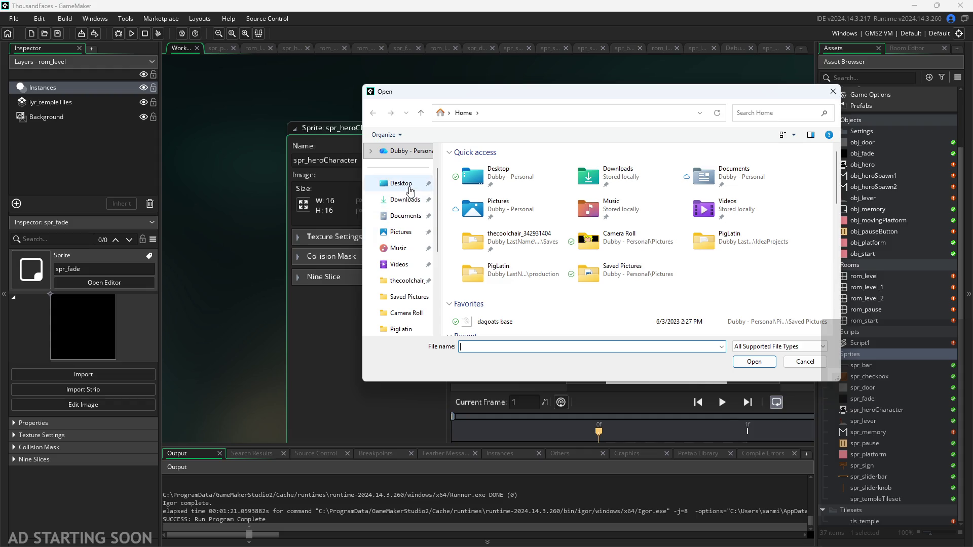
scroll(420, 157, up, 2)
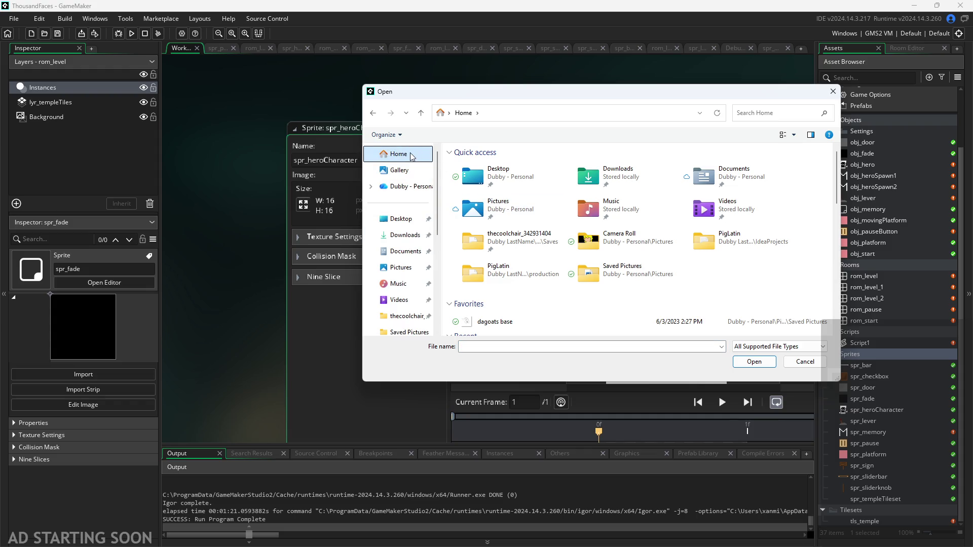
scroll(510, 284, down, 2)
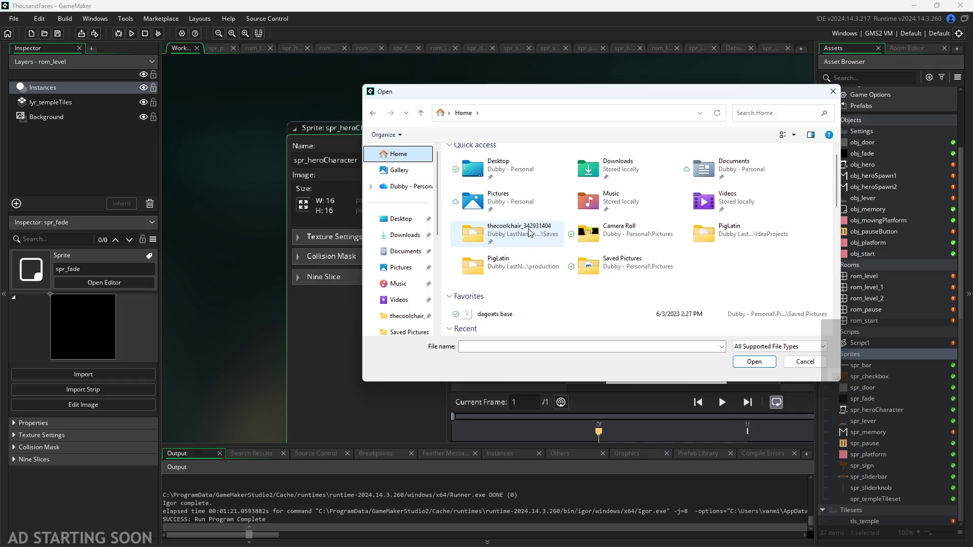
double_click(510, 297)
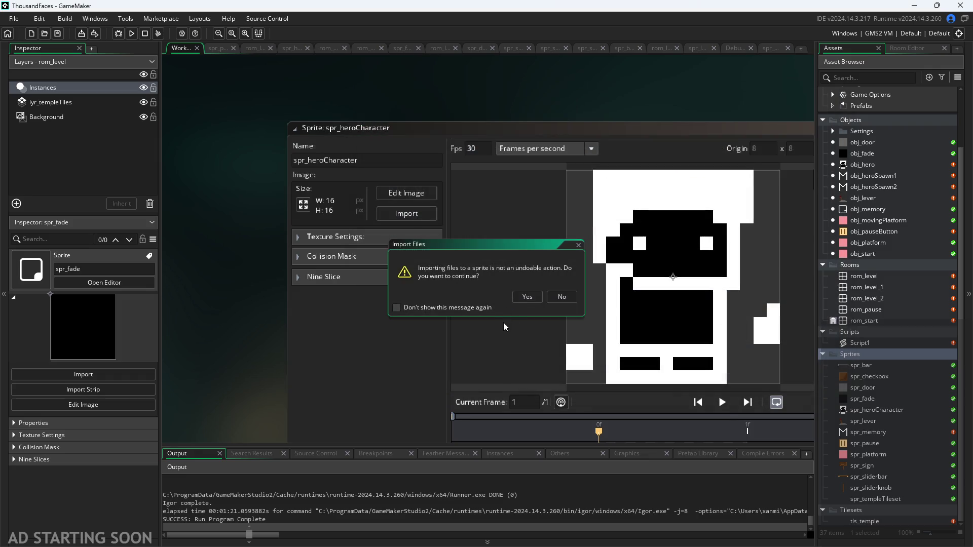
click(526, 297)
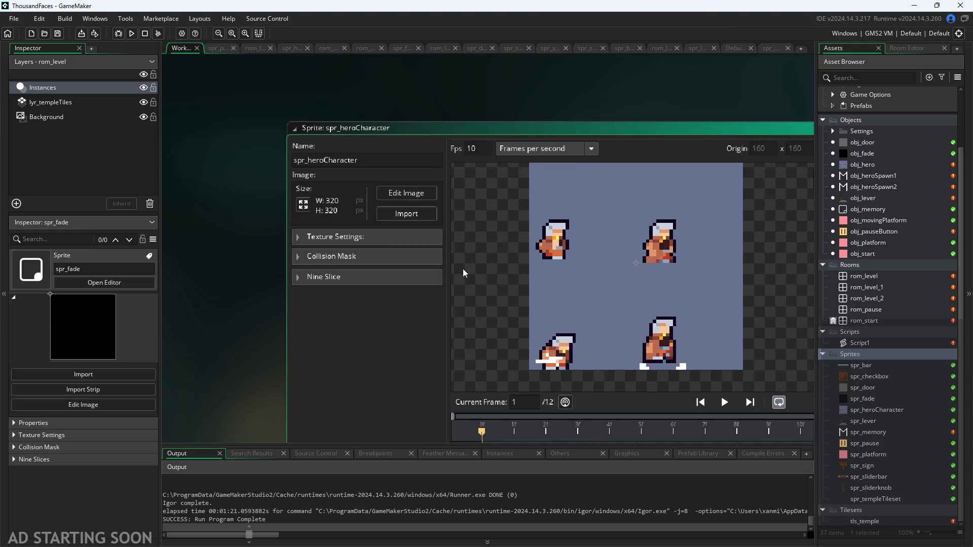
scroll(480, 272, down, 3)
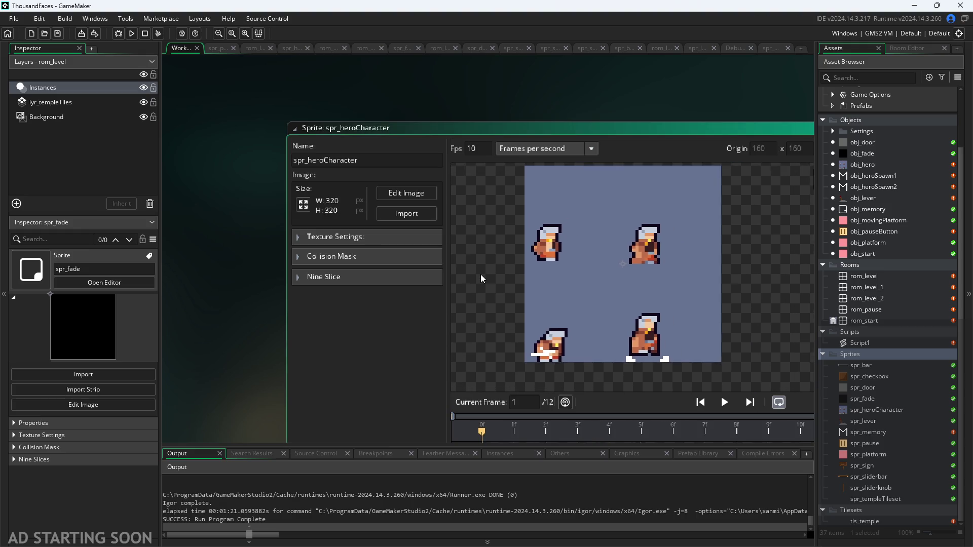
click(401, 196)
scroll(482, 250, up, 5)
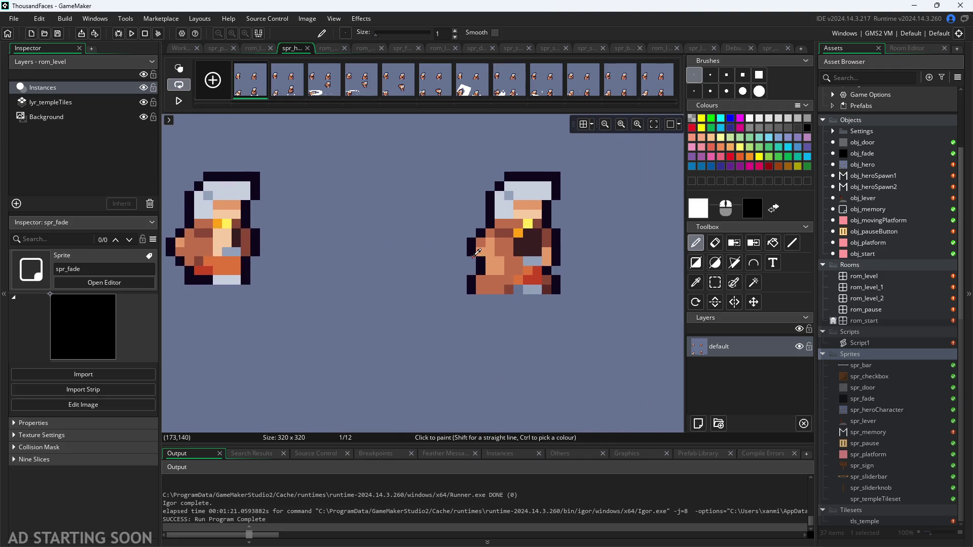
scroll(482, 251, up, 3)
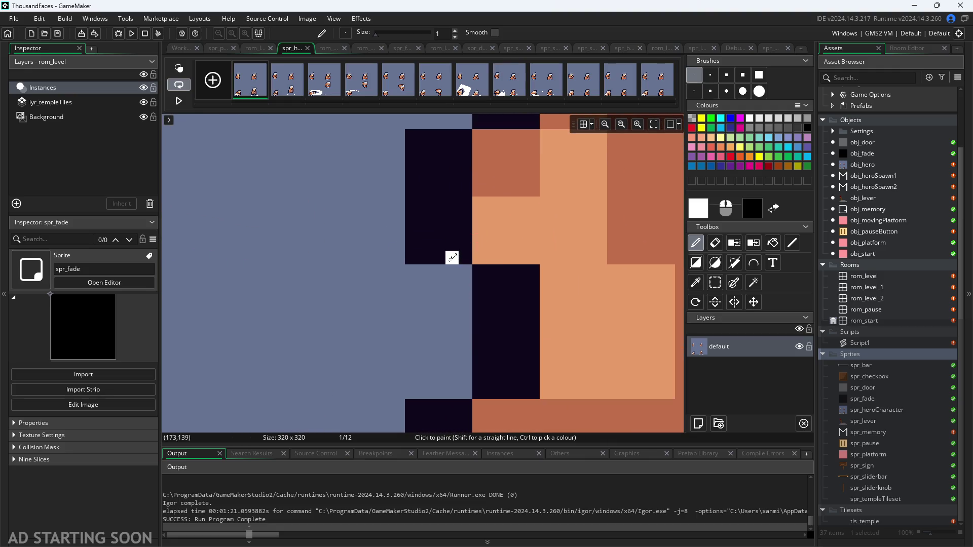
scroll(322, 256, down, 5)
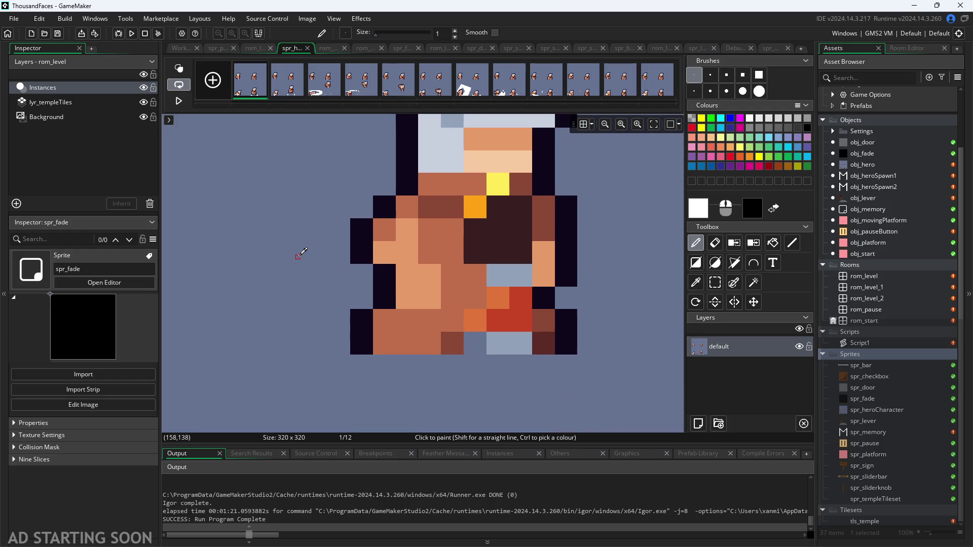
scroll(302, 252, down, 2)
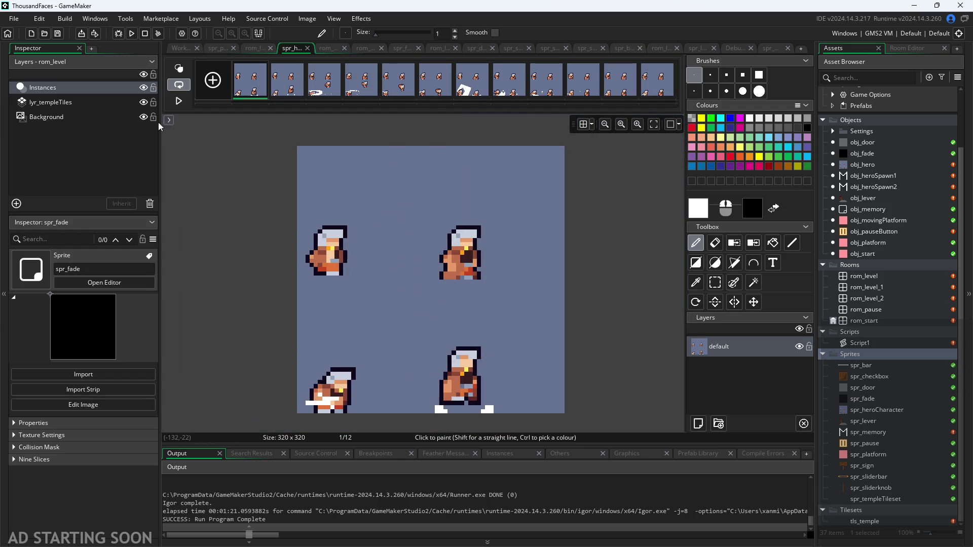
click(171, 50)
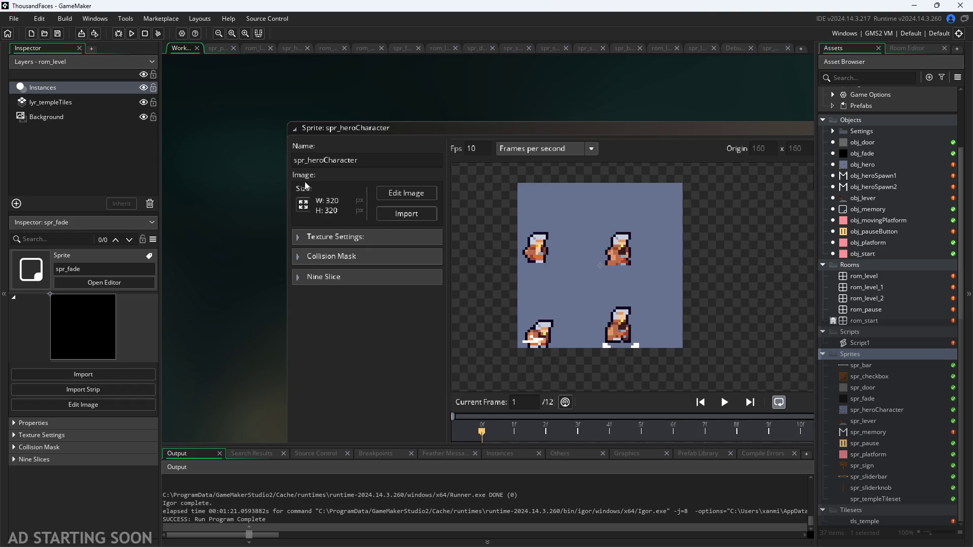
click(303, 205)
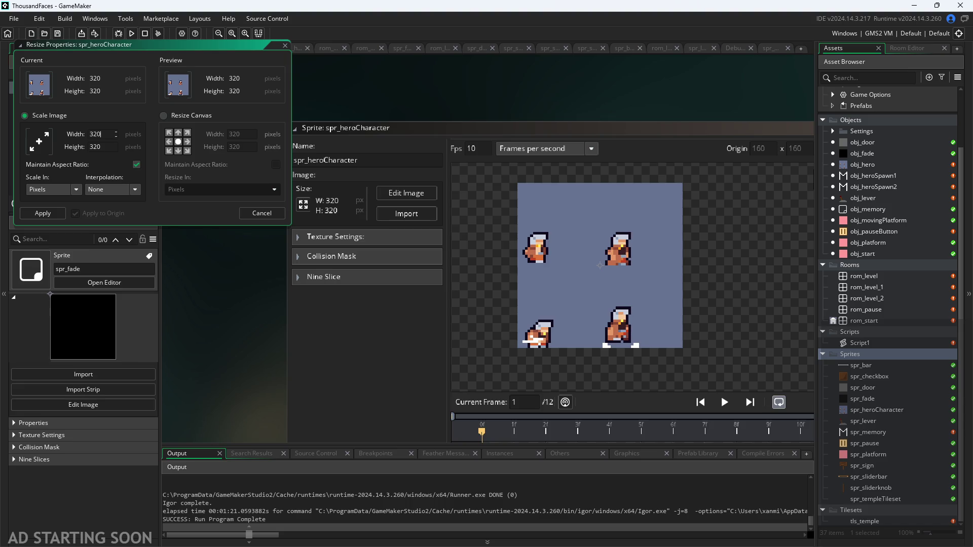
- Set Scale Image Width to 64 with aspect ratio kept, resizing the sprite to 64×64
click(115, 134)
text(160)
key(BackSpace)
key(BackSpace)
key(BackSpace)
text(64)
key(Return)
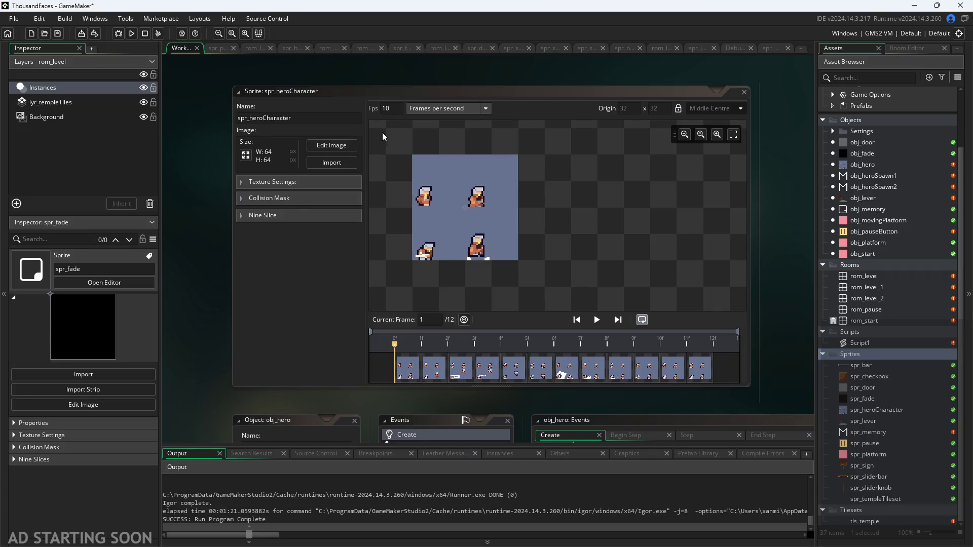
click(596, 320)
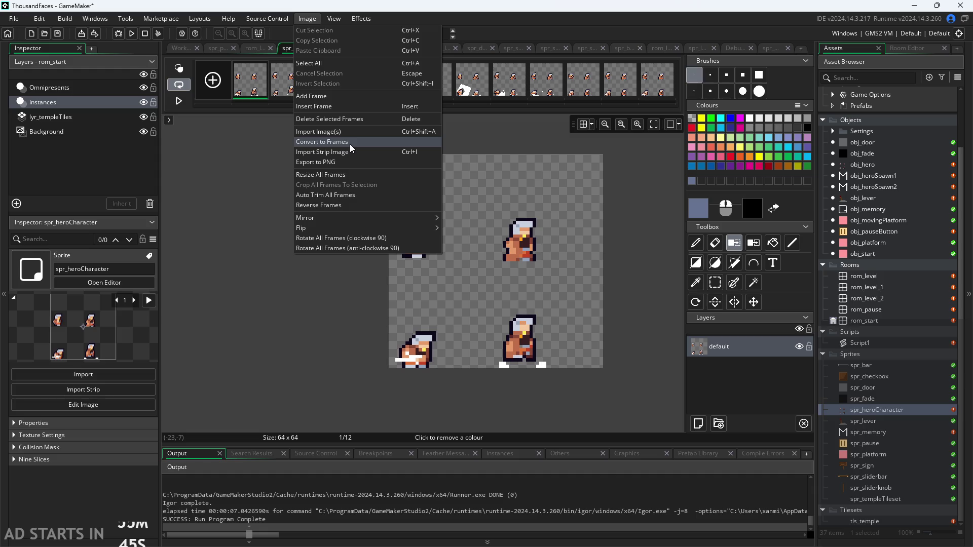
- Open the Convert to Frames dialog for spr_heroCharacter's image
click(350, 142)
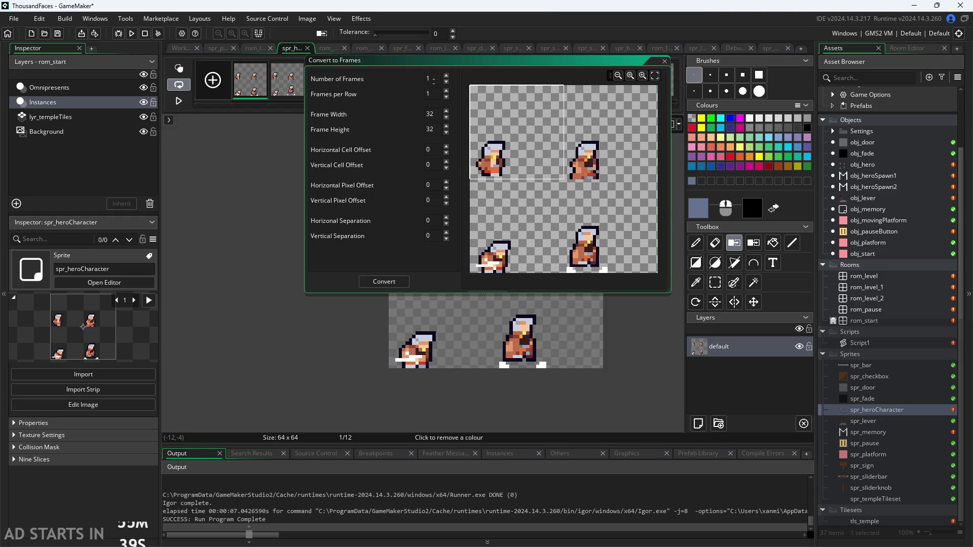
- Set Number of Frames to 4 and Frames per Row to 2
key(BackSpace)
text(4)
scroll(544, 212, down, 2)
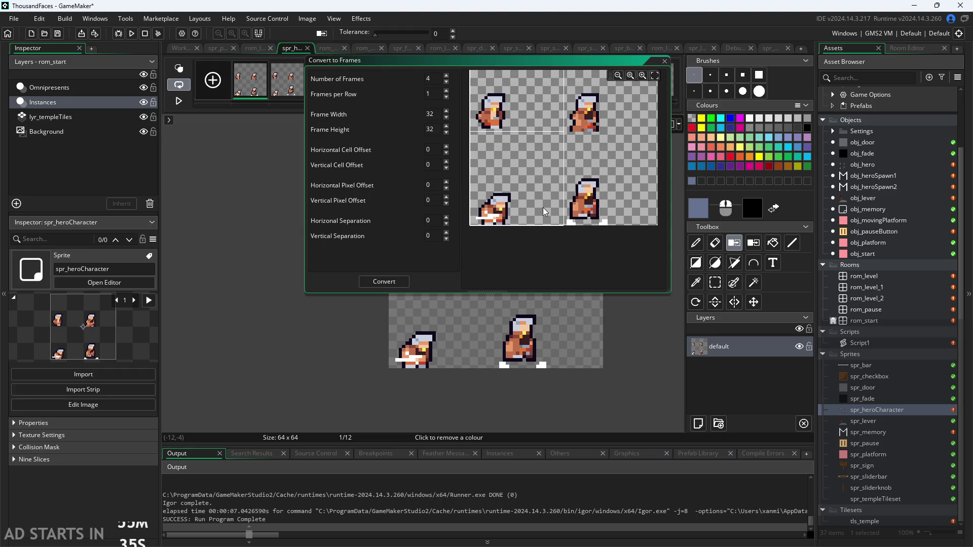
scroll(544, 212, up, 2)
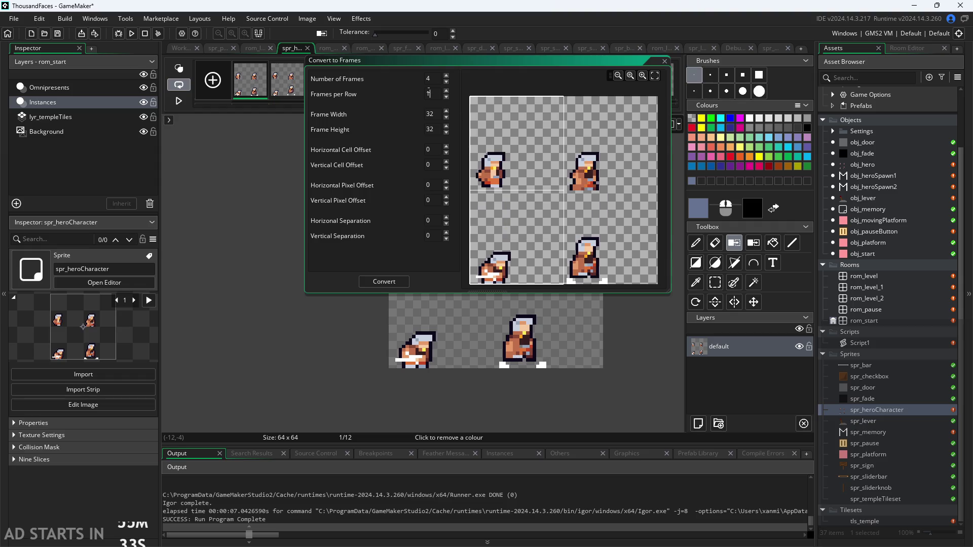
text(2)
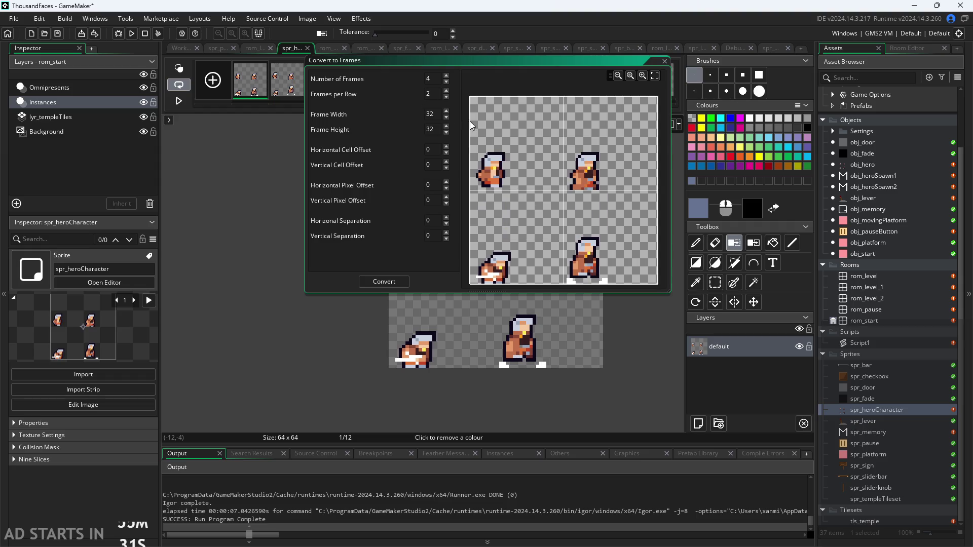
scroll(598, 193, down, 2)
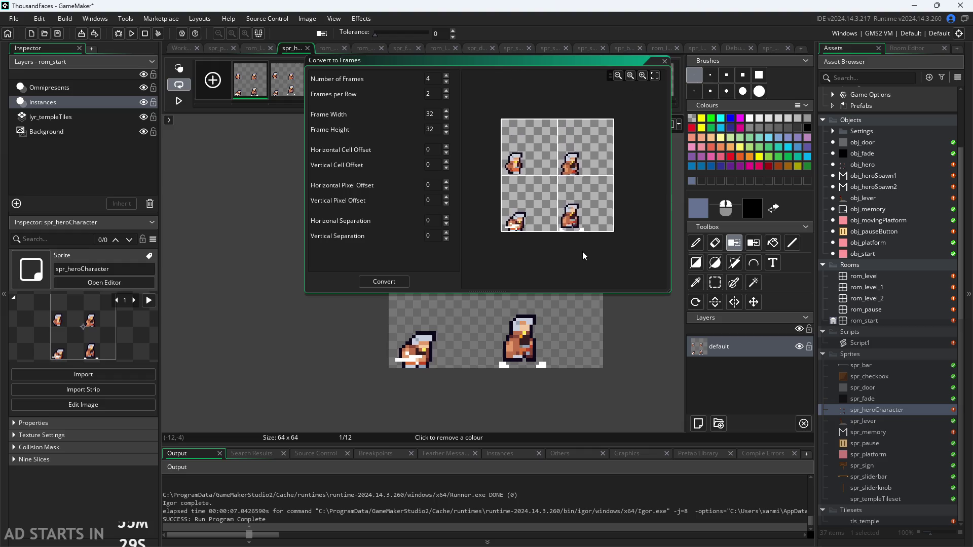
scroll(582, 251, up, 3)
scroll(576, 170, down, 2)
scroll(647, 177, up, 2)
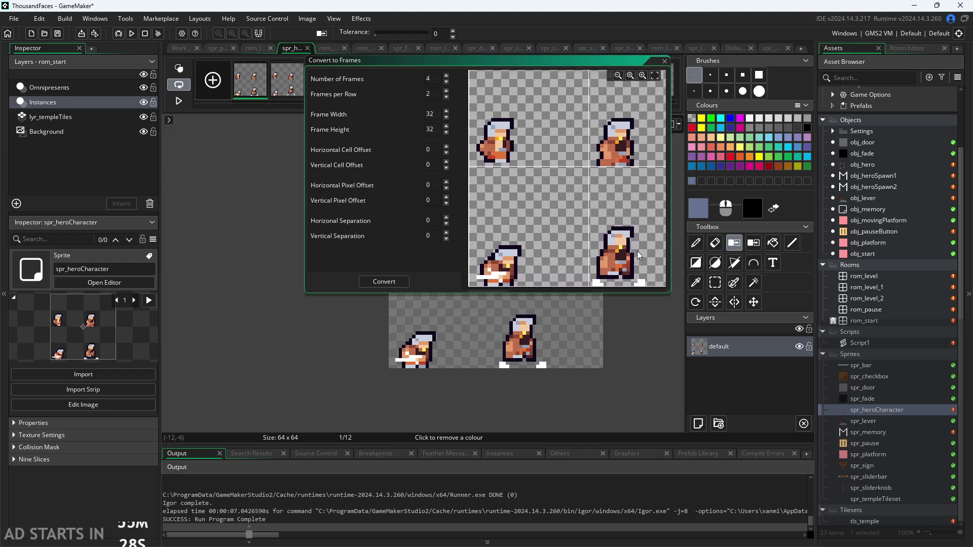
scroll(584, 235, down, 2)
scroll(582, 200, up, 1)
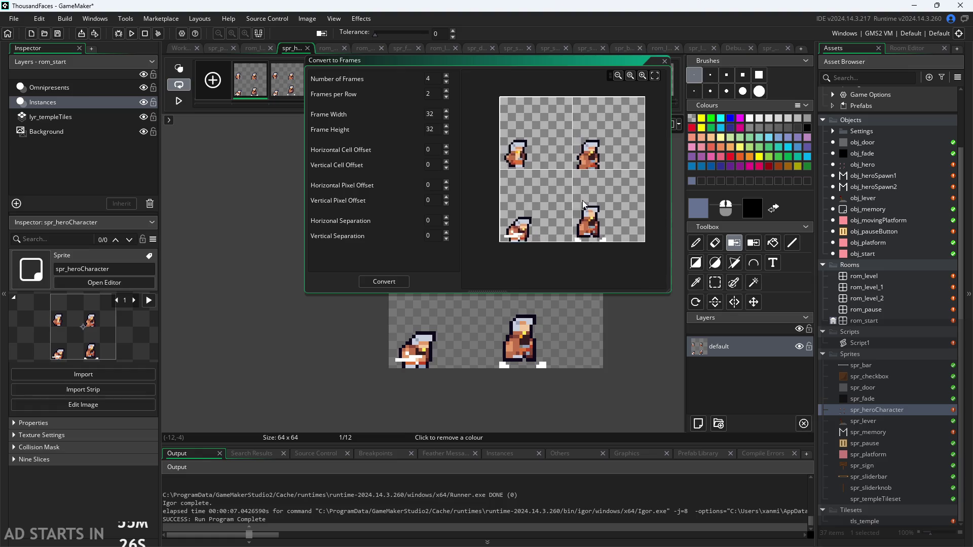
scroll(583, 217, down, 1)
scroll(580, 218, up, 1)
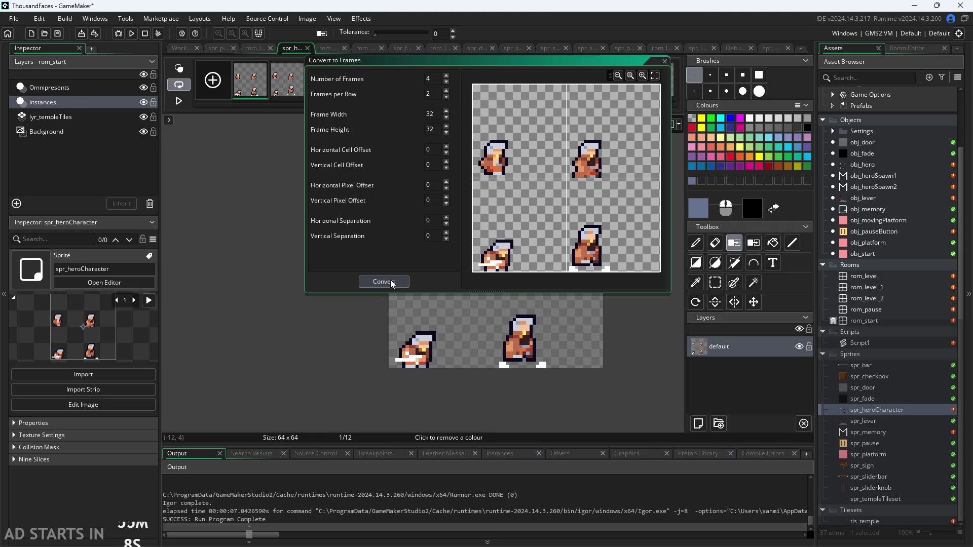
- Align the 32×32 frame grid to the sheet's top-left corner and convert
click(542, 252)
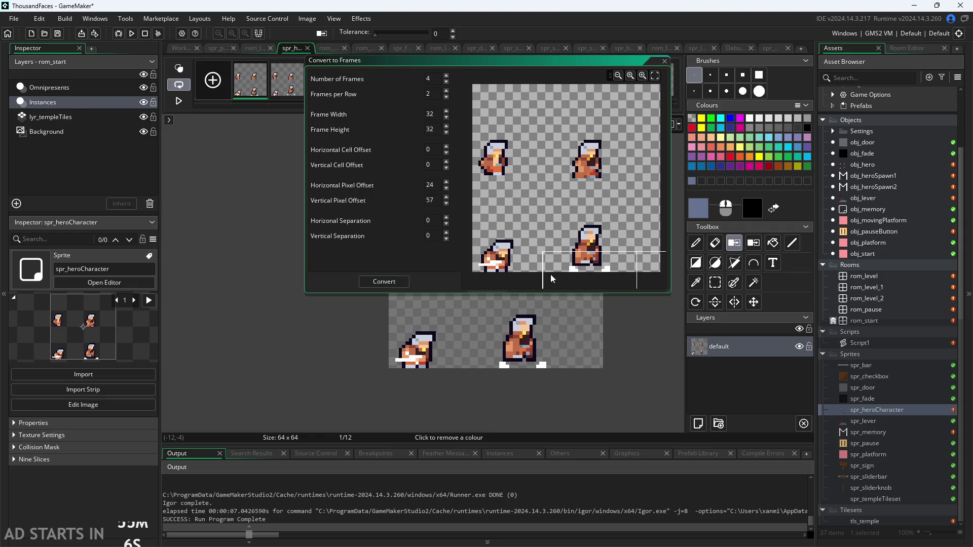
click(477, 86)
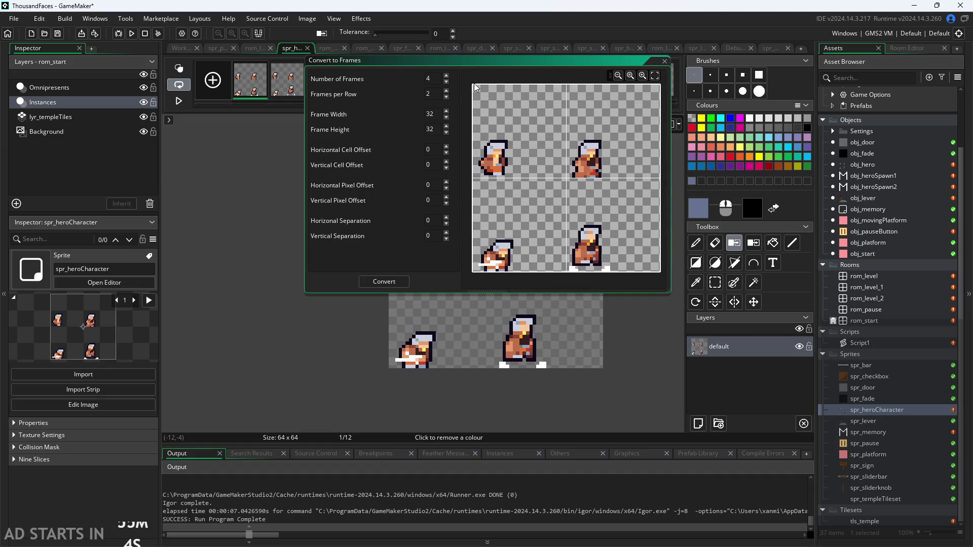
click(392, 282)
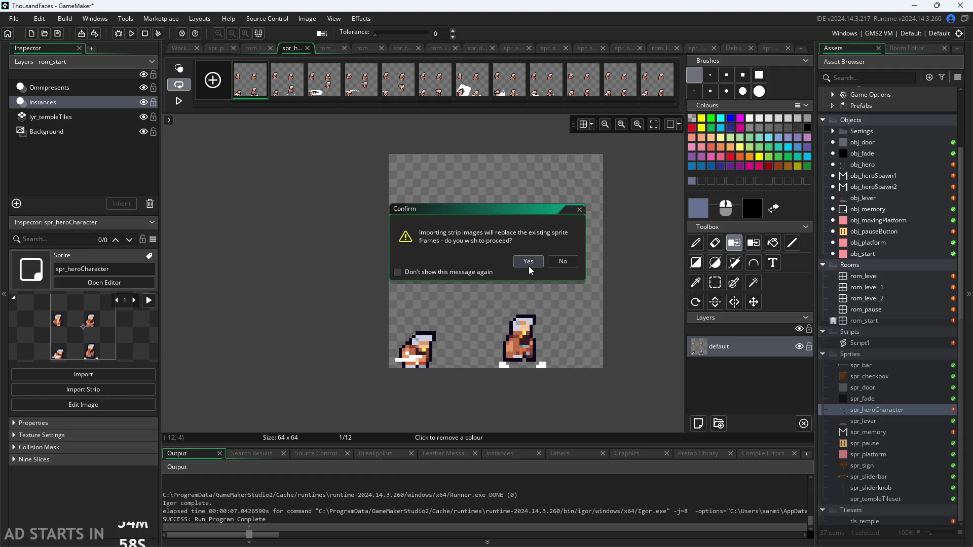
- Confirm replacing the frames, step through the four 32×32 hero frames, and enable looping
click(529, 264)
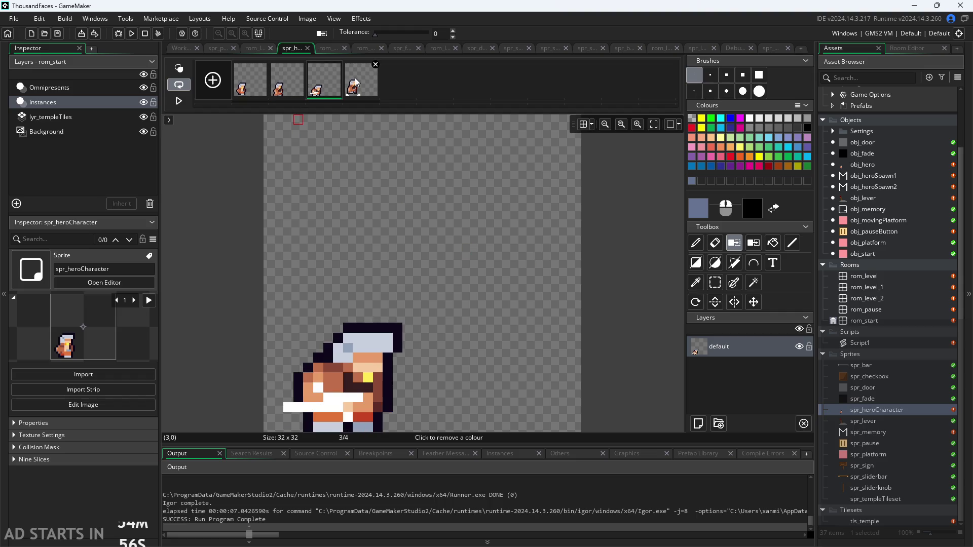
click(273, 93)
click(258, 91)
click(299, 92)
click(335, 87)
click(361, 84)
click(250, 83)
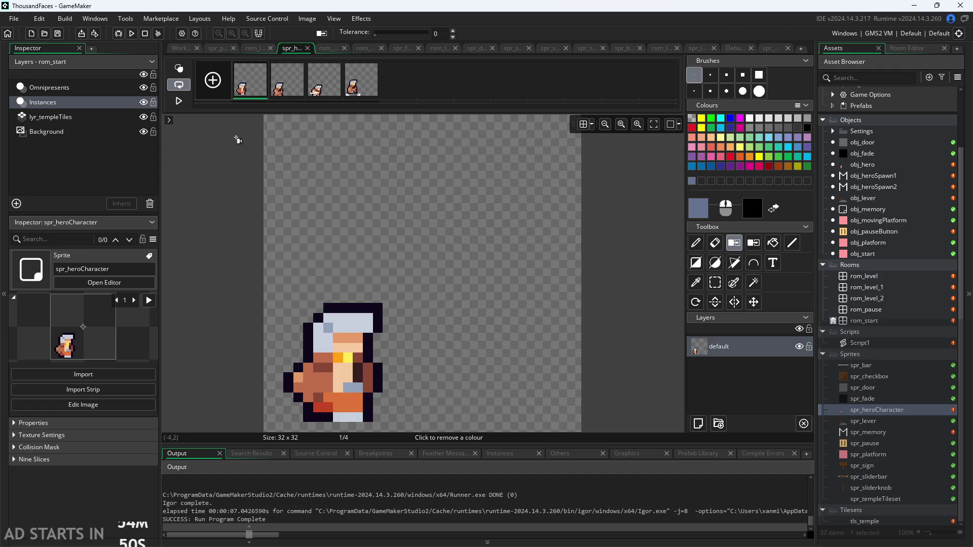
click(178, 85)
- Reopen the hero sprite's window, view its frames in the image editor, then return to the Workspace
double_click(859, 414)
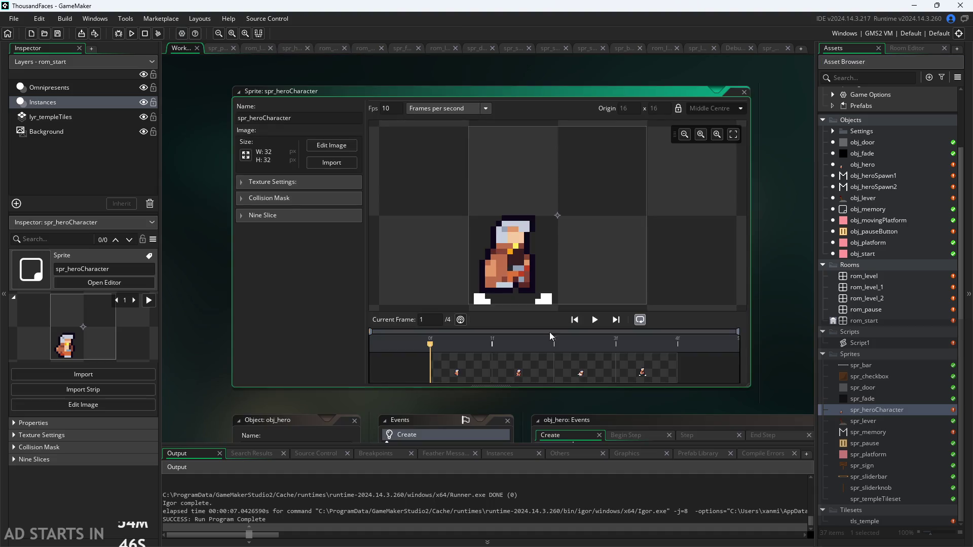
click(341, 148)
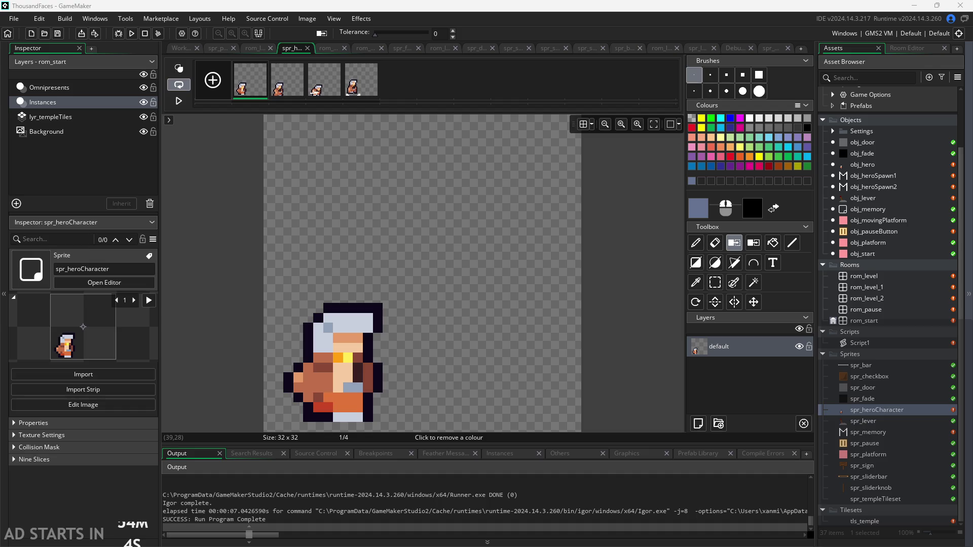
scroll(343, 217, down, 2)
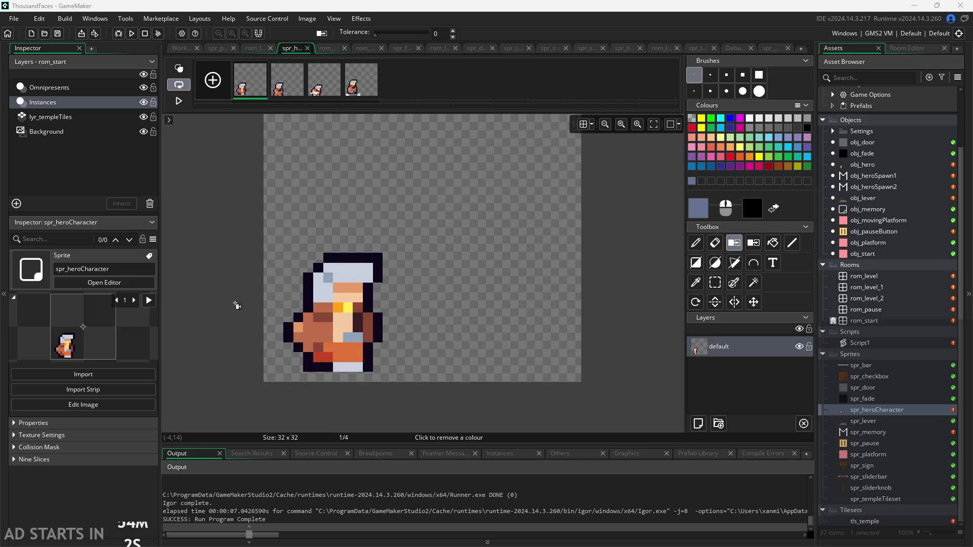
scroll(235, 309, down, 3)
scroll(279, 284, up, 3)
scroll(327, 254, down, 1)
scroll(355, 274, up, 2)
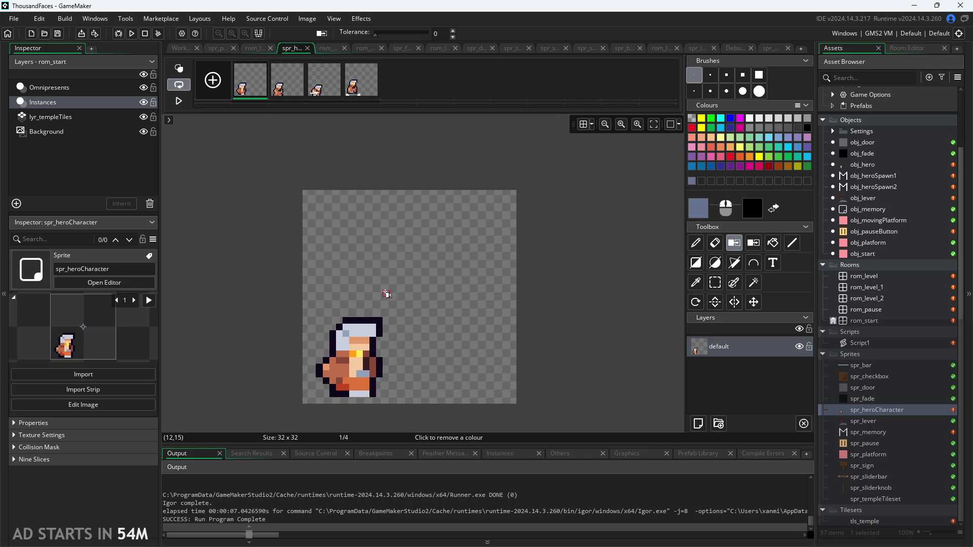
scroll(413, 304, up, 1)
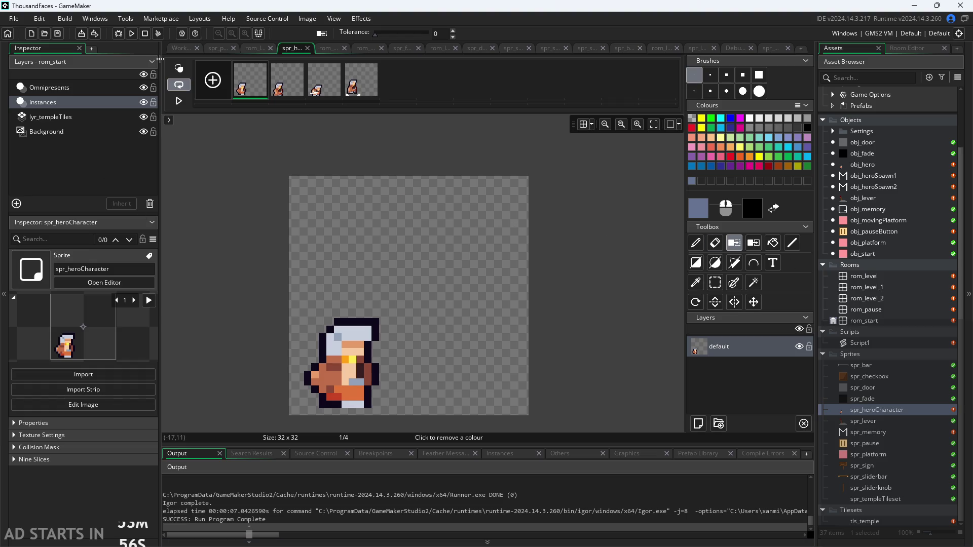
click(181, 48)
scroll(210, 331, down, 1)
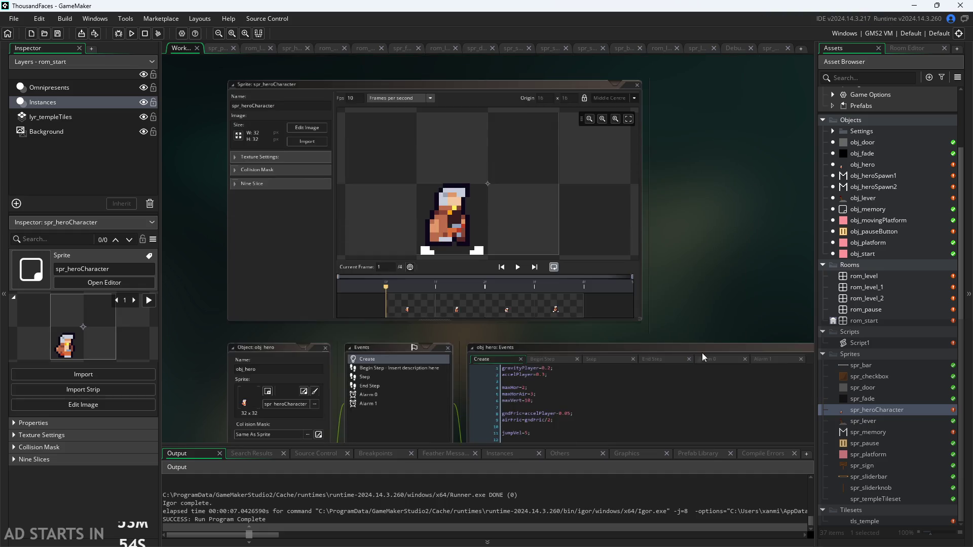
double_click(835, 411)
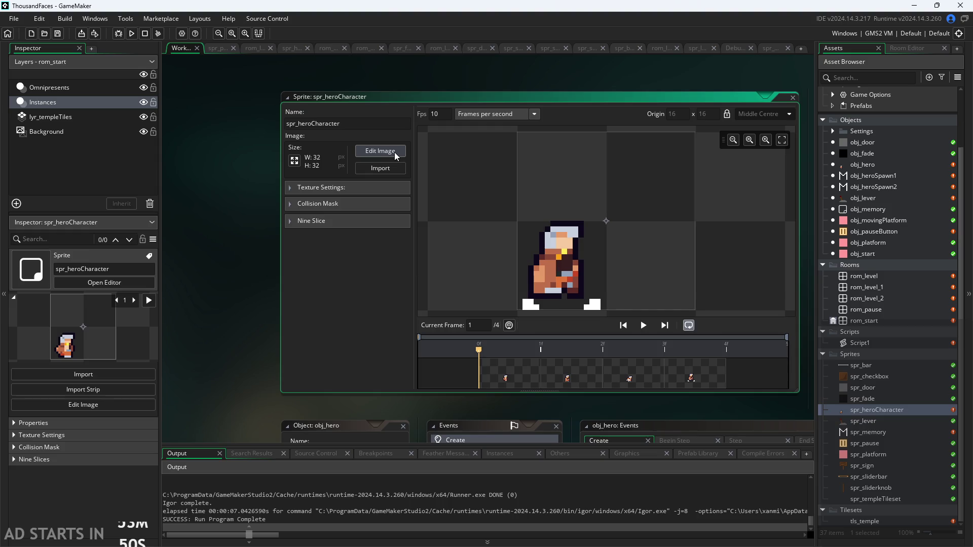
click(370, 165)
scroll(401, 273, down, 1)
scroll(401, 274, up, 3)
click(805, 362)
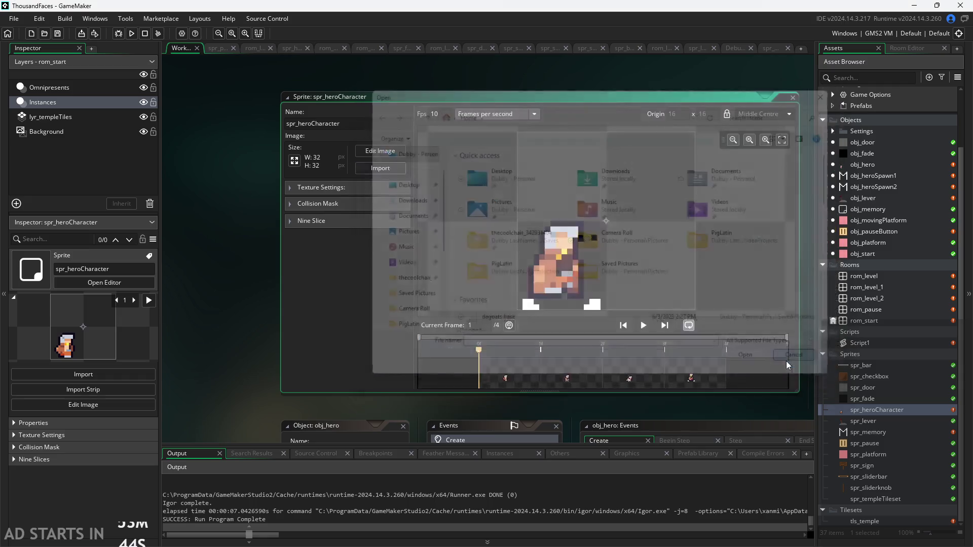
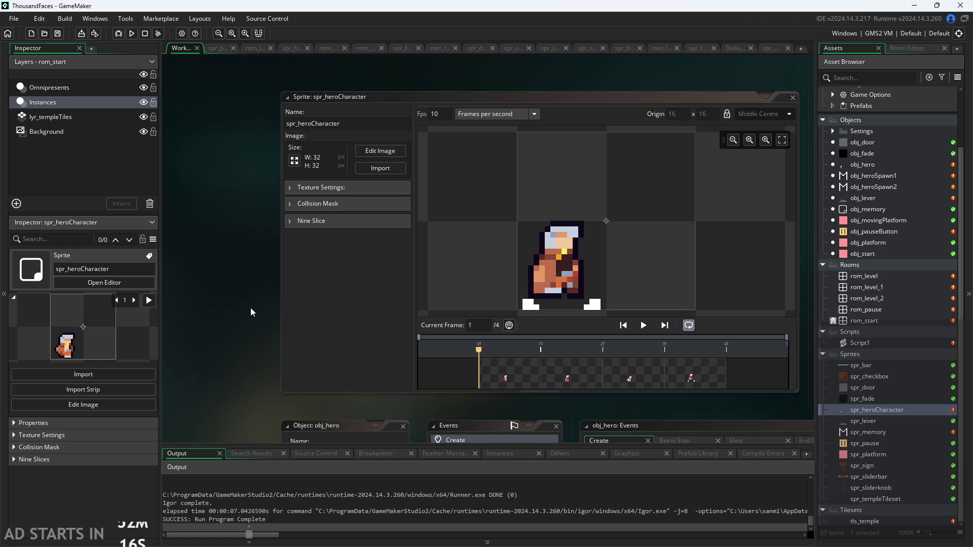
- Adjust the workspace zoom and start an image import into spr_heroCharacter
scroll(253, 308, down, 2)
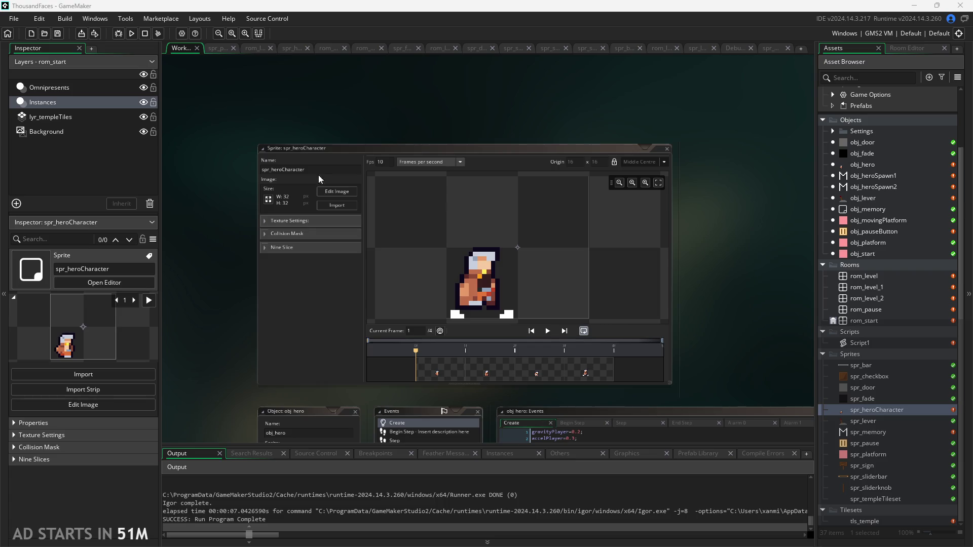
key(ctrl+plus)
key(ctrl+minus)
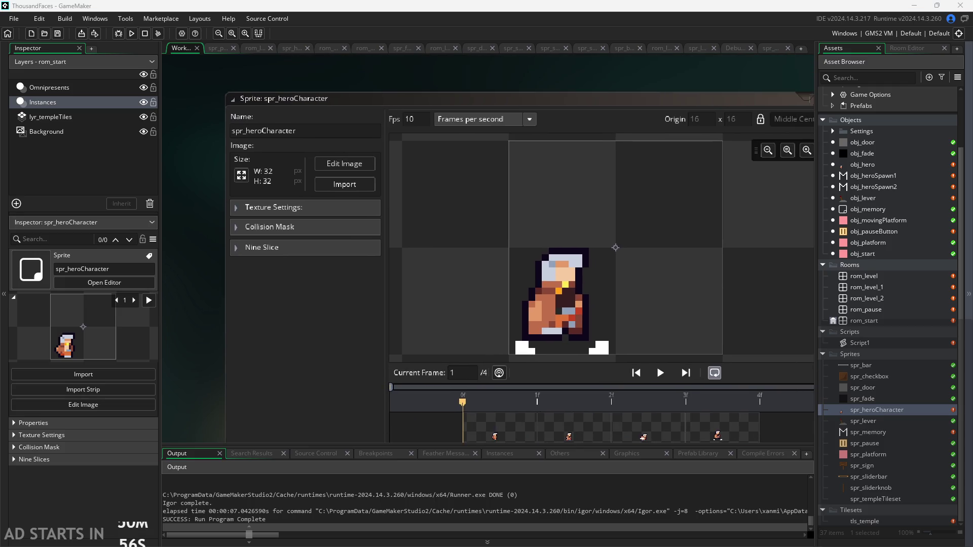
key(ctrl+minus)
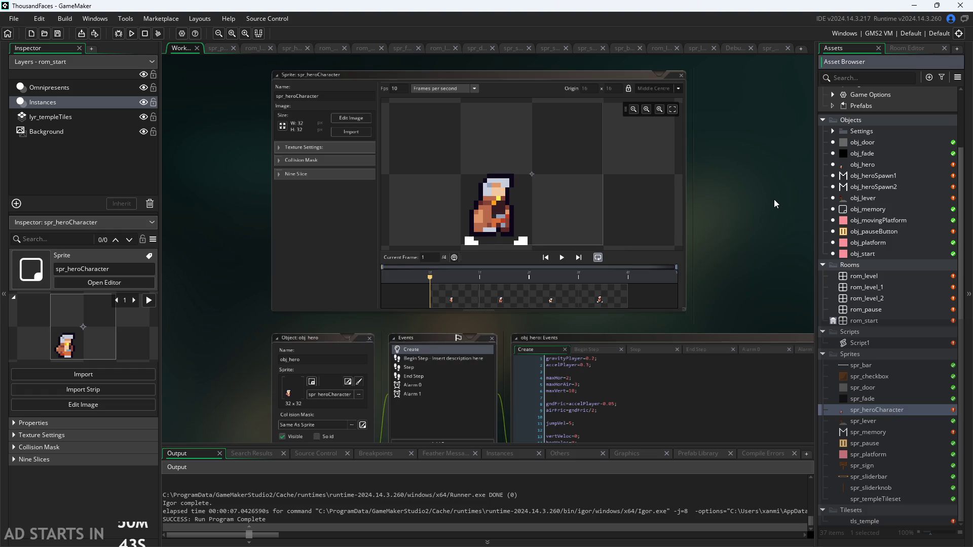
click(351, 131)
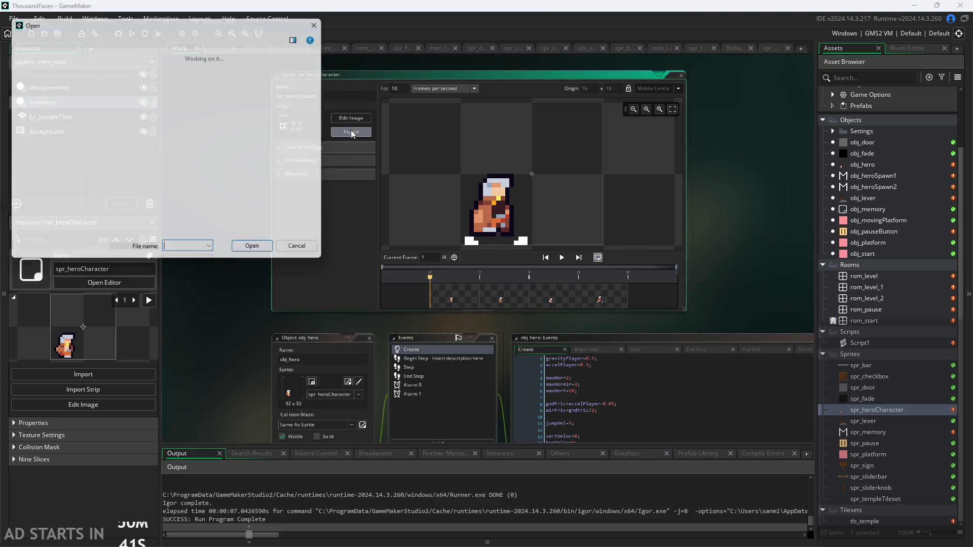
- Import player_sheet to replace the sprite and step through its 12 frames
scroll(479, 276, down, 2)
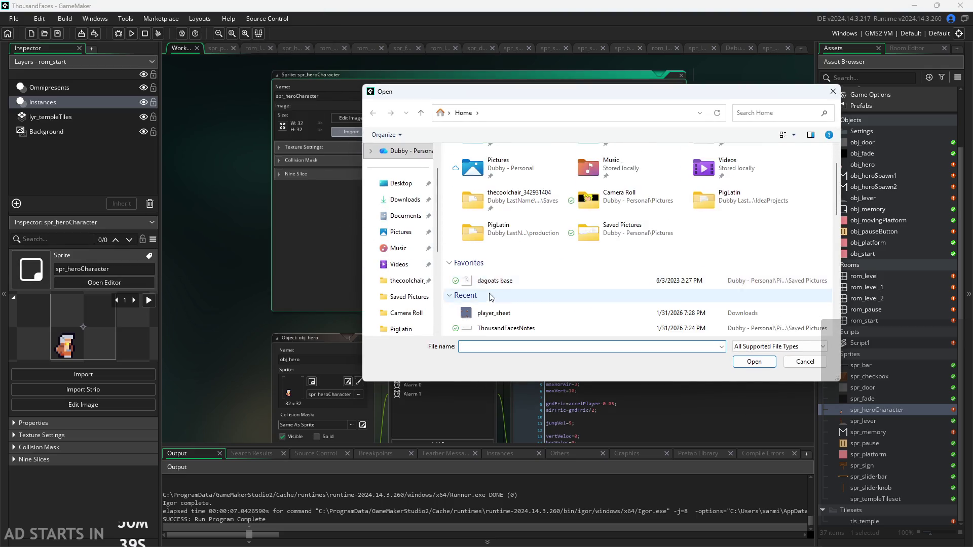
double_click(494, 284)
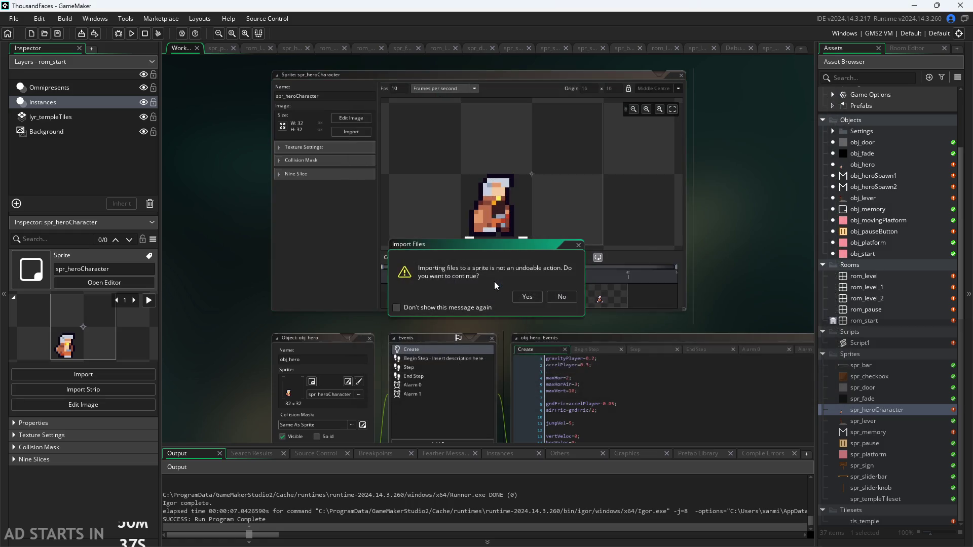
click(530, 300)
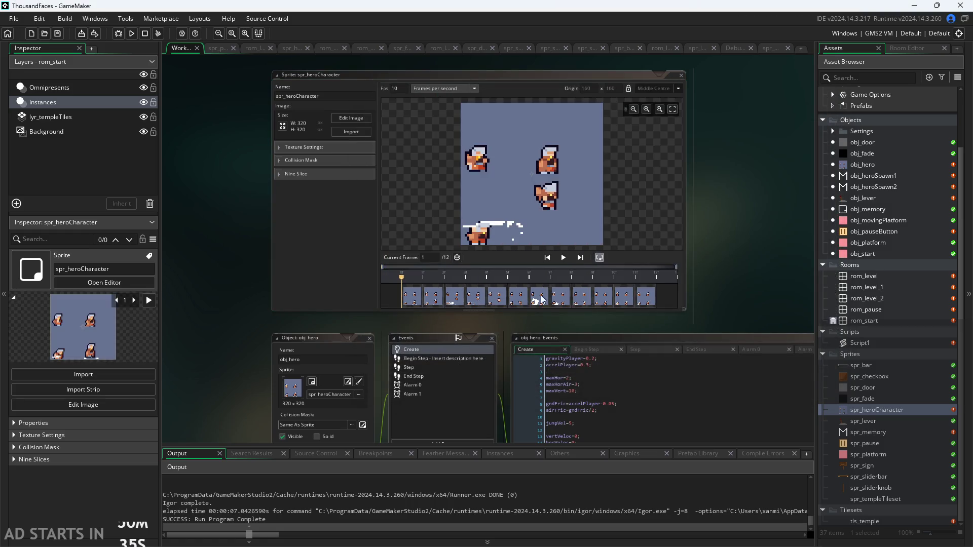
click(562, 256)
click(479, 298)
click(497, 298)
click(518, 298)
click(539, 298)
click(562, 298)
click(582, 298)
click(604, 299)
click(625, 299)
click(647, 301)
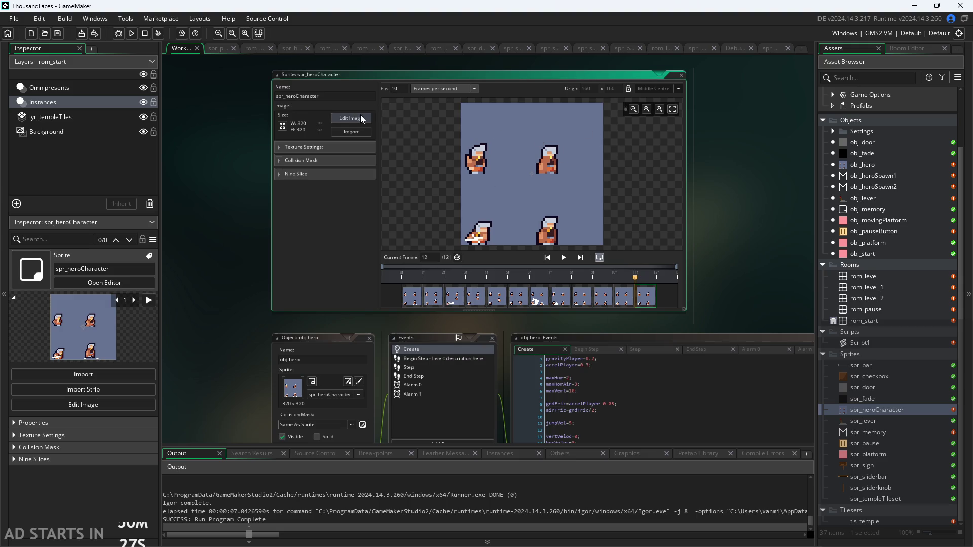
- Scale spr_heroCharacter down to a width of 64, giving 64×64 pixels
scroll(339, 171, up, 1)
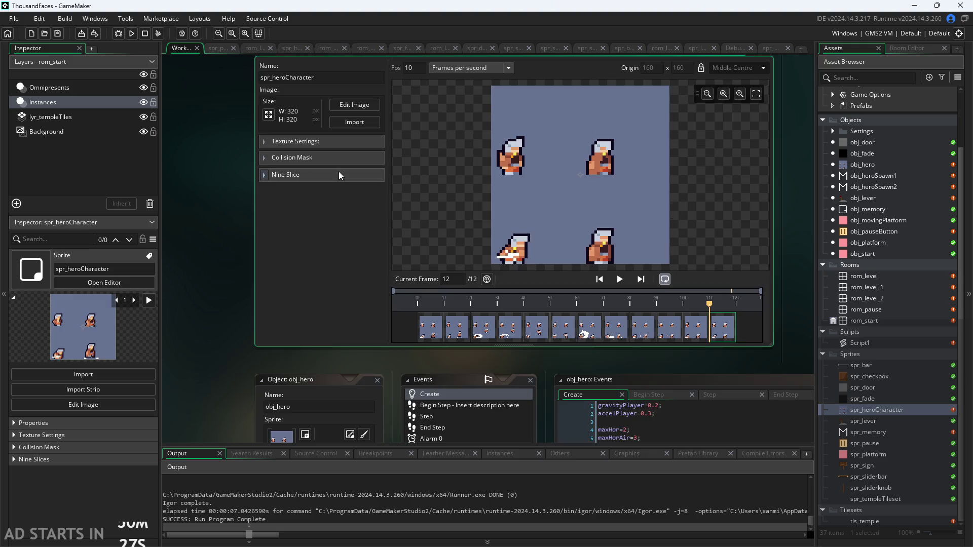
click(269, 115)
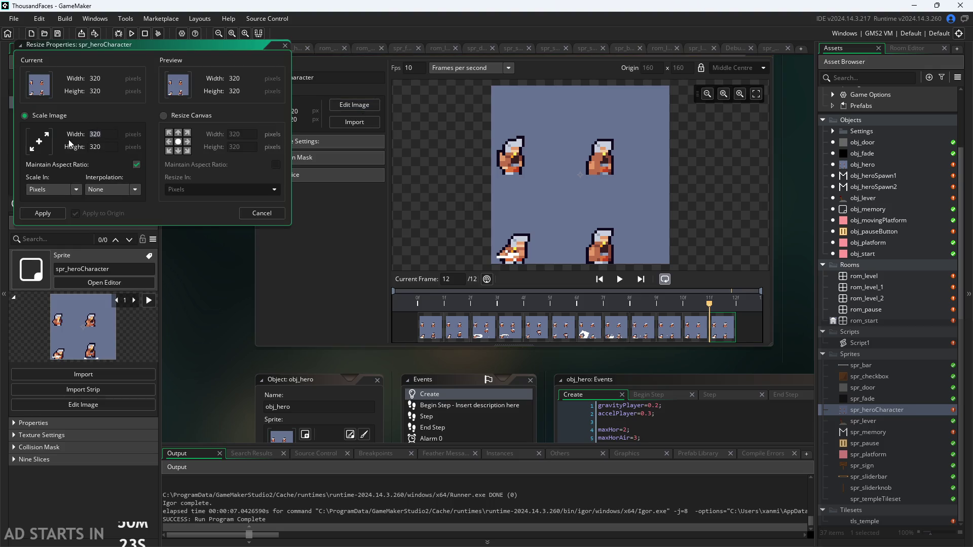
text(64)
key(Return)
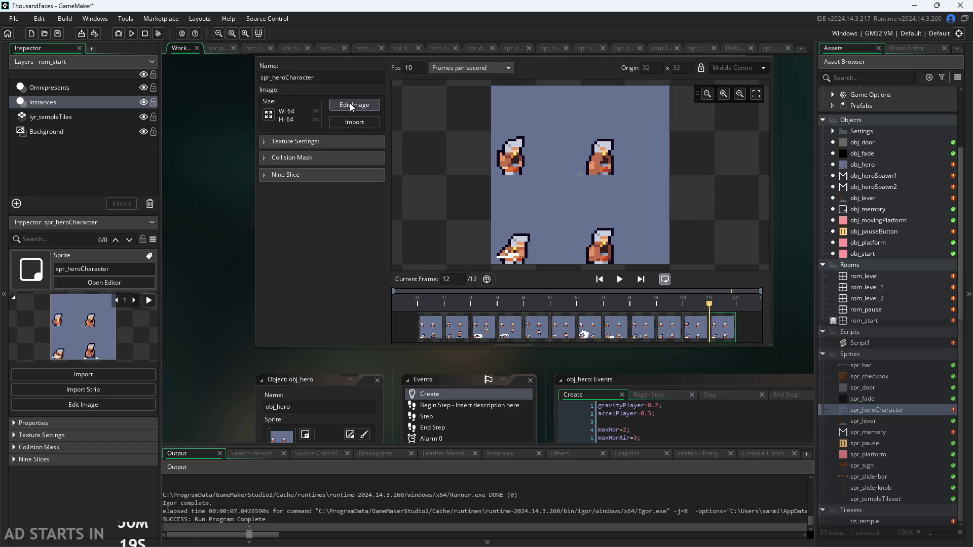
click(350, 105)
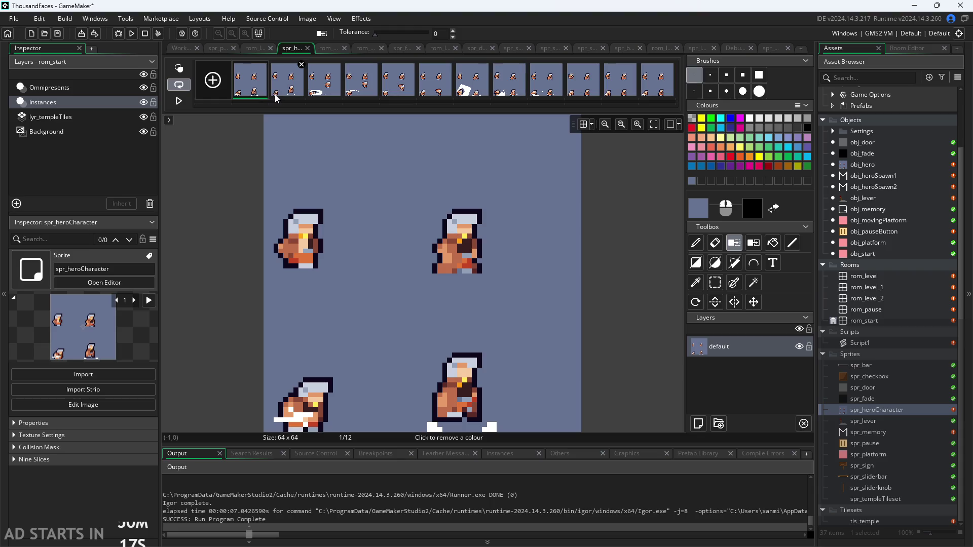
- Inspect each of the 12 frames in turn, then return to frame 1
click(275, 94)
click(337, 89)
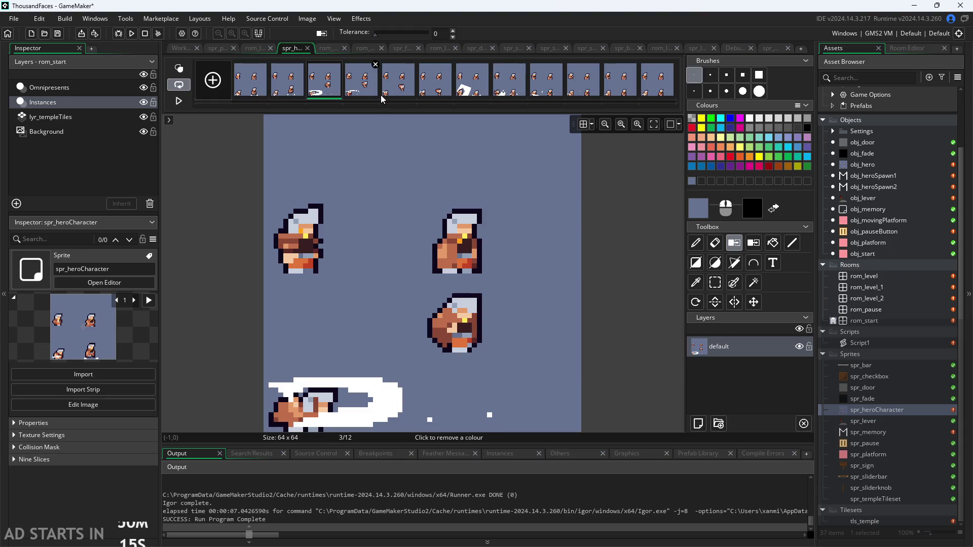
click(398, 84)
click(435, 86)
click(473, 89)
click(505, 94)
click(545, 94)
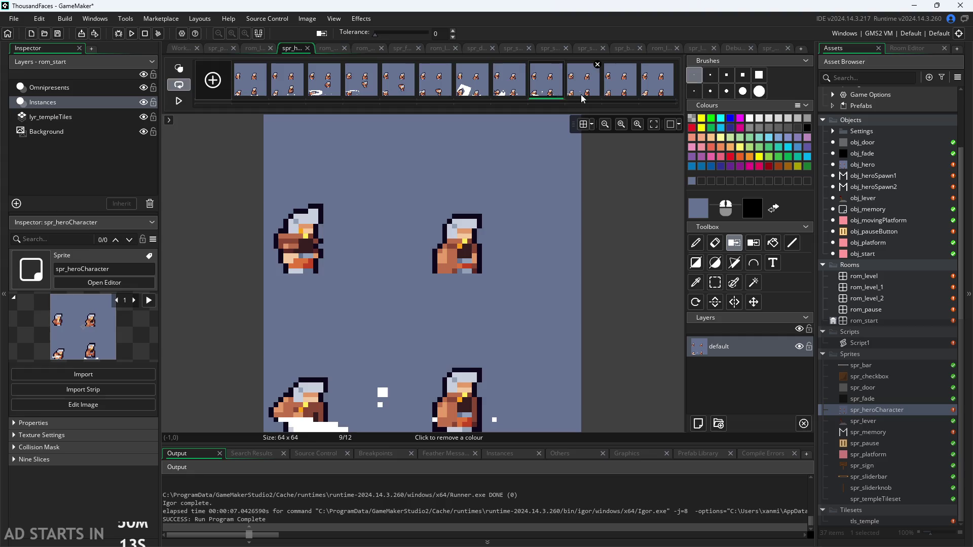
click(581, 95)
click(619, 96)
click(654, 95)
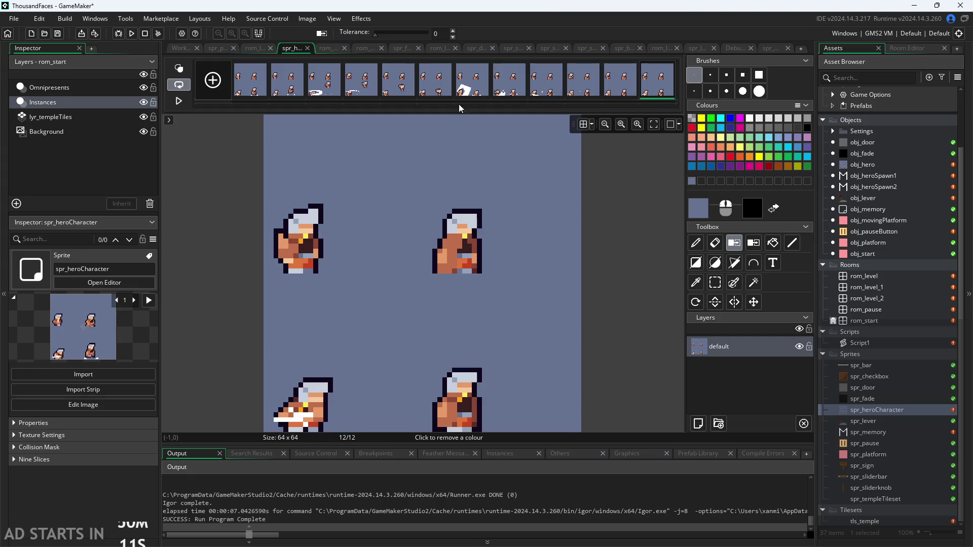
click(257, 87)
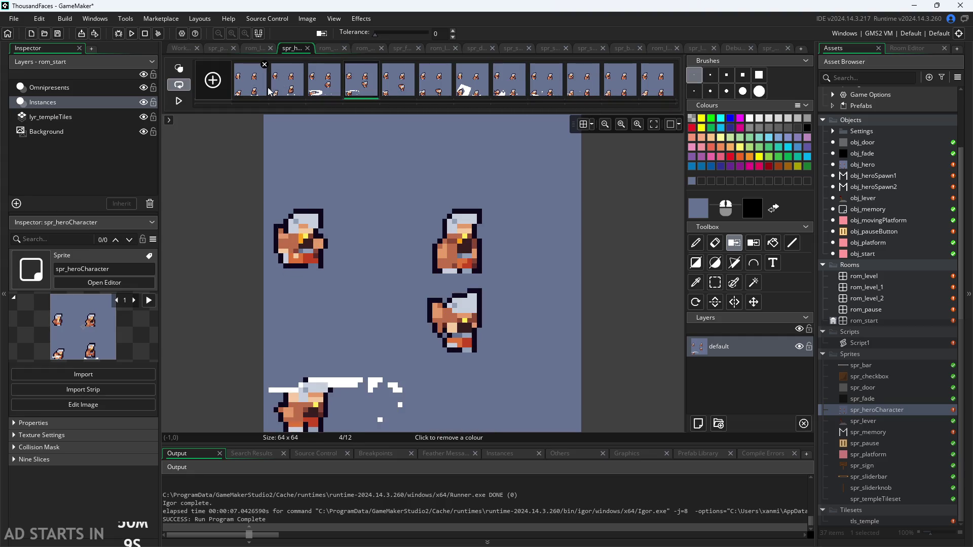
- Play and stop the sprite animation, then select all twelve frames
click(314, 20)
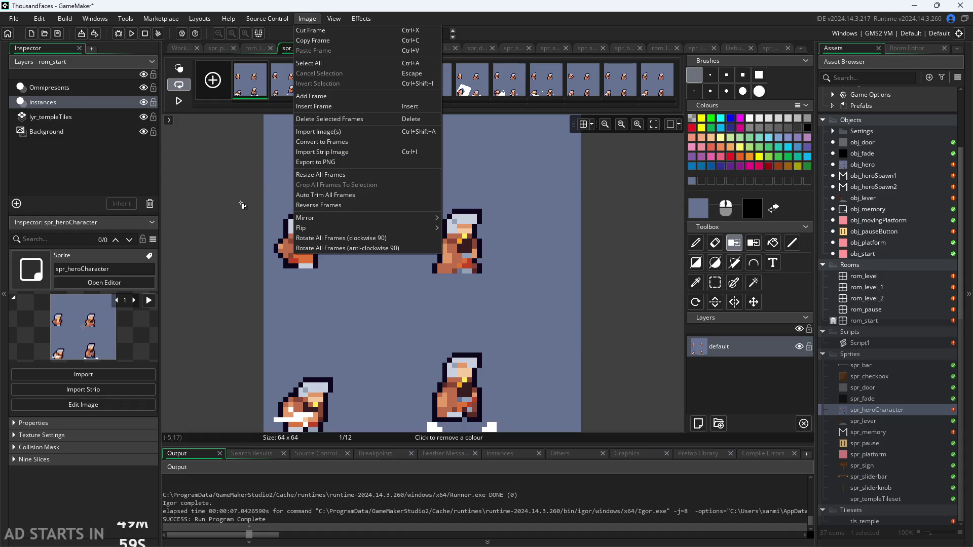
click(233, 237)
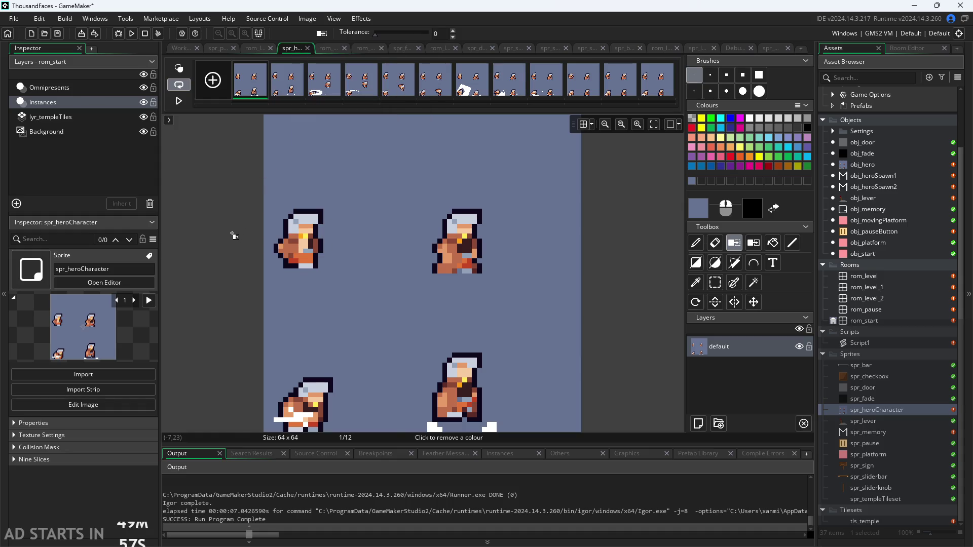
scroll(235, 226, down, 3)
shift+click(657, 90)
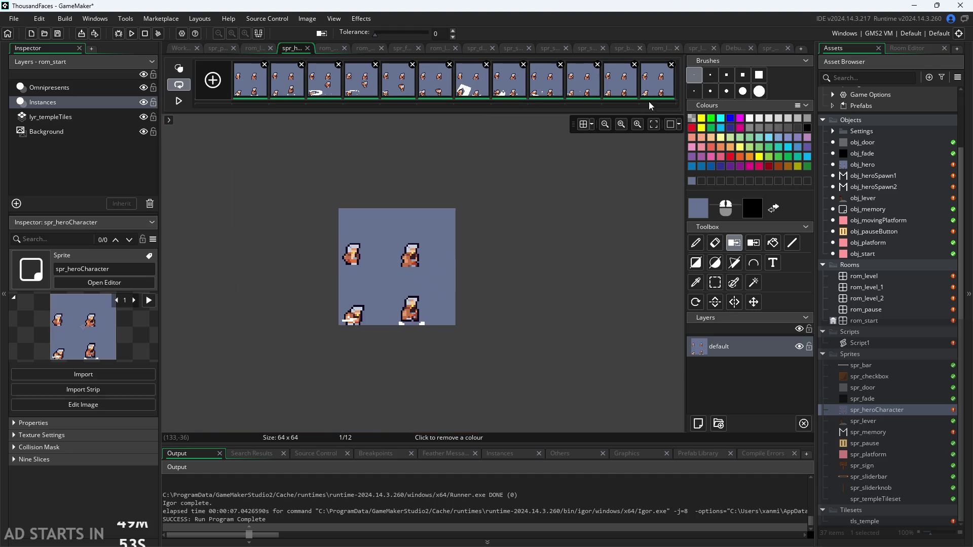
click(178, 101)
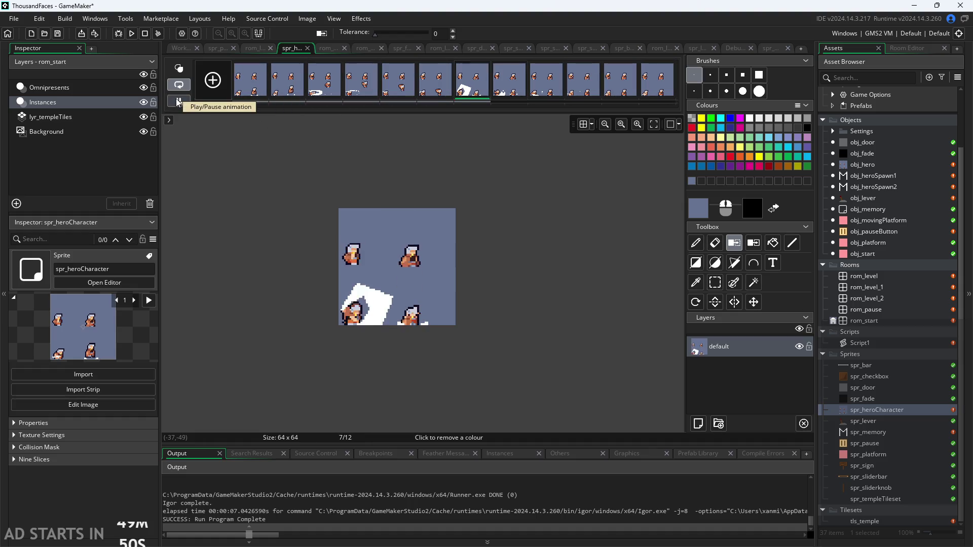
click(179, 101)
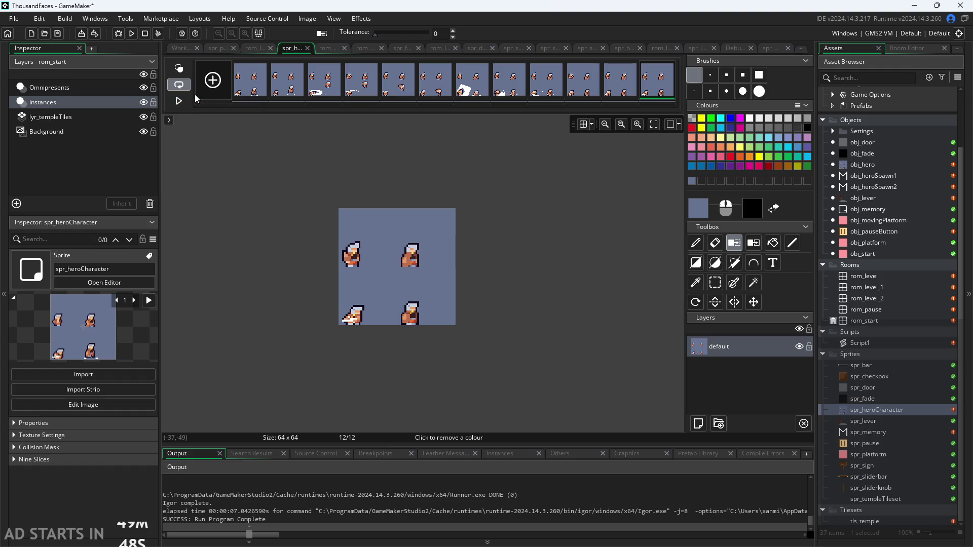
click(241, 87)
shift+click(651, 88)
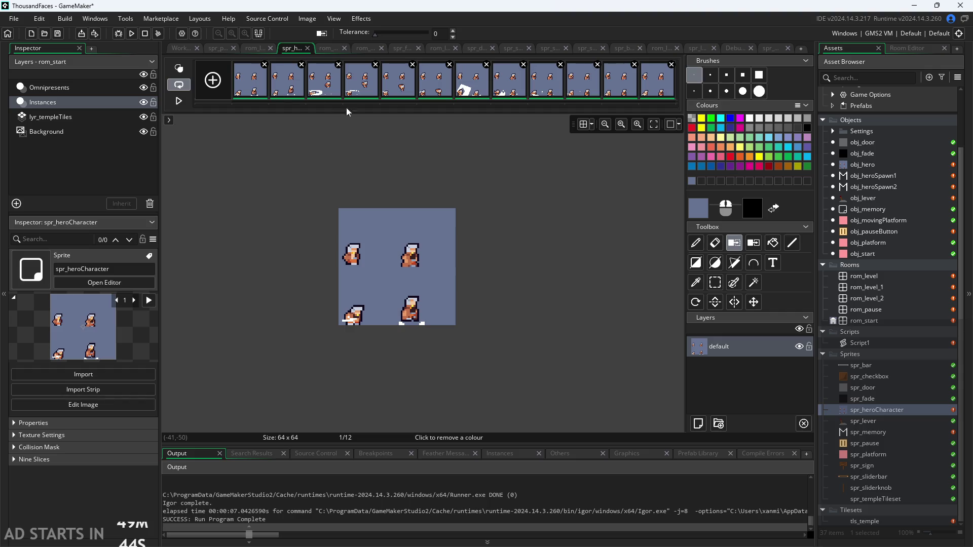
click(307, 18)
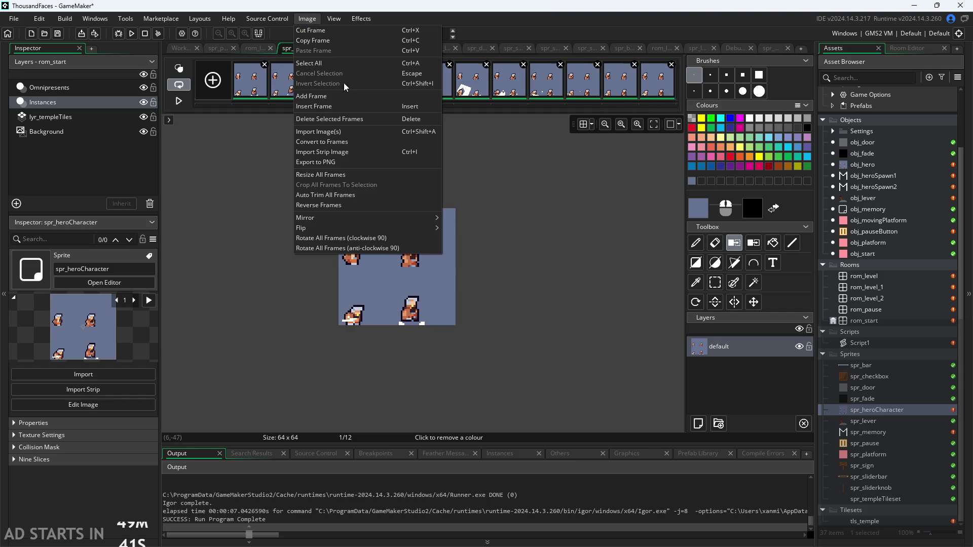
- Set up the Convert to Frames slicing grid at the sheet's top-left
click(359, 143)
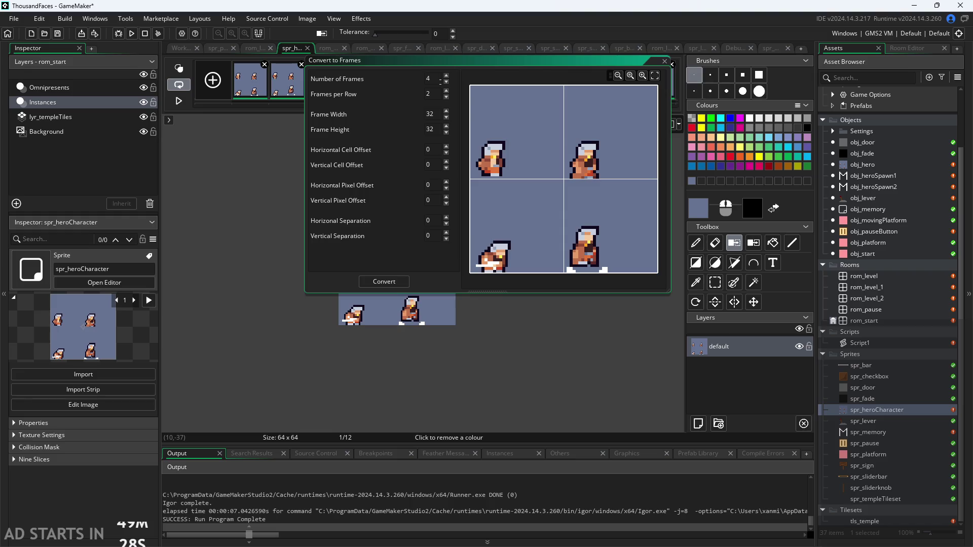
text(6)
scroll(467, 102, down, 3)
scroll(505, 127, down, 2)
drag(385, 58, 373, 203)
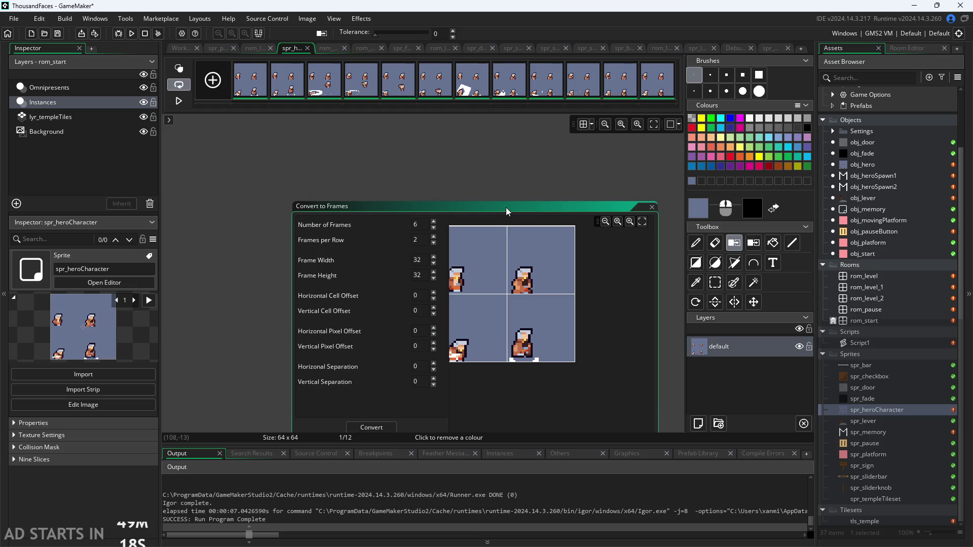
drag(507, 211, 520, 130)
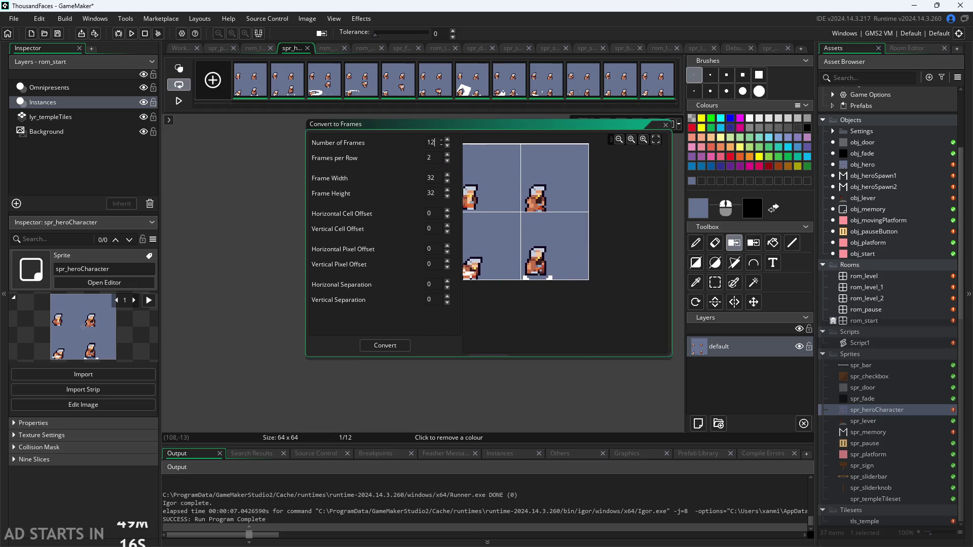
click(468, 136)
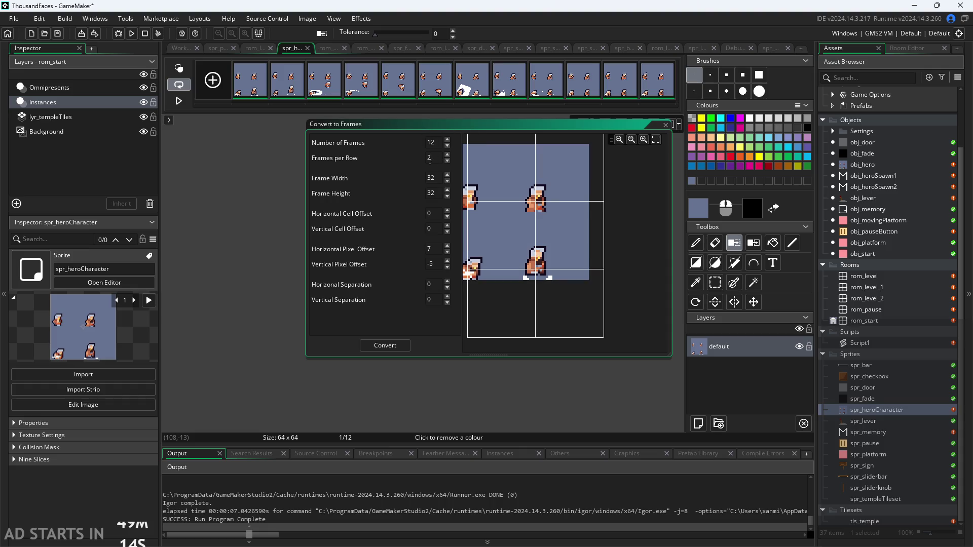
- Align the grid for 4 frames and convert, replacing the existing frames
text(4)
scroll(621, 233, down, 3)
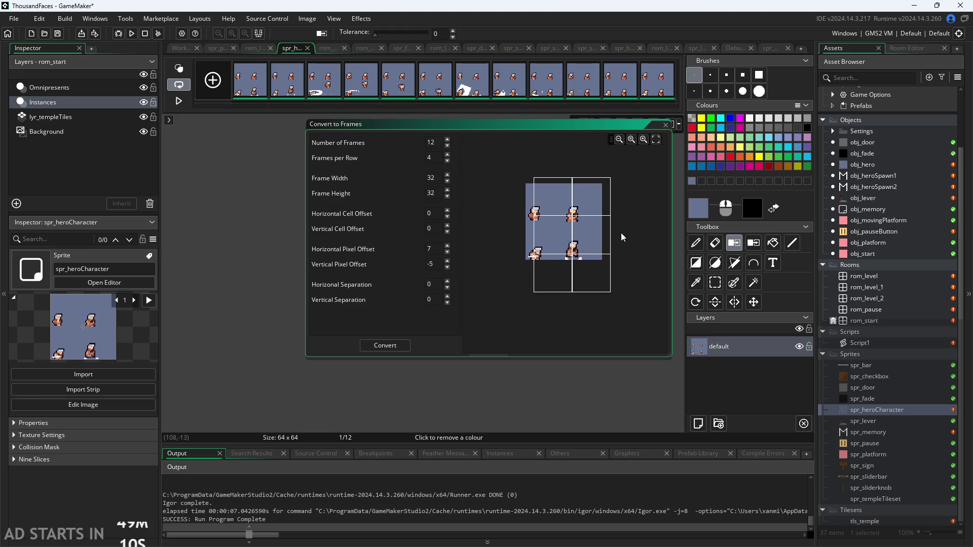
mouse_move(516, 168)
mouse_down()
mouse_move(507, 203)
mouse_move(503, 145)
mouse_move(494, 160)
mouse_move(464, 170)
mouse_move(501, 192)
mouse_up()
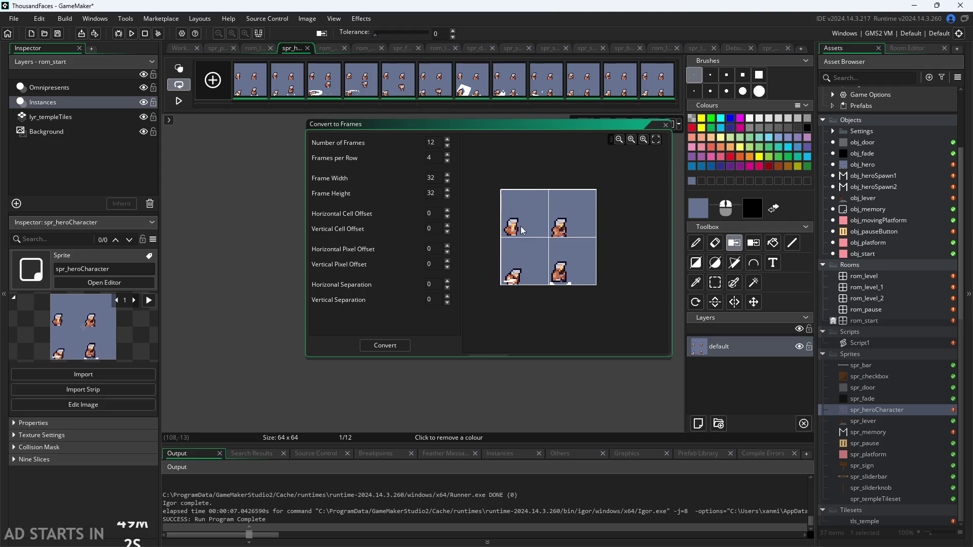
scroll(550, 275, up, 2)
scroll(550, 275, down, 3)
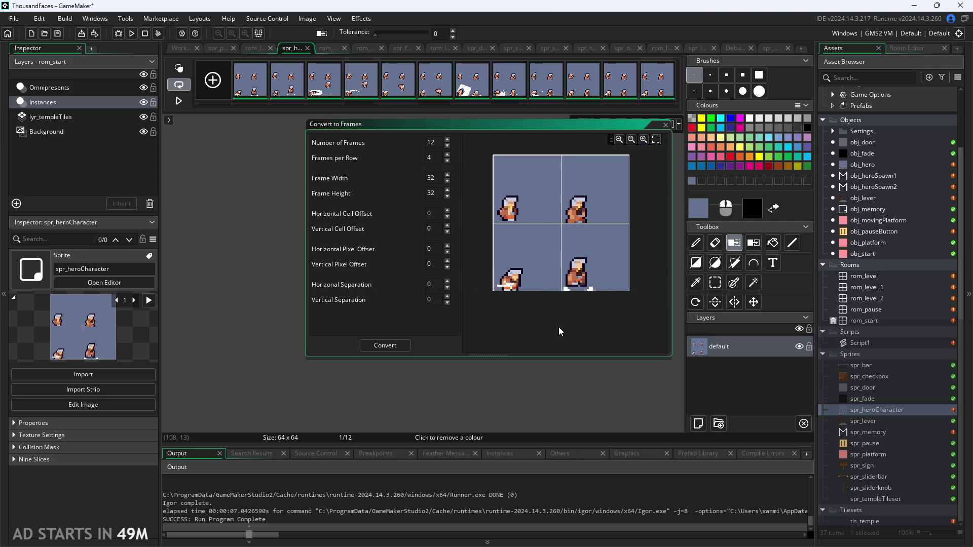
click(398, 346)
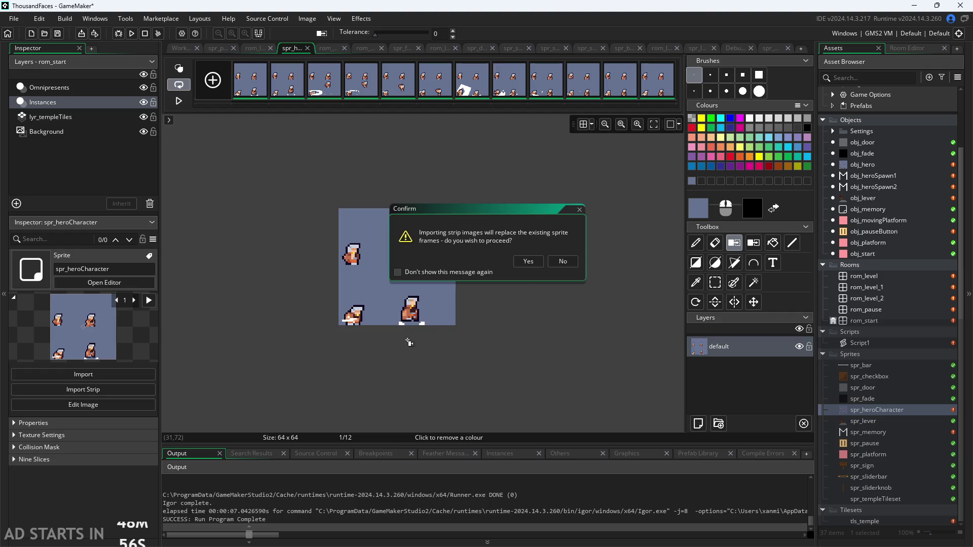
click(525, 264)
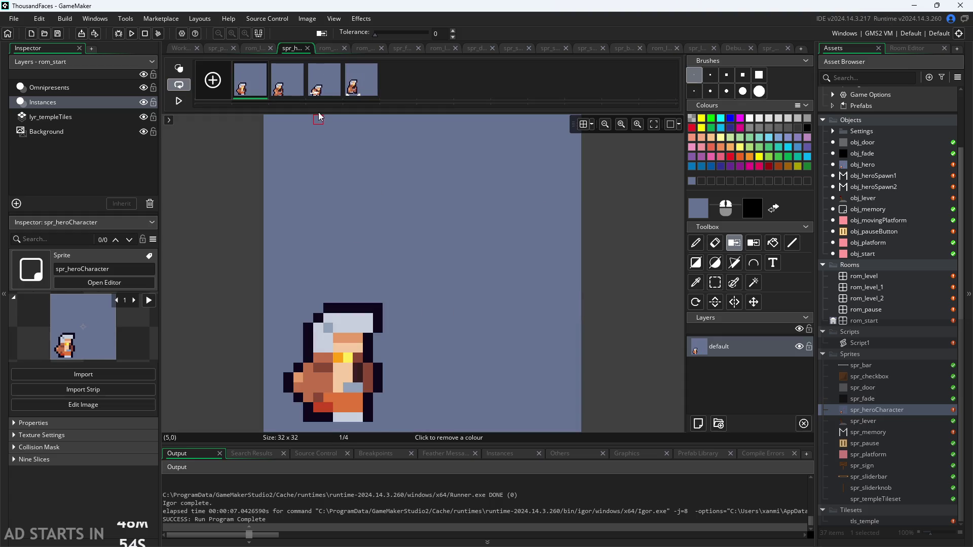
- Review the first frame and check the resize settings without changing them
click(243, 83)
click(188, 50)
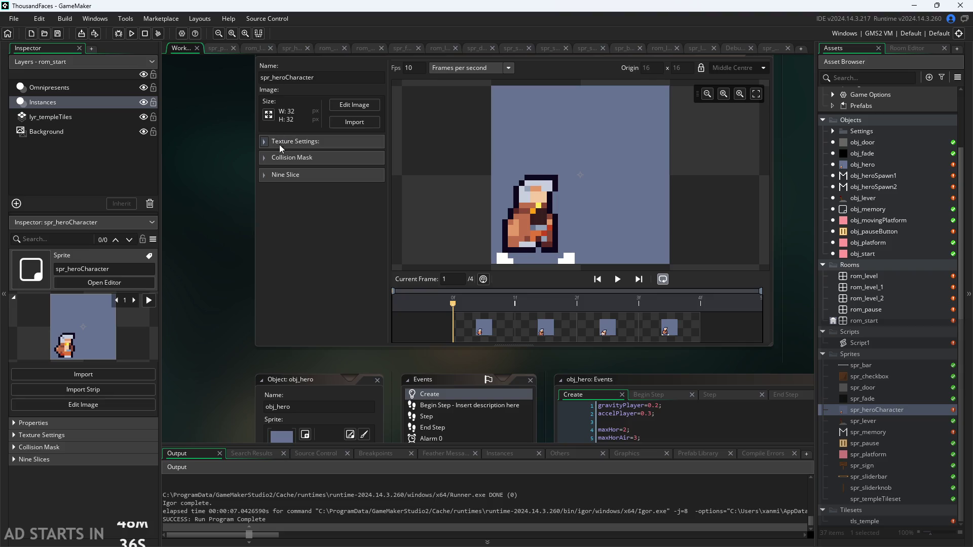
click(268, 114)
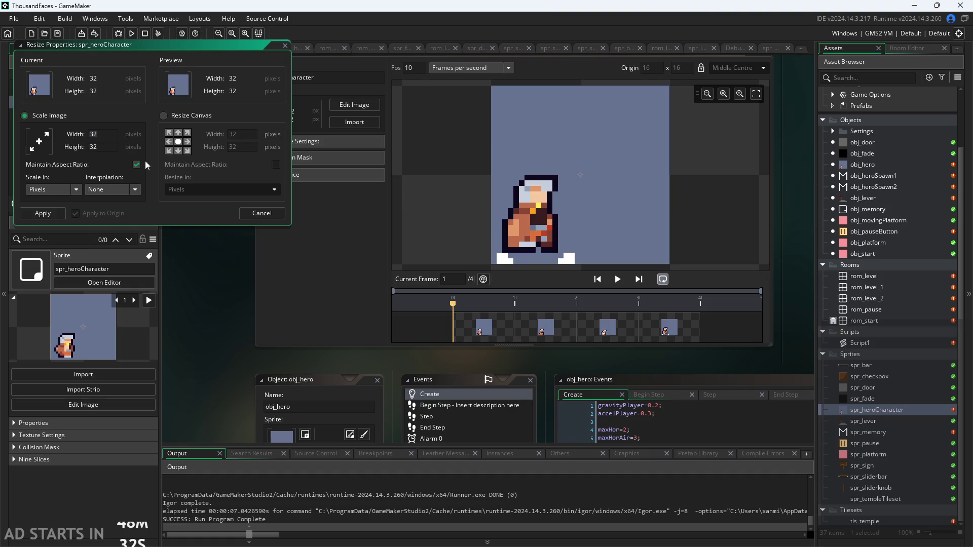
click(255, 214)
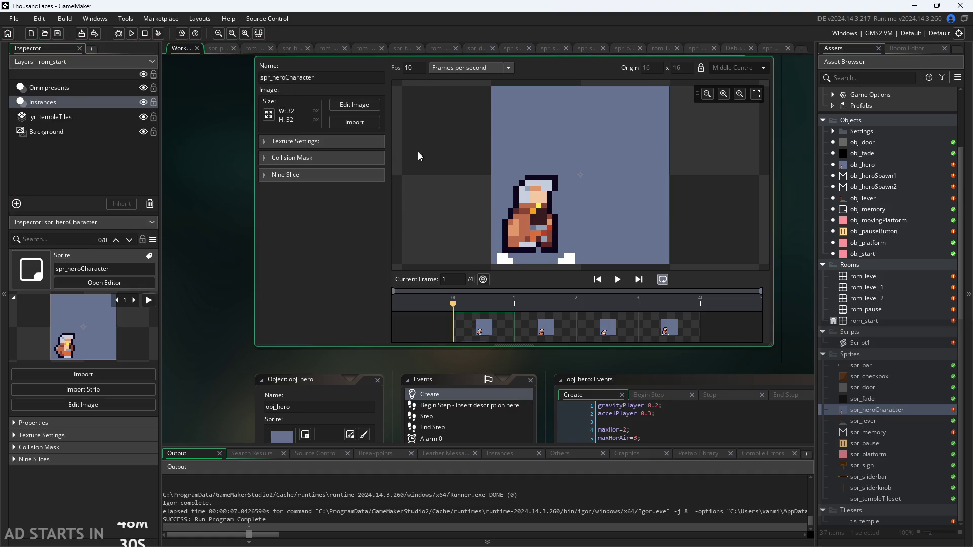
- Delete frames 4, 3 and 2, leaving spr_heroCharacter with one frame
click(347, 107)
click(303, 65)
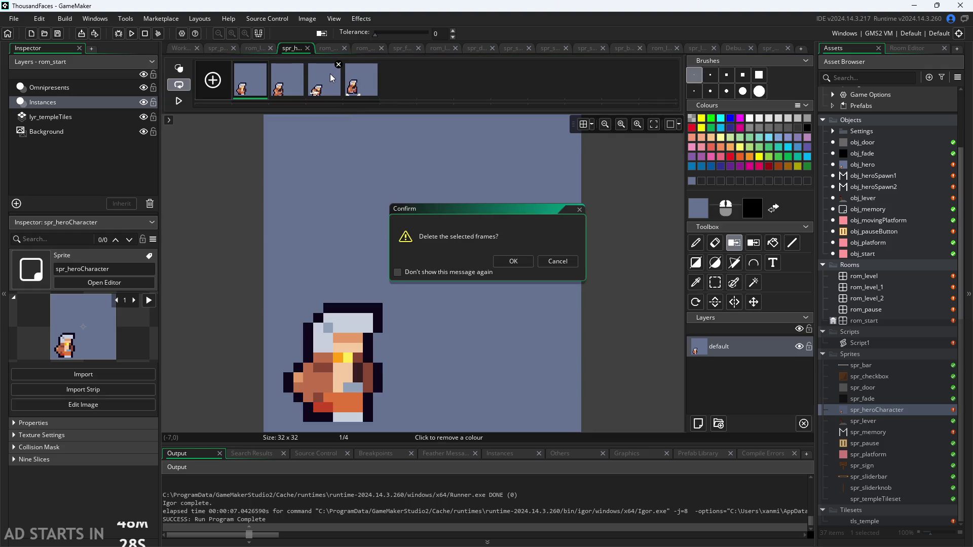
click(512, 268)
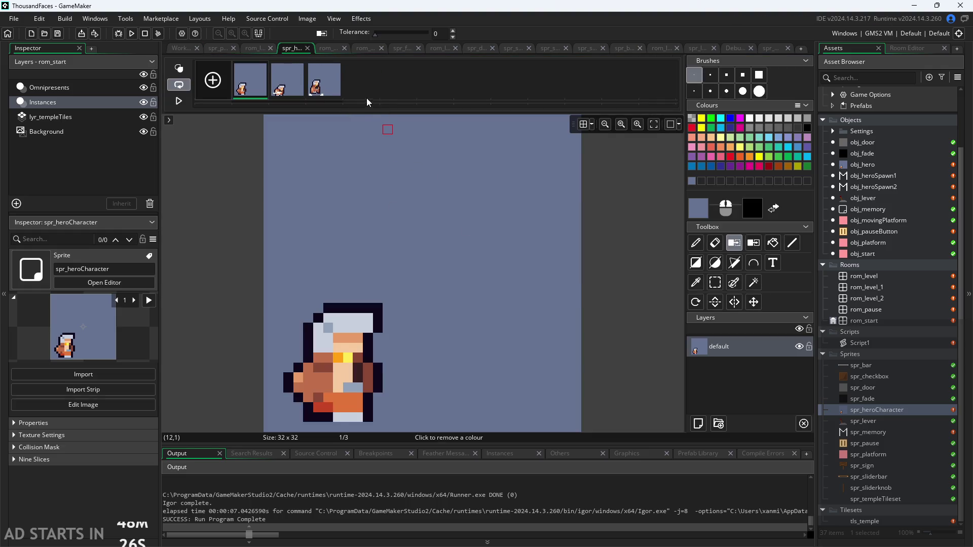
click(291, 79)
click(300, 65)
click(513, 258)
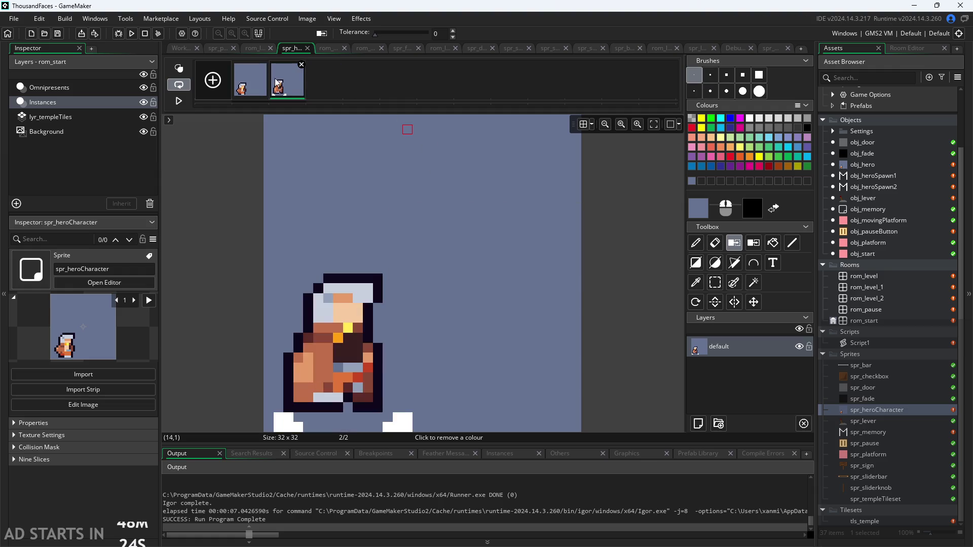
click(301, 65)
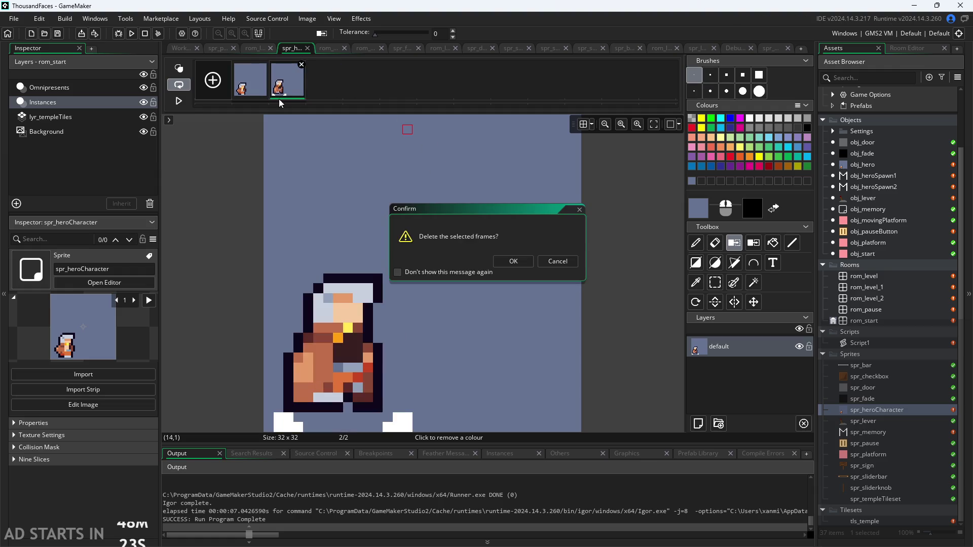
click(510, 260)
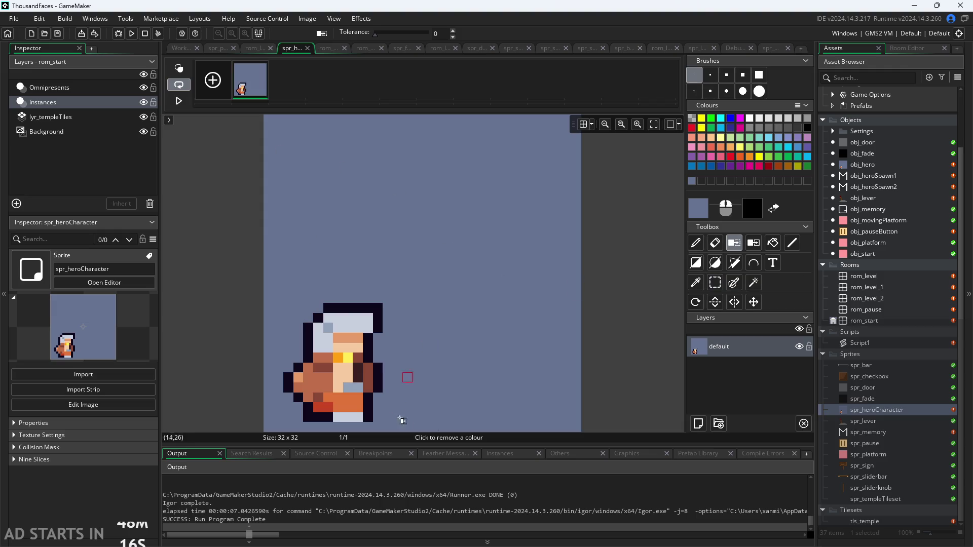
- Select the hero figure and move it toward the centre of the frame
click(715, 283)
mouse_move(283, 303)
mouse_down()
mouse_move(382, 423)
mouse_move(365, 380)
mouse_move(434, 281)
mouse_move(424, 301)
mouse_up()
click(507, 298)
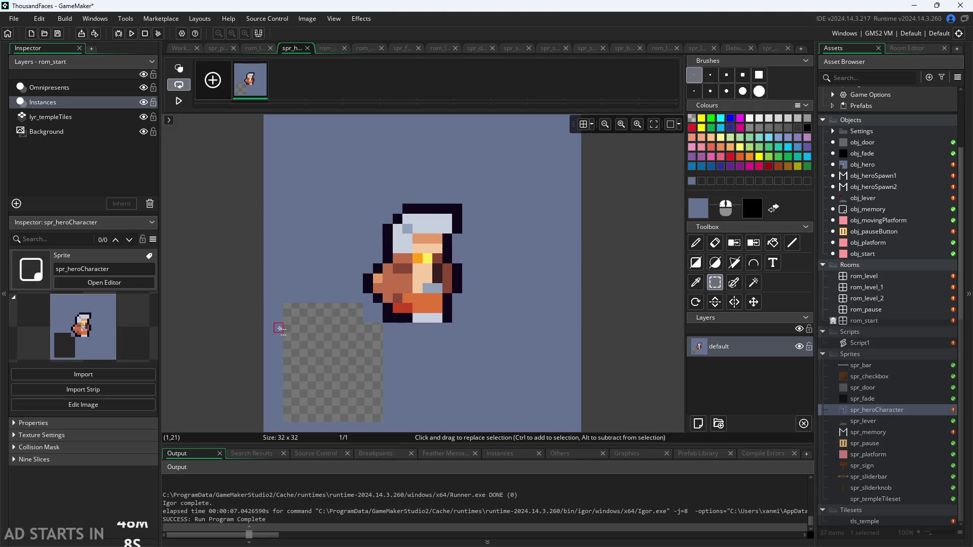
click(181, 49)
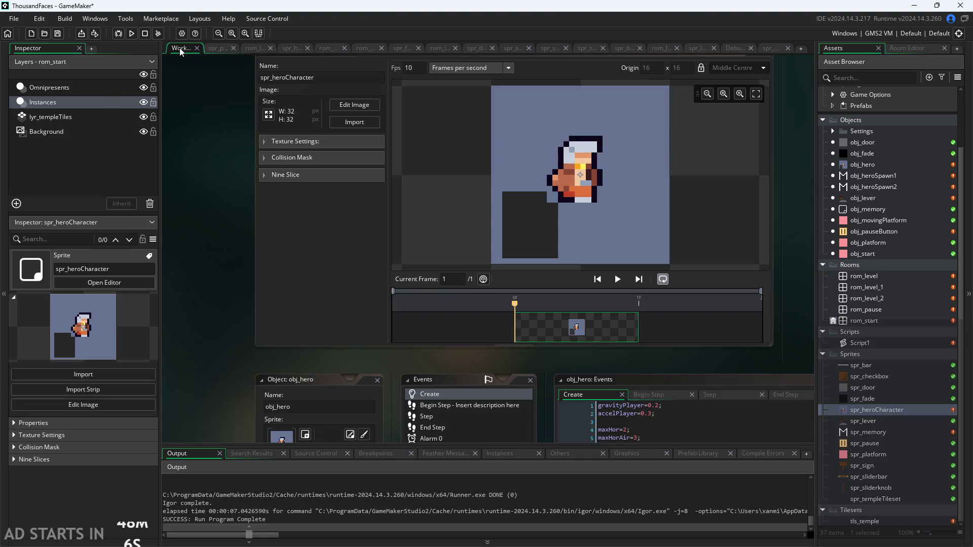
- Resize spr_heroCharacter's canvas to width 16 and height 16
click(269, 112)
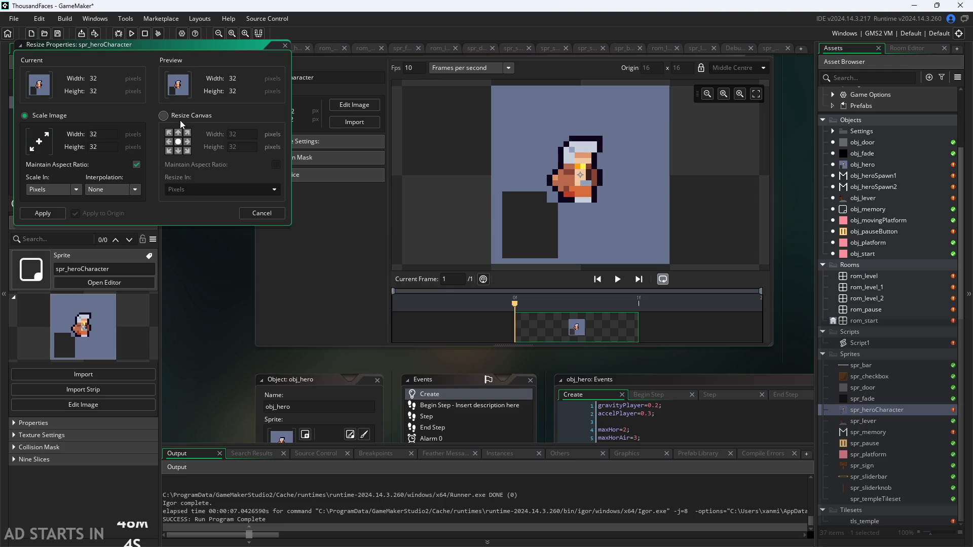
click(164, 115)
text(16)
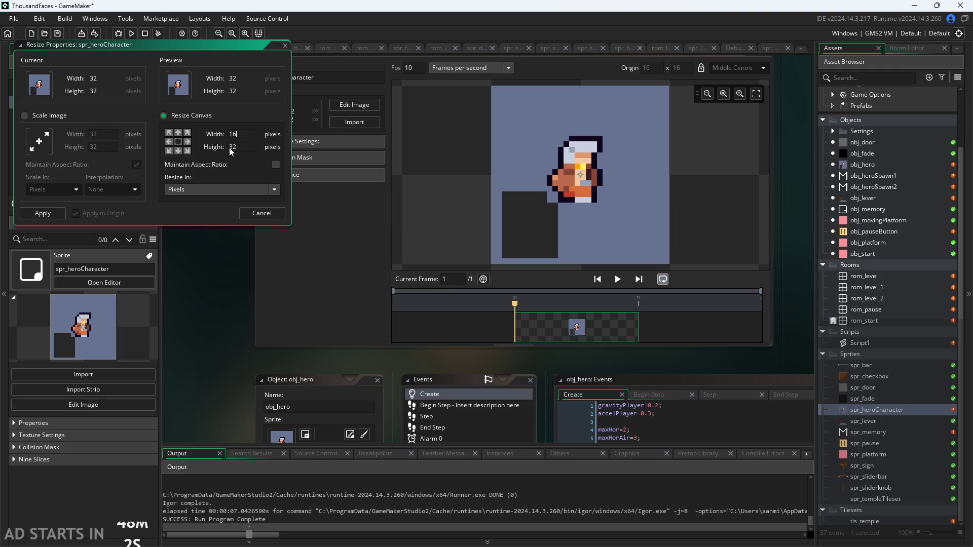
click(230, 147)
click(196, 214)
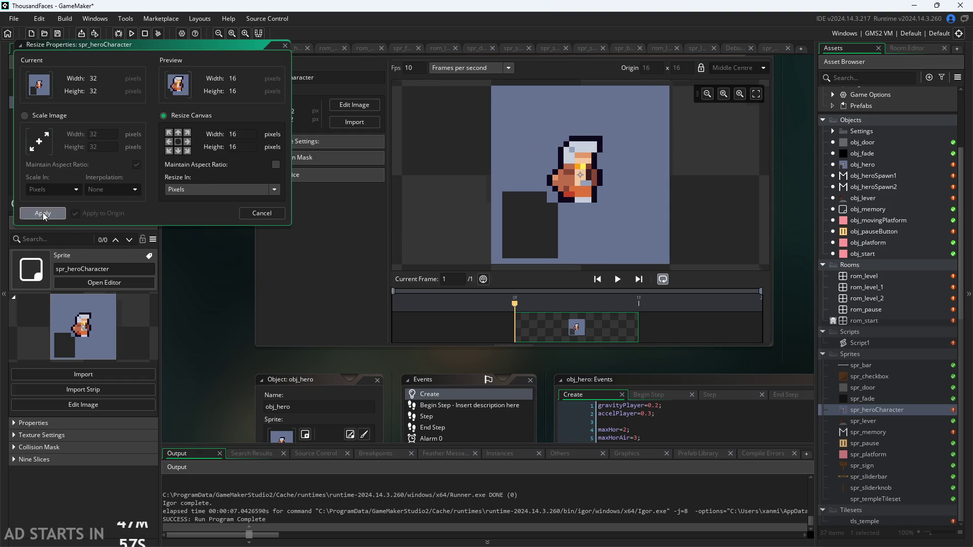
click(43, 213)
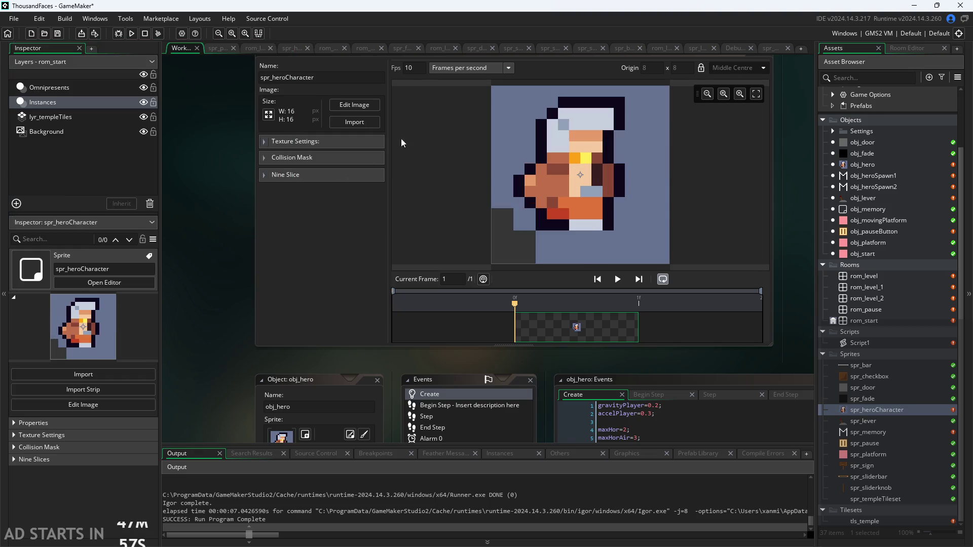
click(225, 49)
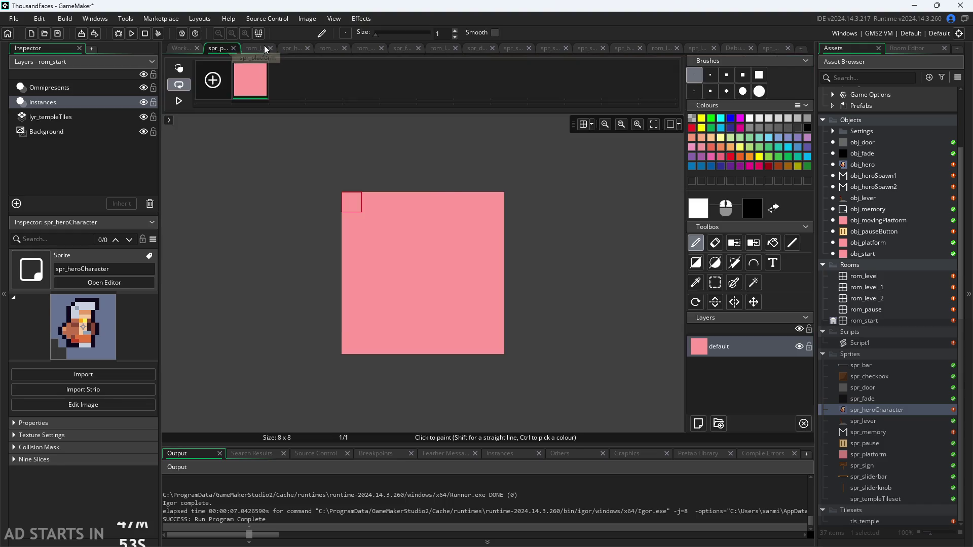
- Move the whole hero image about 3 pixels down in its 16×16 canvas
click(256, 47)
click(293, 48)
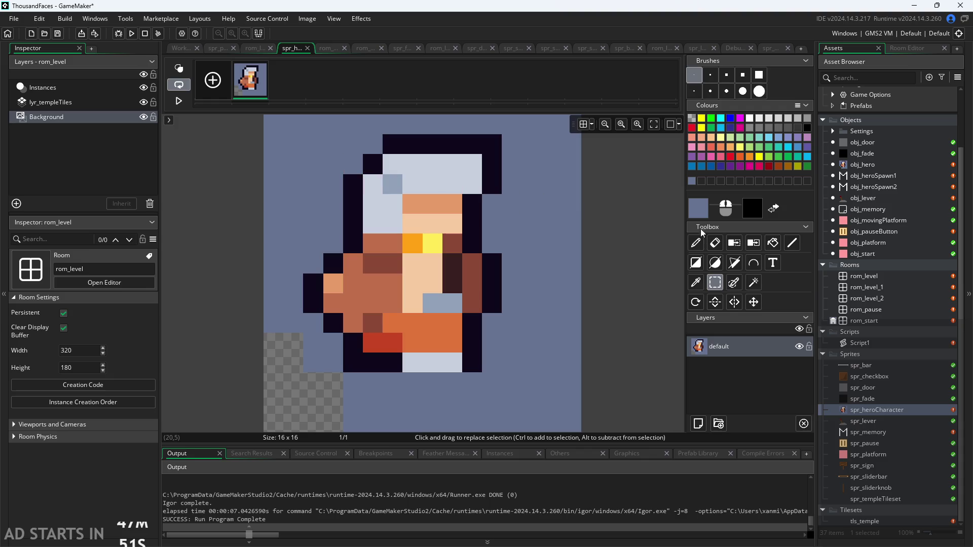
mouse_move(271, 125)
mouse_down()
mouse_move(345, 231)
mouse_move(564, 420)
mouse_up()
drag(512, 297, 512, 358)
click(592, 300)
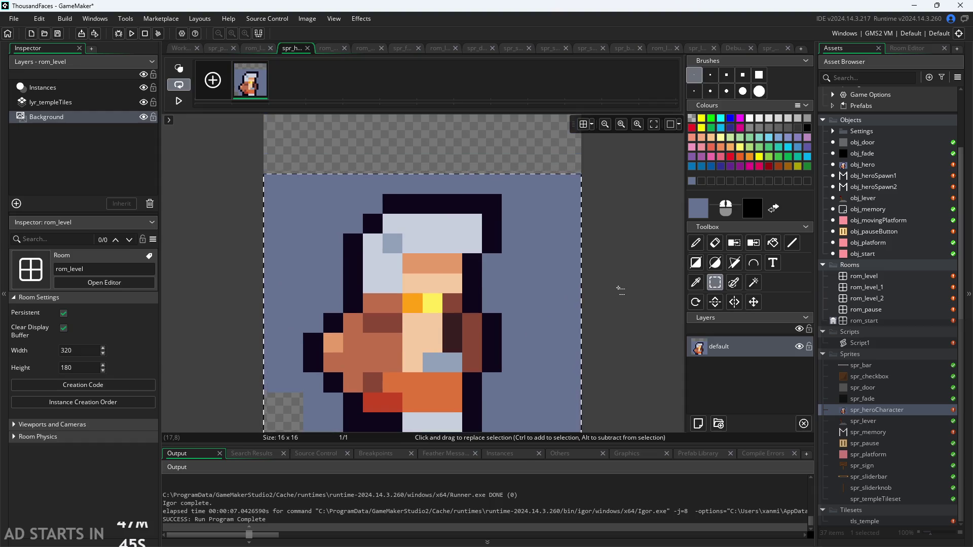
- Make the blue-grey background transparent with Colour Remove
click(734, 243)
click(571, 284)
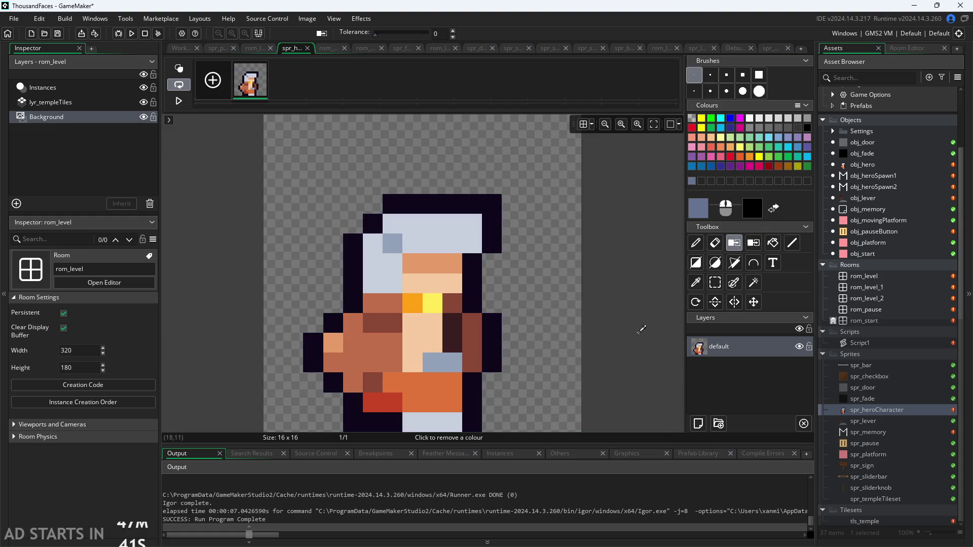
scroll(642, 331, down, 2)
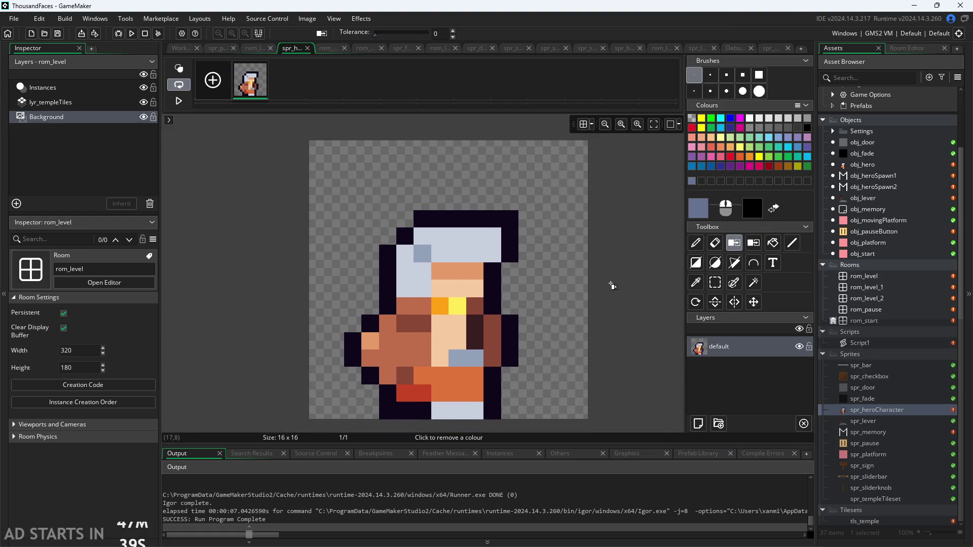
click(184, 51)
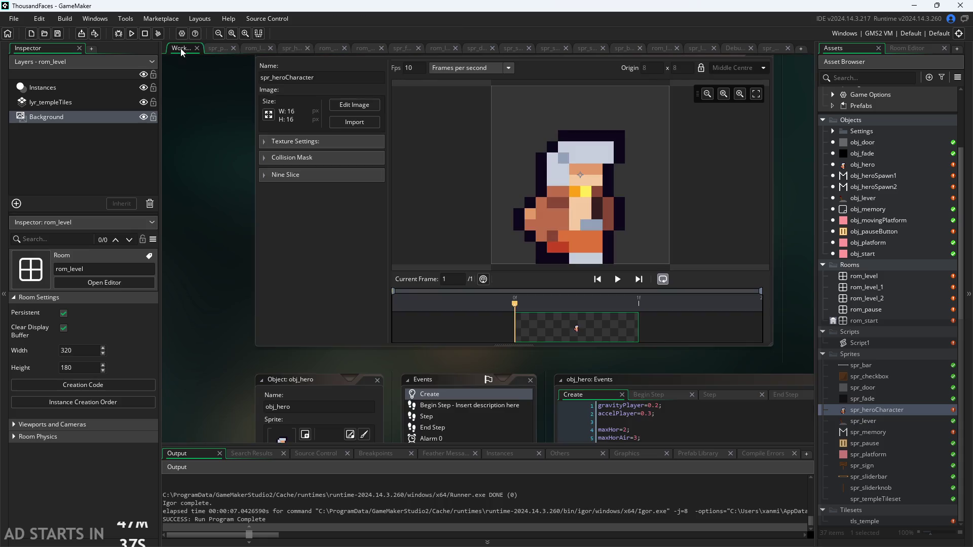
click(132, 33)
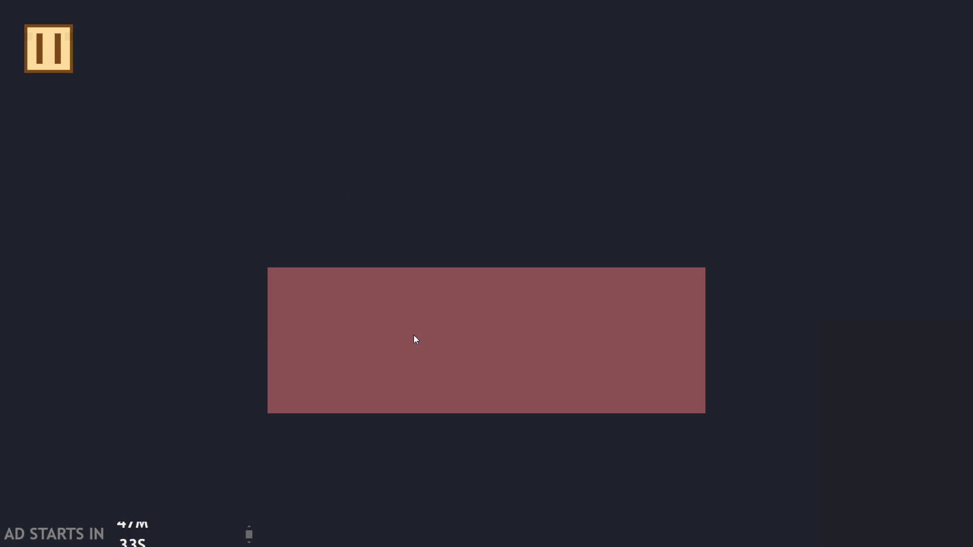
key(Right)
key(space)
key(space)
key(space)
key(space)
key(space)
key(Left)
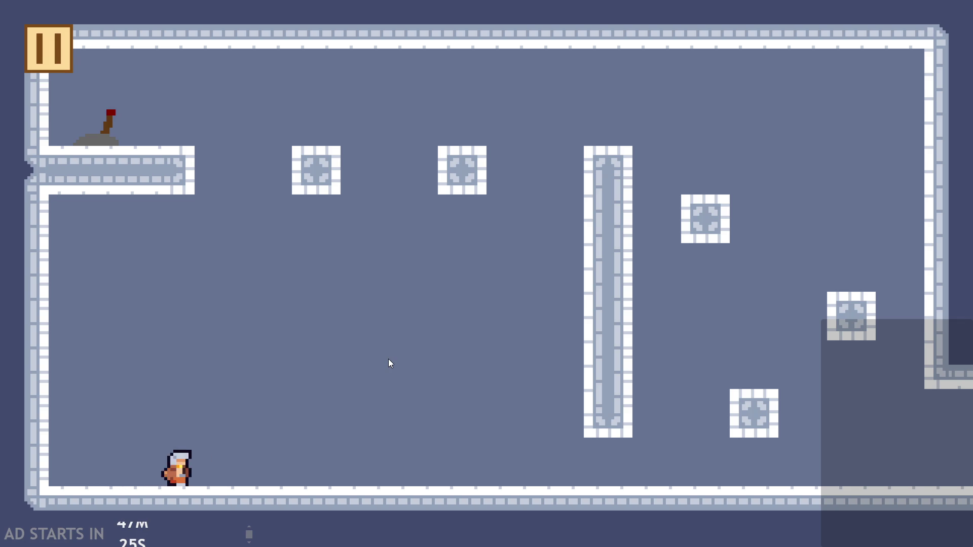
key(space)
key(space)
key(space)
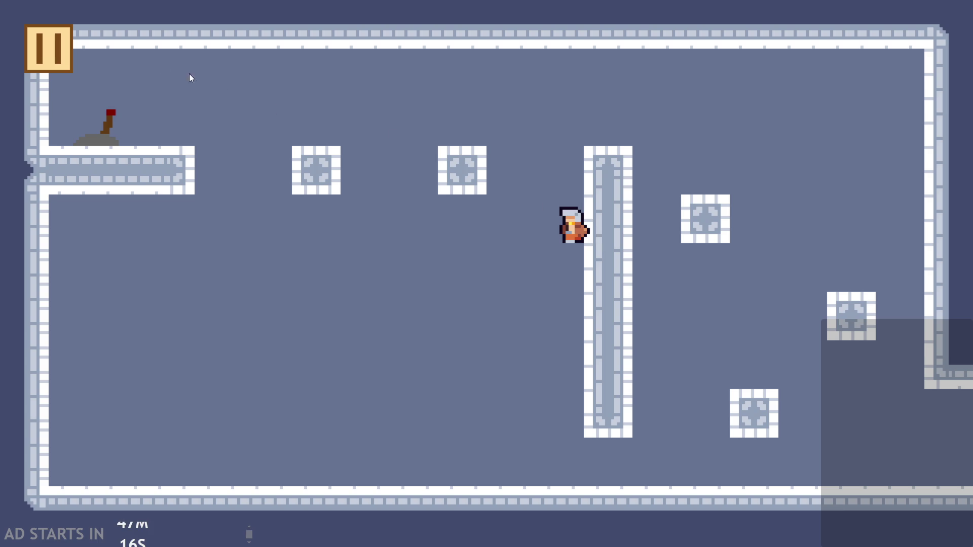
click(50, 48)
click(195, 244)
click(194, 146)
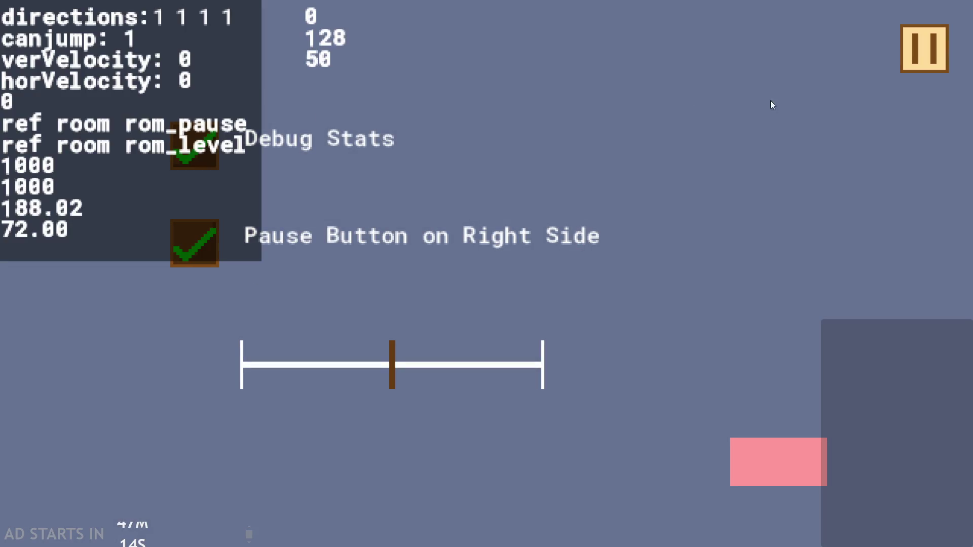
click(926, 51)
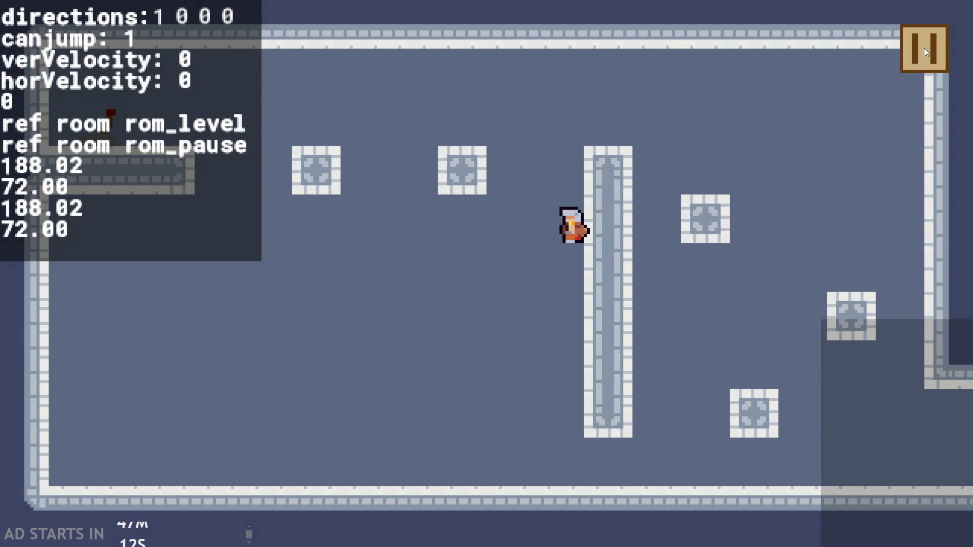
click(926, 51)
click(787, 455)
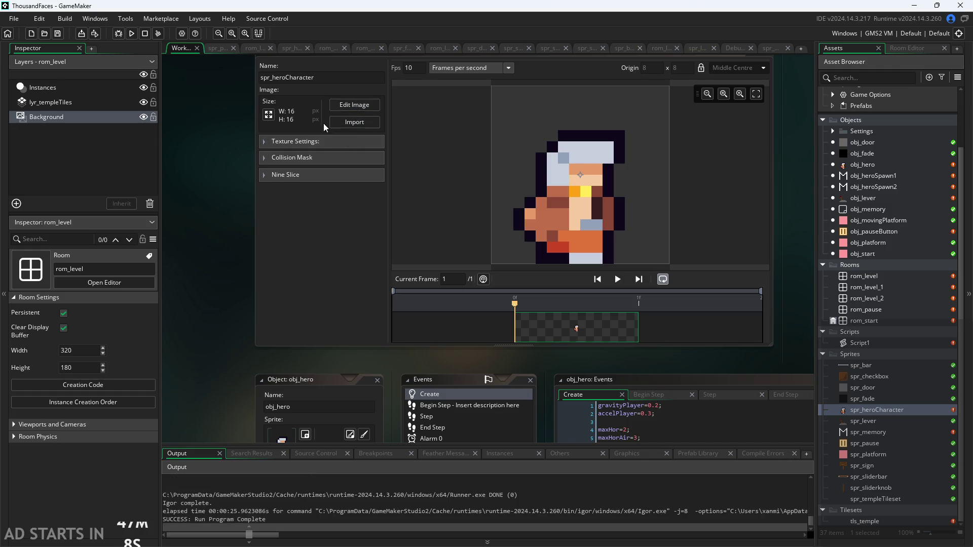
- Set the collision mask to Rectangle type with Full Image mode, then run the game
click(265, 158)
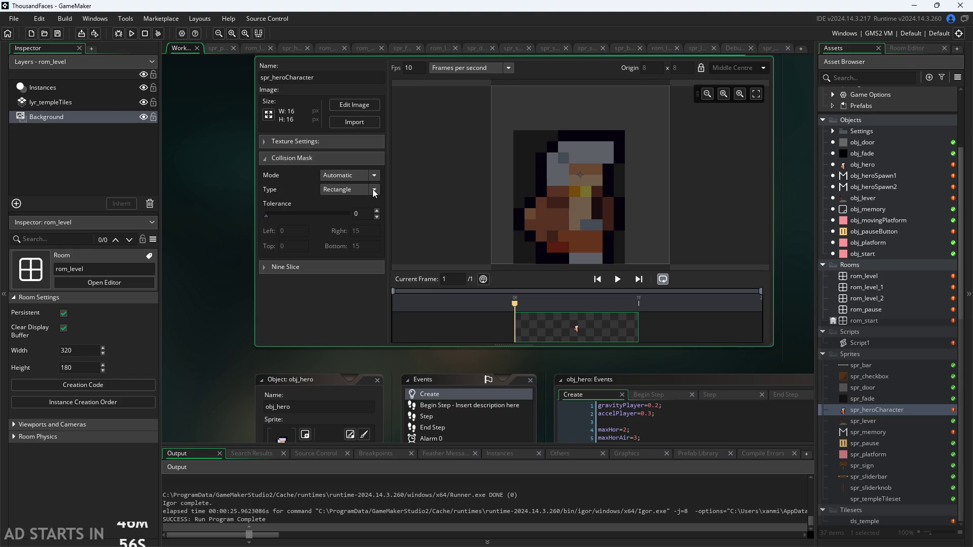
click(374, 191)
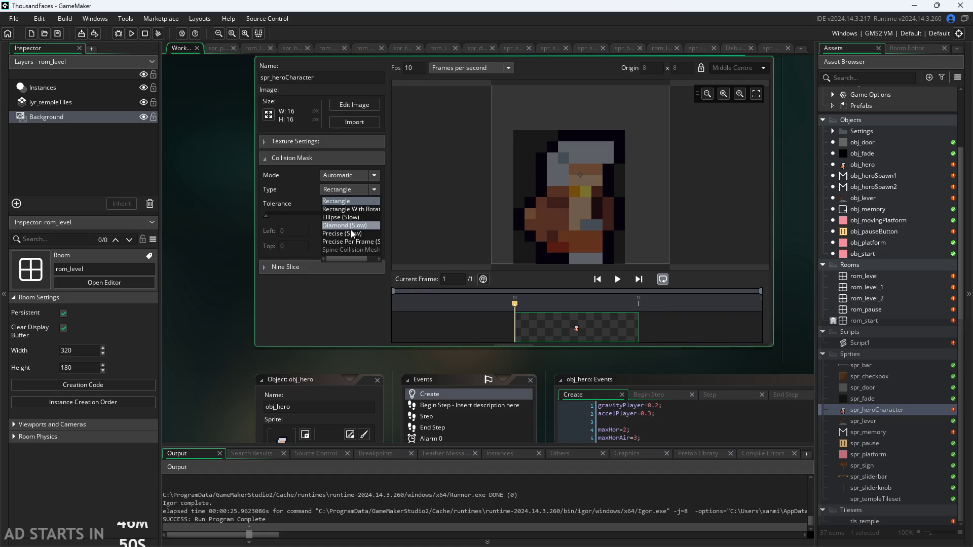
click(239, 177)
click(363, 175)
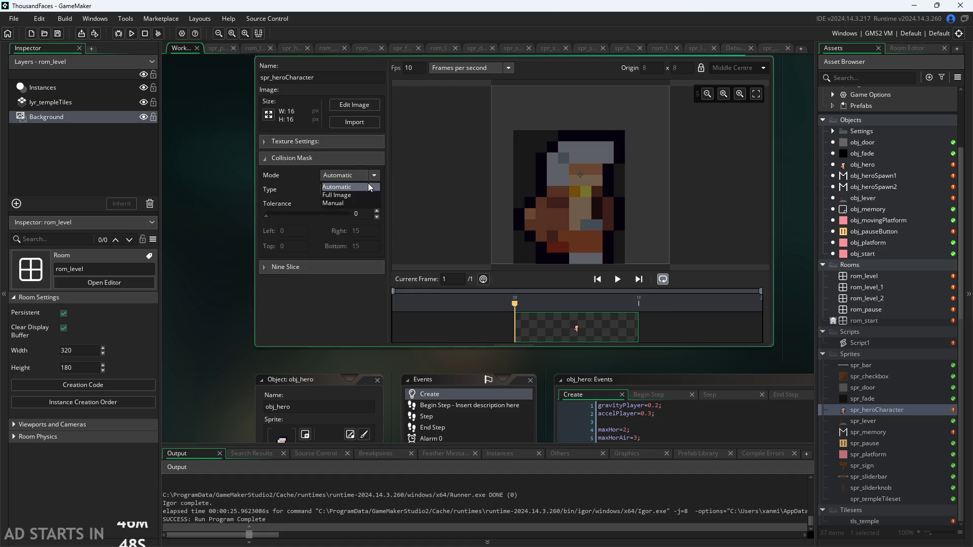
click(361, 195)
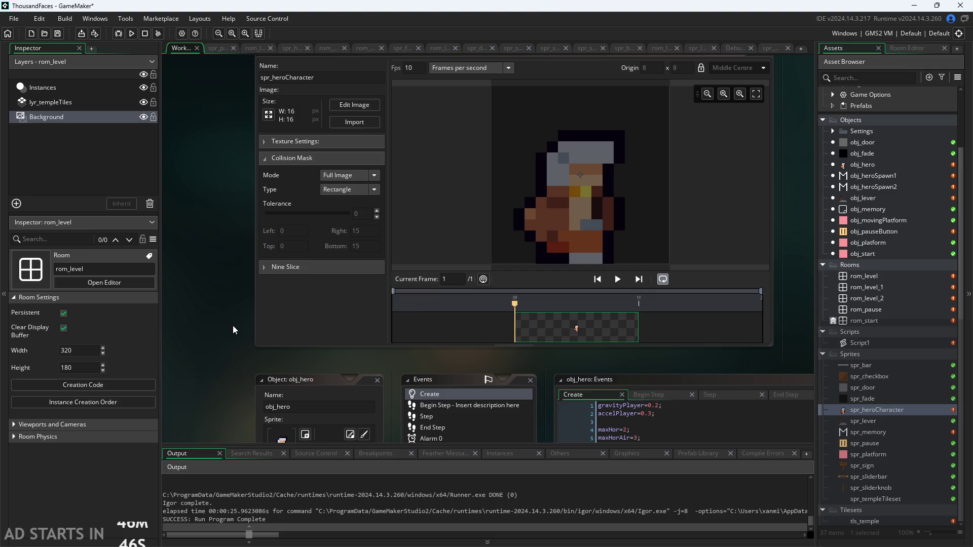
click(132, 33)
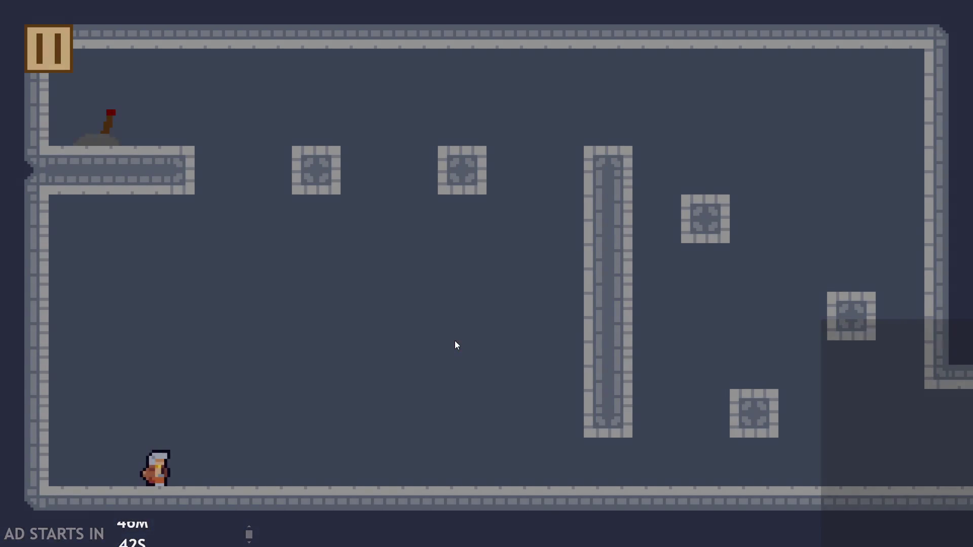
- Test-play the level, running and jumping the hero around the pillar and walls
key(Right)
key(Up)
key(Left)
key(Right)
key(Up)
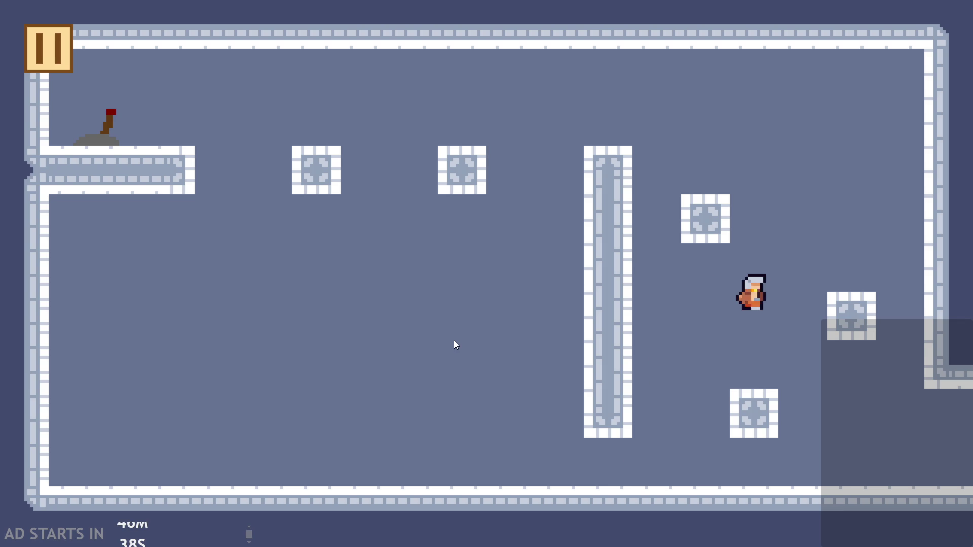
key(Up)
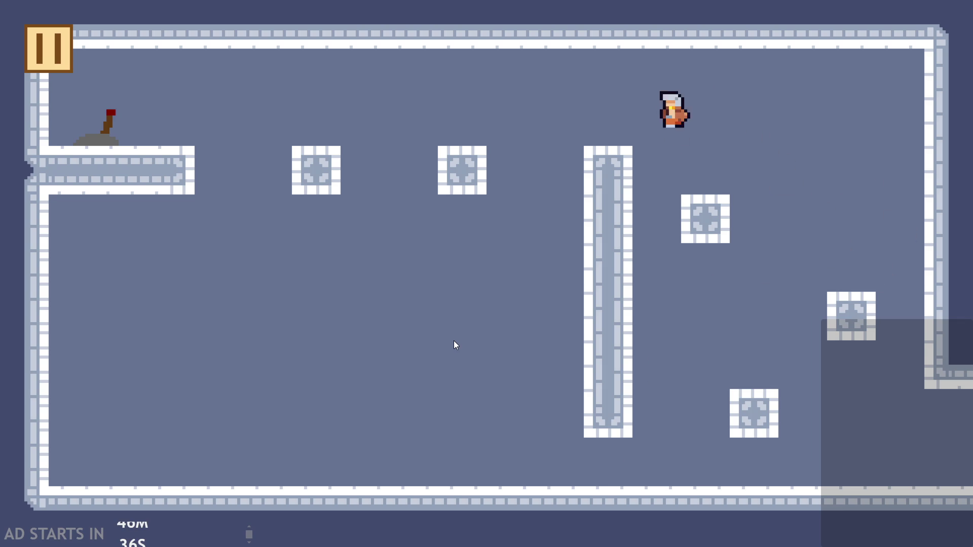
key(Up)
key(Right)
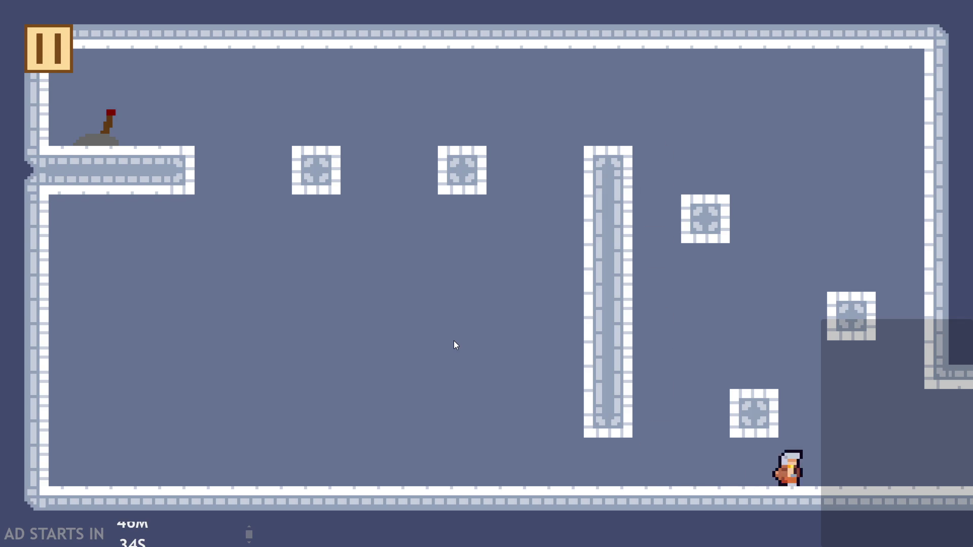
key(Left)
key(Right)
key(Up)
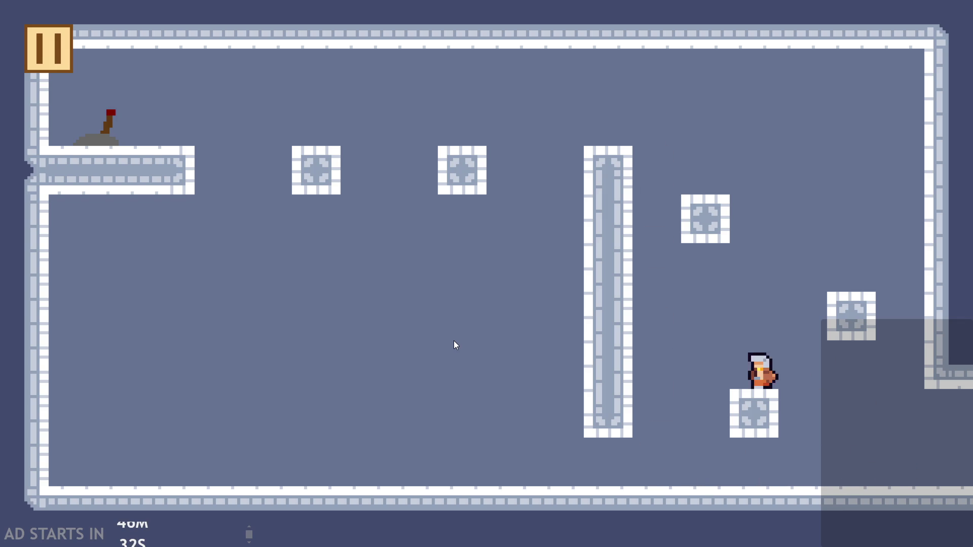
key(Right)
key(Left)
key(Up)
key(Right)
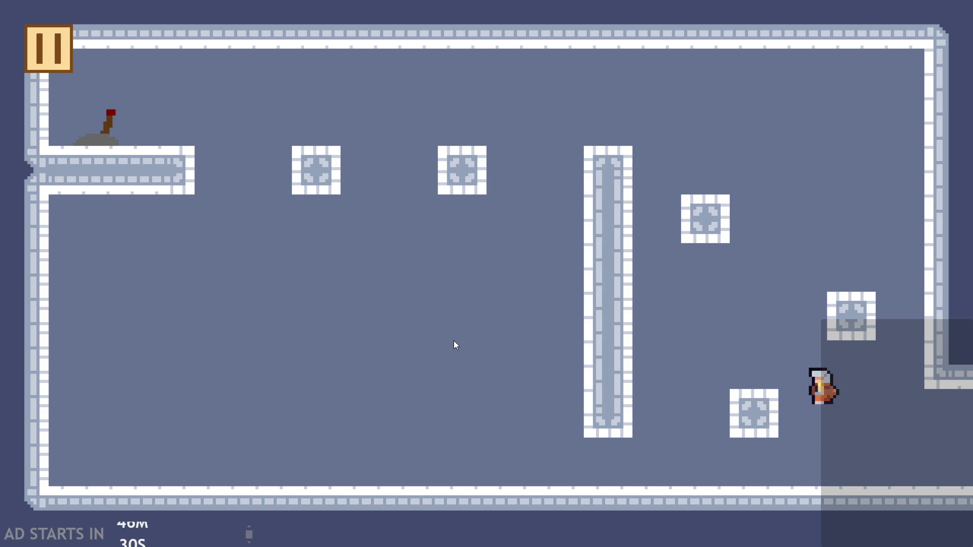
key(Up)
key(Left)
- Quit the game and switch the collision mask mode to Automatic
key(Escape)
click(762, 474)
click(349, 176)
click(352, 194)
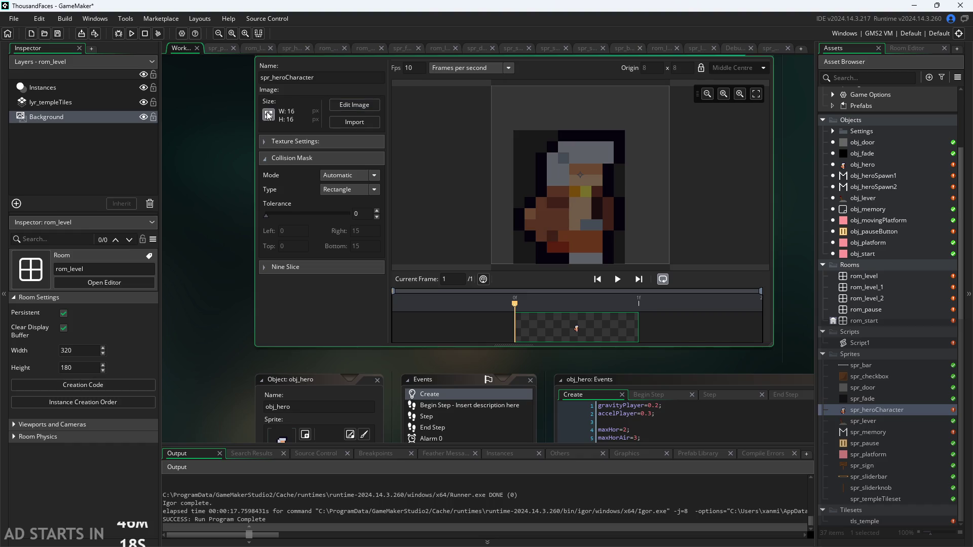
- Check the sprite's resize canvas properties without changing anything
click(269, 115)
click(175, 116)
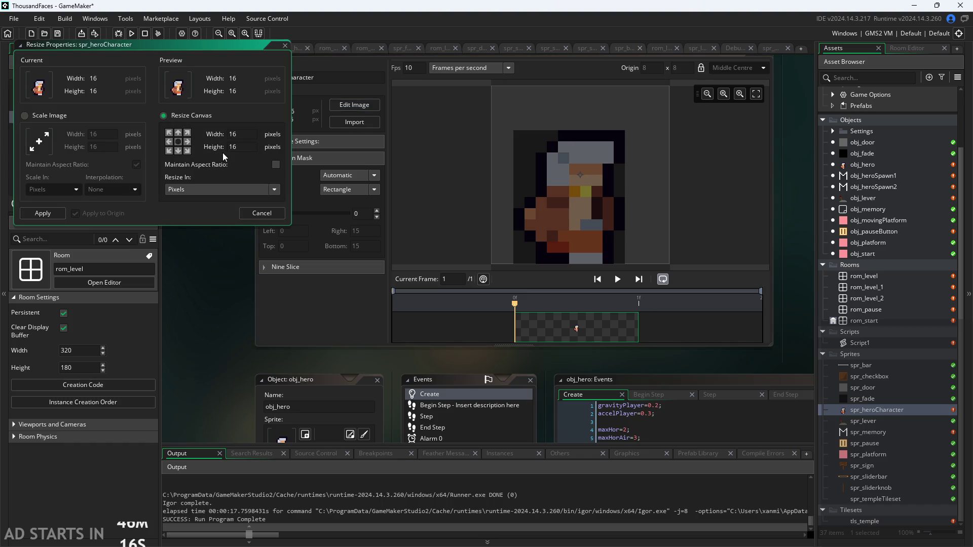
click(261, 214)
click(547, 208)
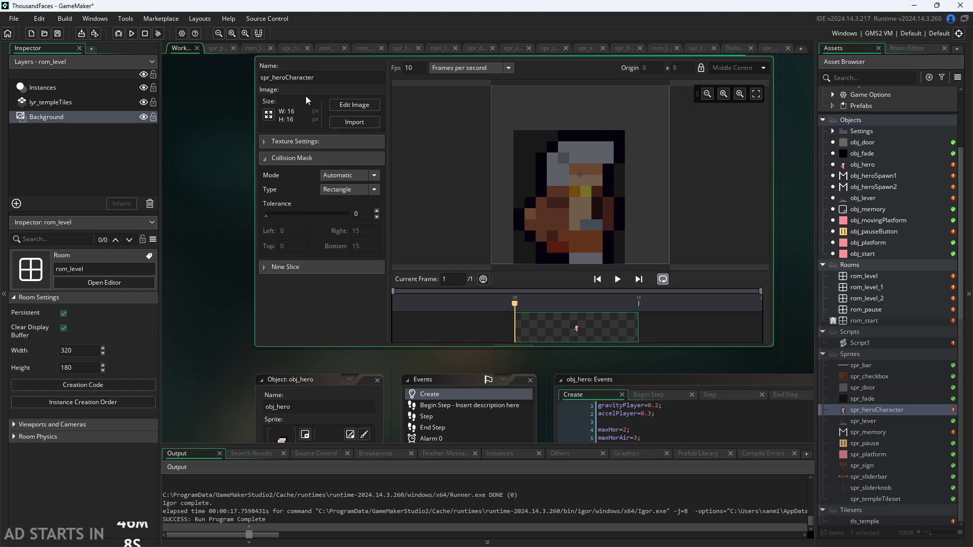
click(270, 116)
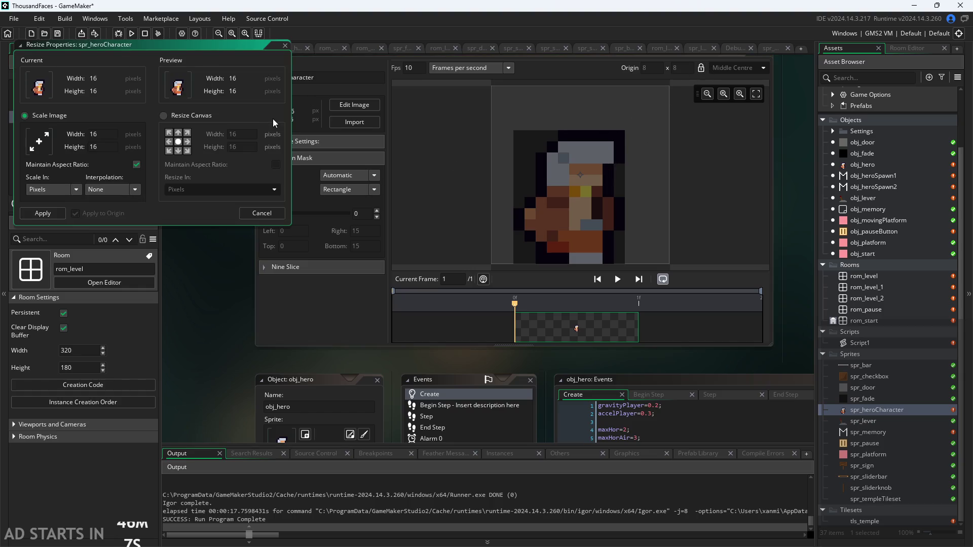
click(268, 216)
- Shift the hero drawing one pixel right and up within its 16×16 image
click(303, 50)
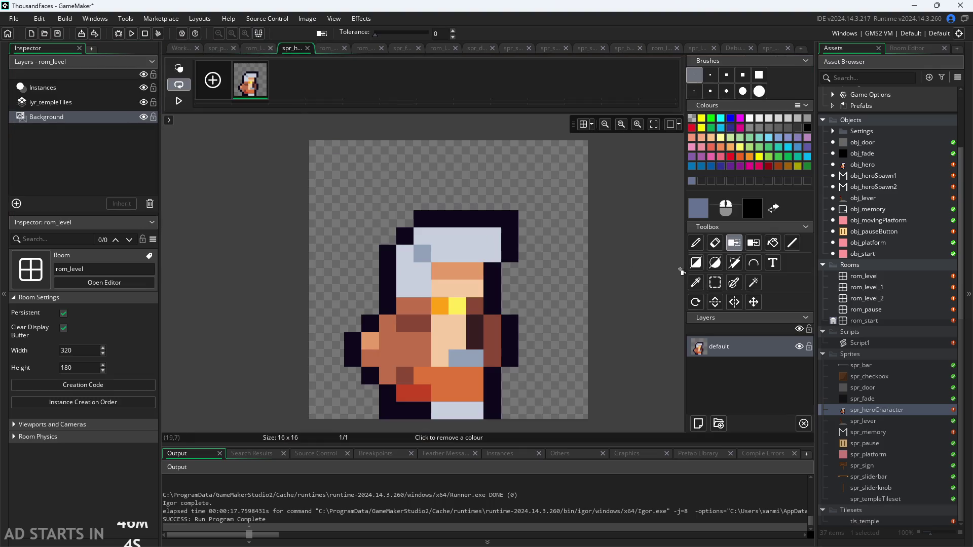
click(715, 282)
mouse_move(358, 217)
mouse_down()
mouse_move(365, 413)
mouse_move(515, 415)
mouse_up()
mouse_move(439, 375)
mouse_down()
mouse_move(455, 357)
mouse_move(456, 345)
mouse_move(441, 344)
mouse_move(458, 344)
mouse_up()
drag(553, 280, 571, 315)
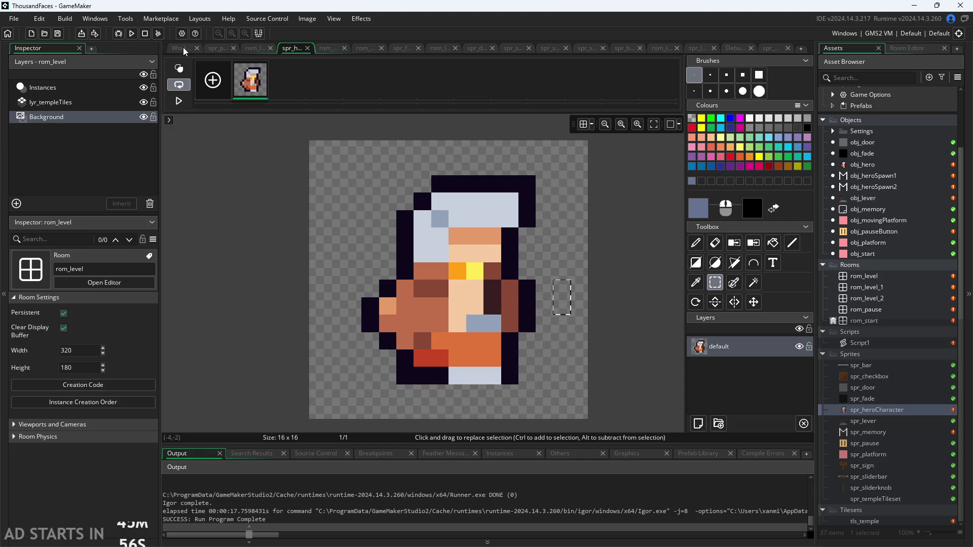
click(181, 48)
- Scale spr_heroCharacter to 14×14 in Resize Properties
click(269, 116)
text(14)
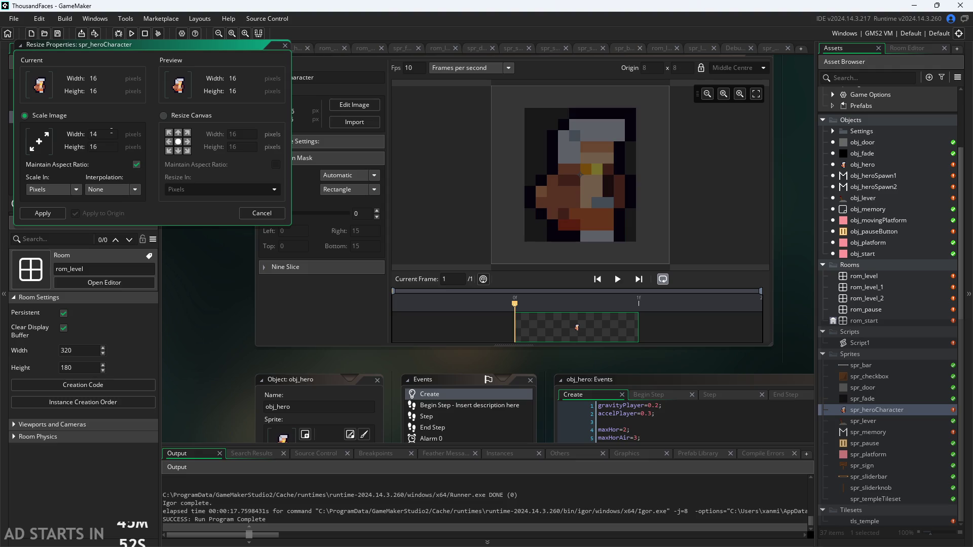
key(Return)
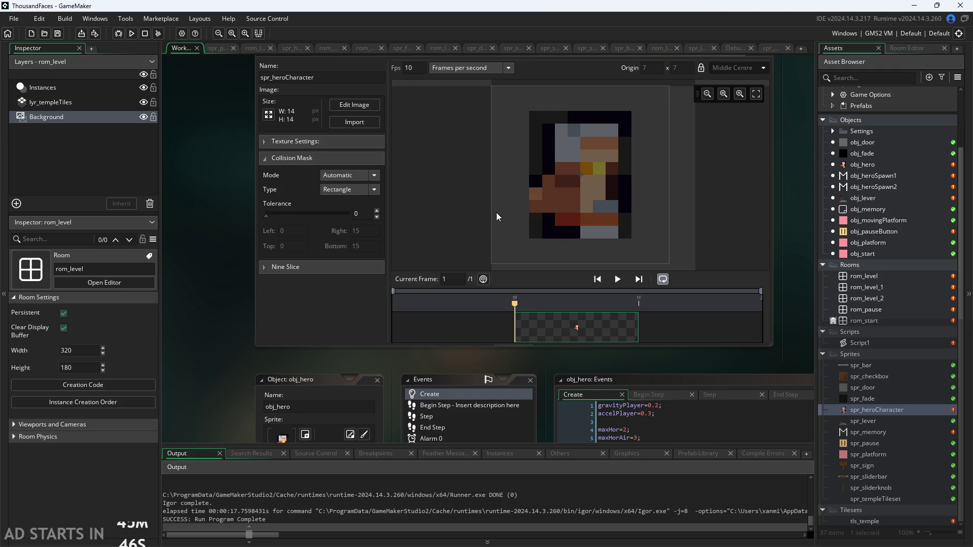
click(269, 115)
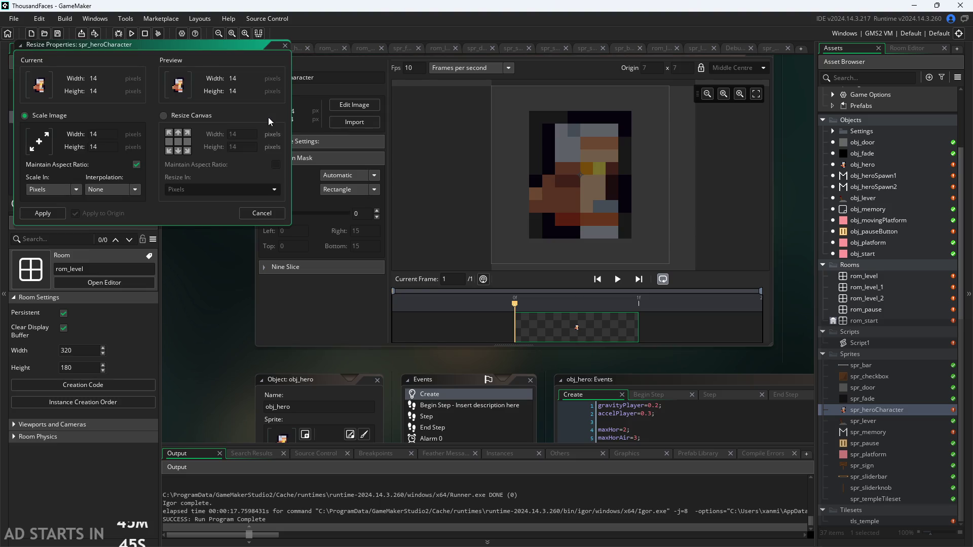
click(273, 214)
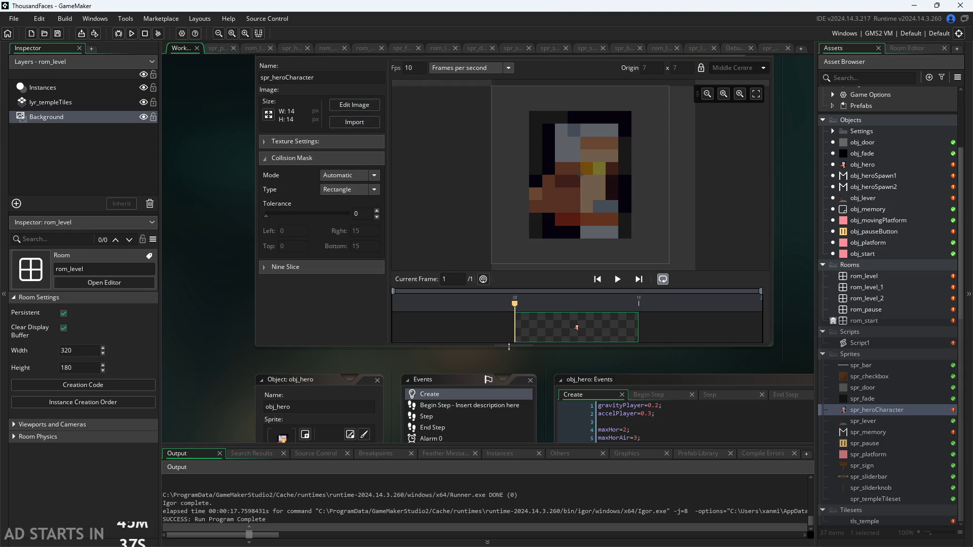
- Nudge the origin down and back up, then undo the 14×14 scaling
scroll(509, 345, up, 2)
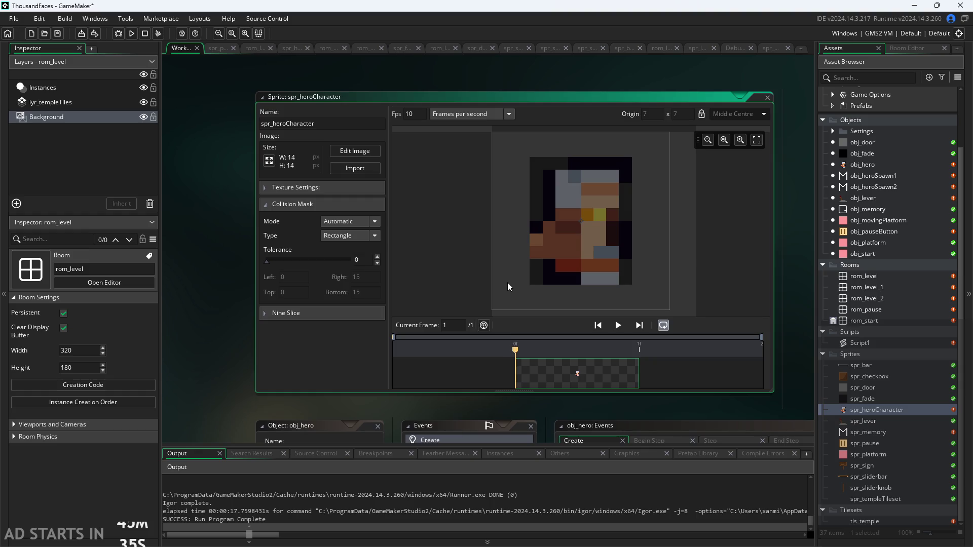
key(Down)
key(Up)
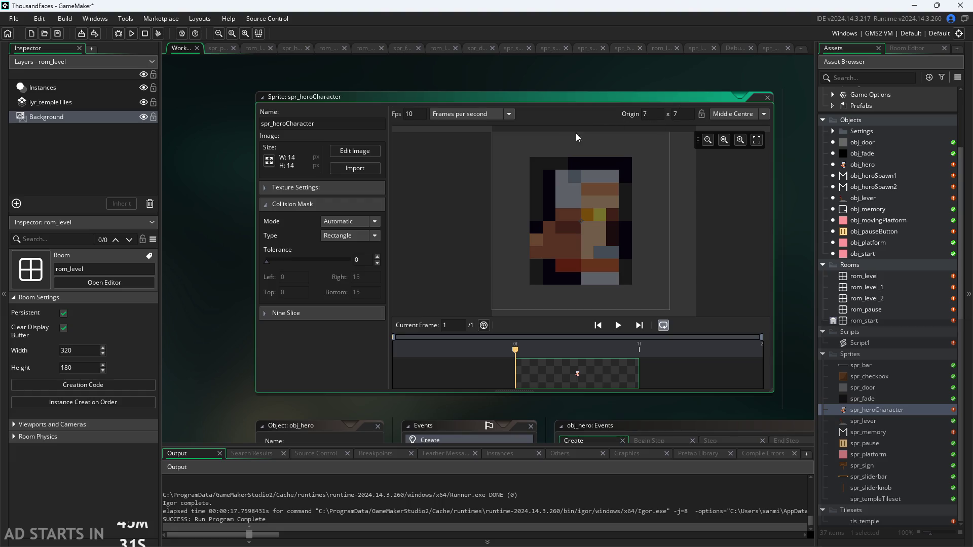
click(269, 161)
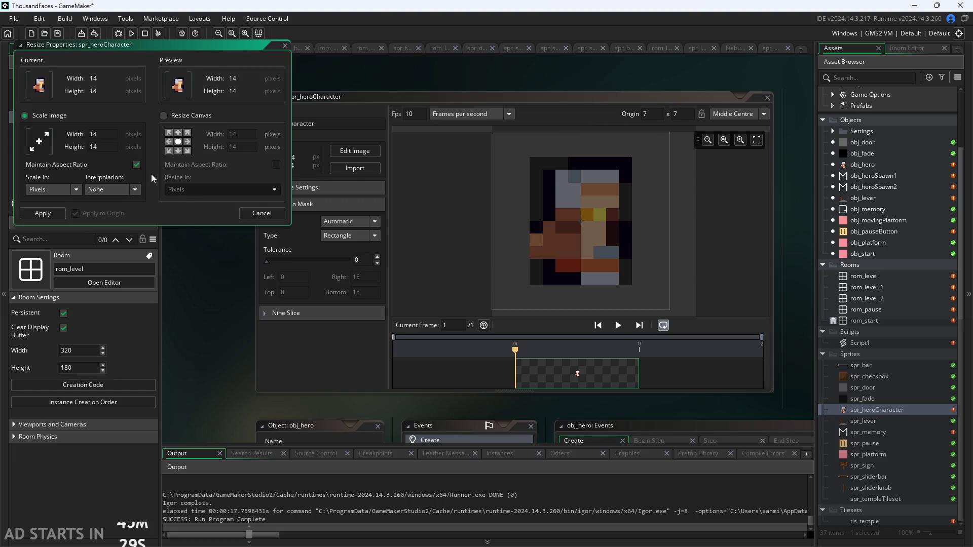
key(Right)
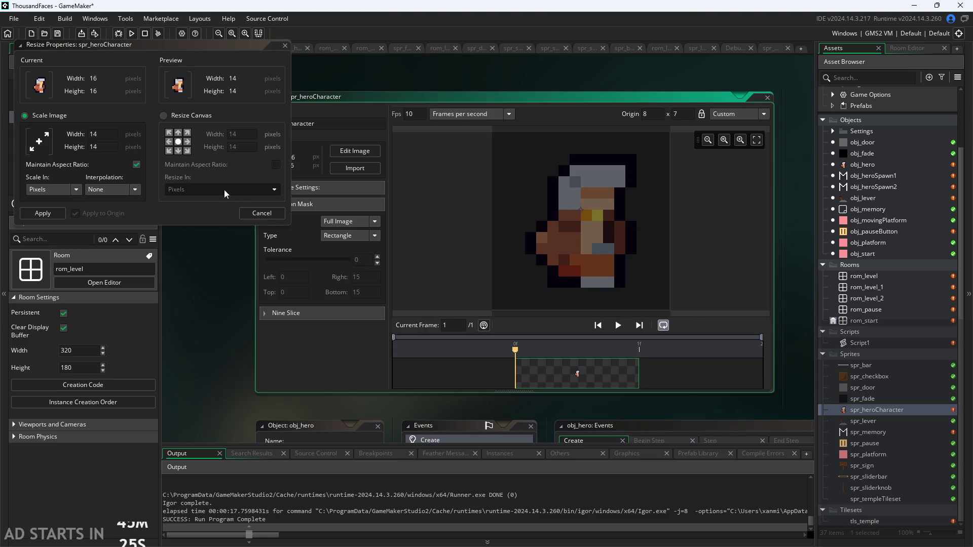
click(108, 134)
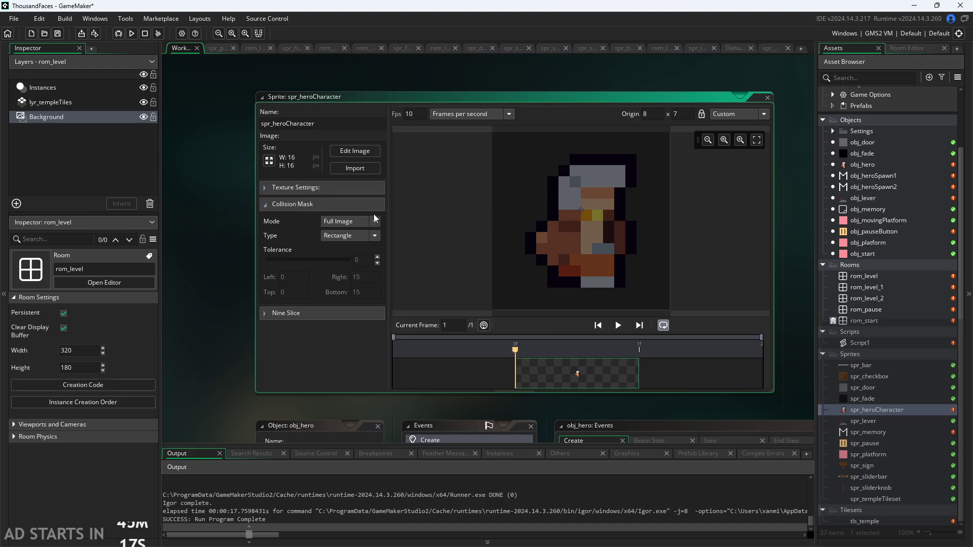
- Try scaling the sprite to 15×15 and 14×14, then undo back to 16×16
click(269, 161)
click(108, 135)
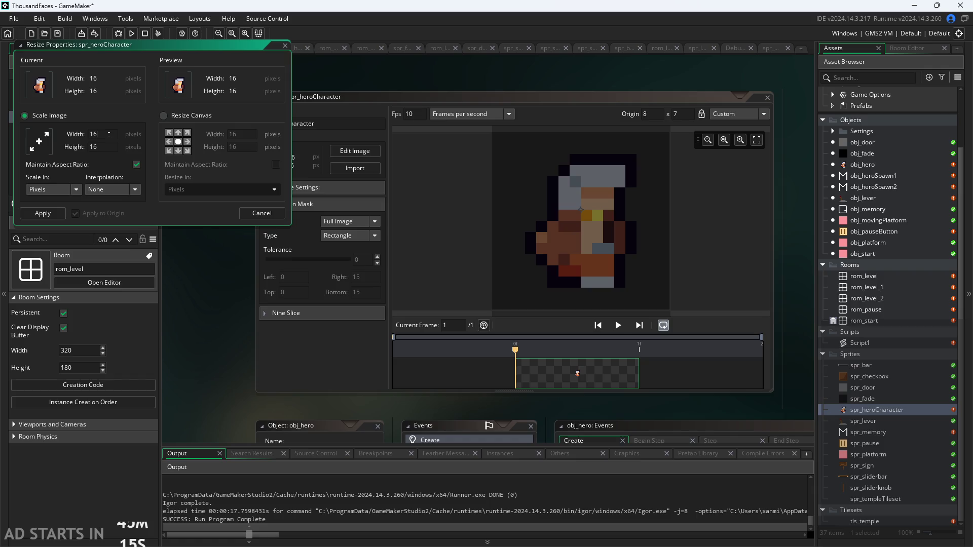
click(108, 147)
key(Return)
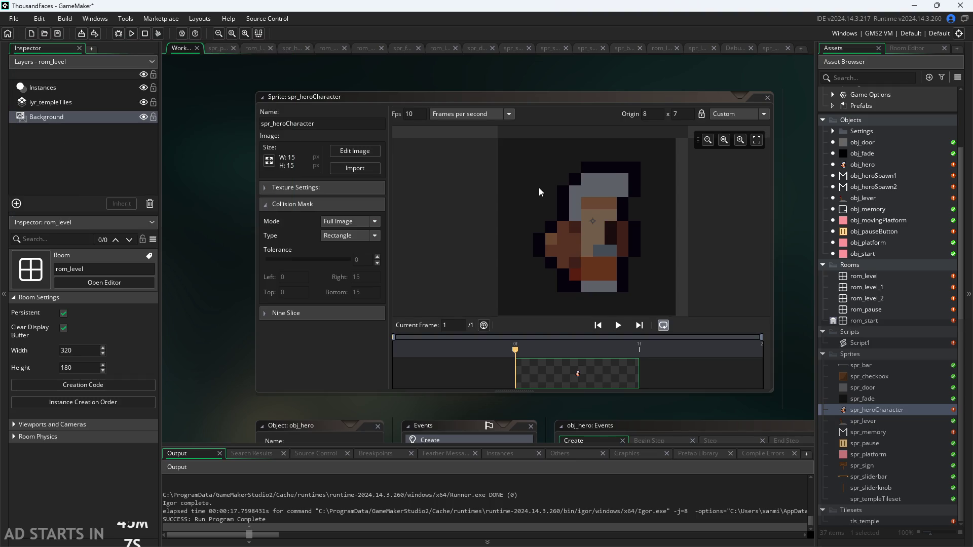
click(340, 151)
click(269, 161)
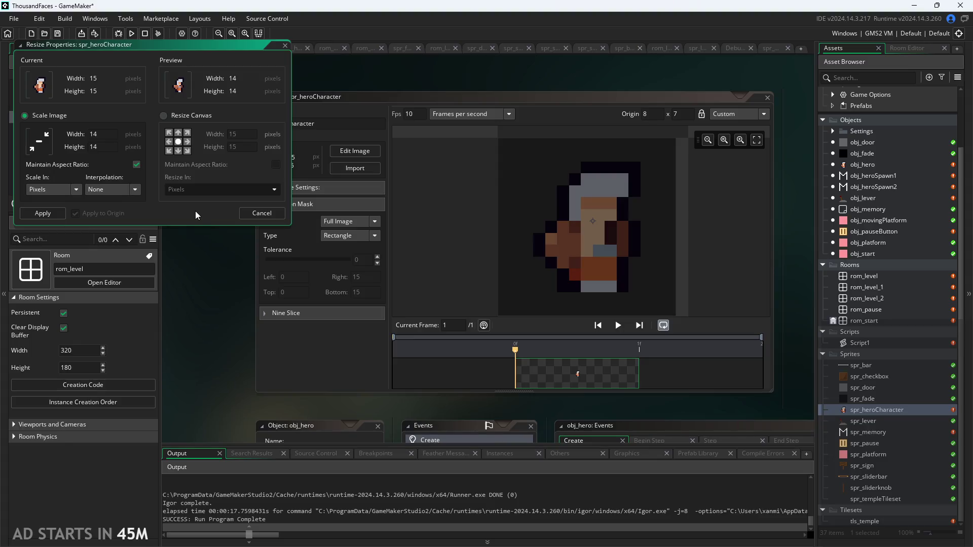
key(Return)
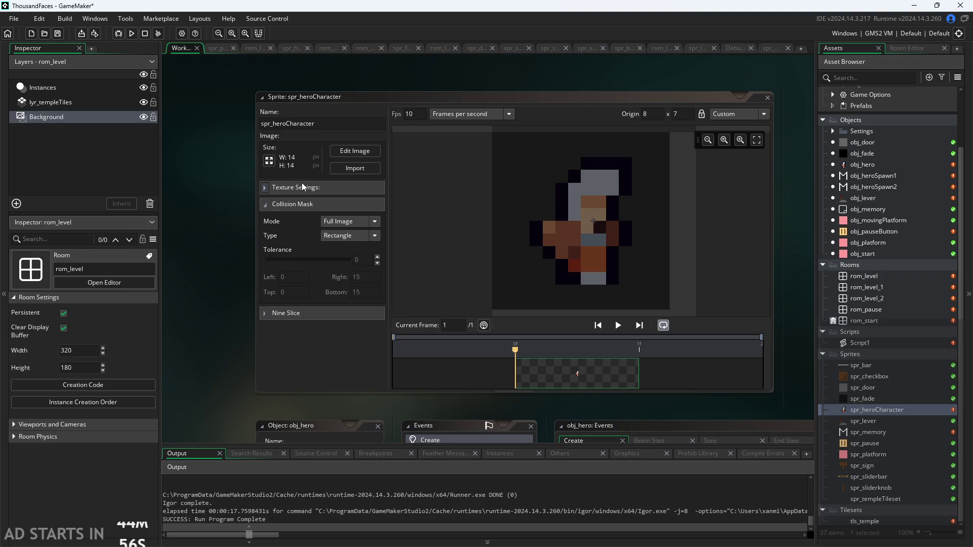
click(423, 202)
key(ctrl+z)
key(ctrl+z)
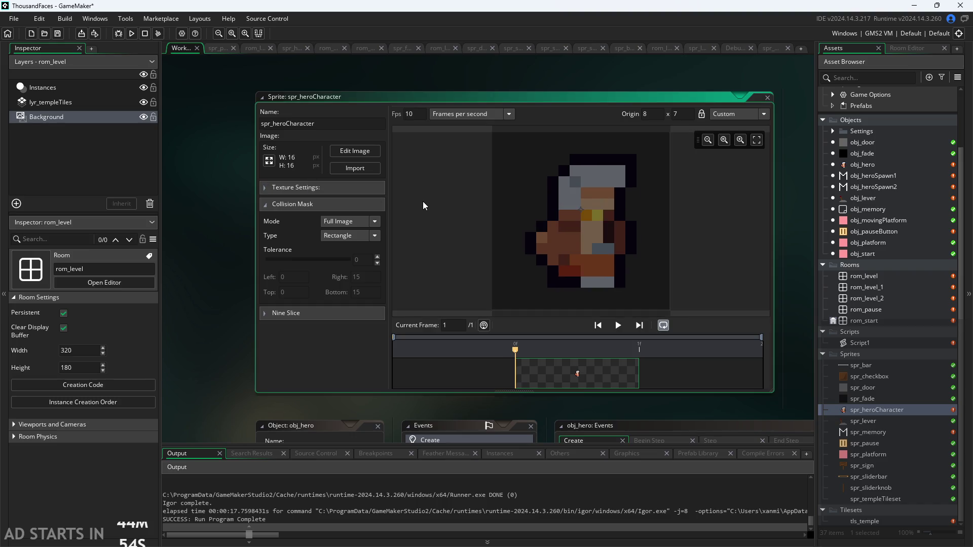
- Resize the sprite canvas to 15×15 and collapse the collision mask settings
click(269, 161)
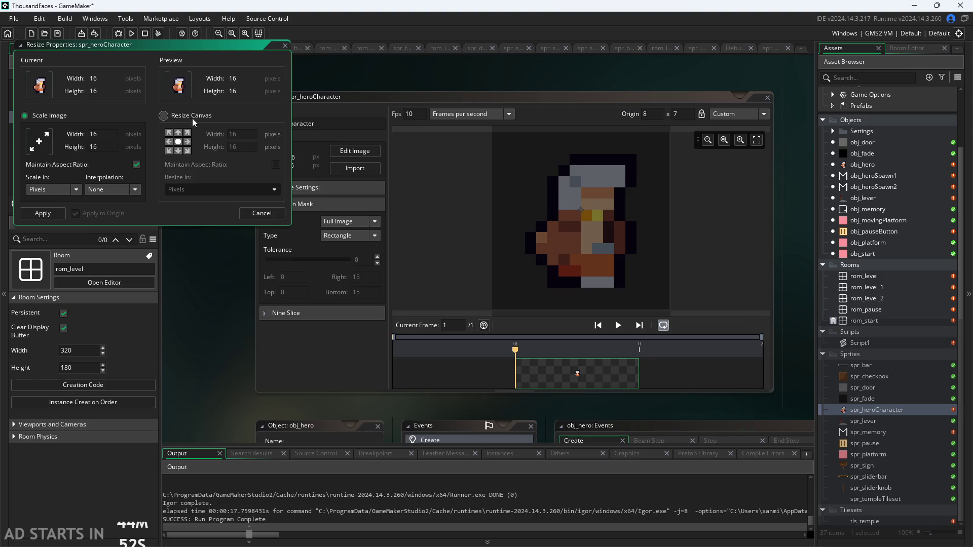
click(192, 116)
text(5)
click(248, 148)
text(5)
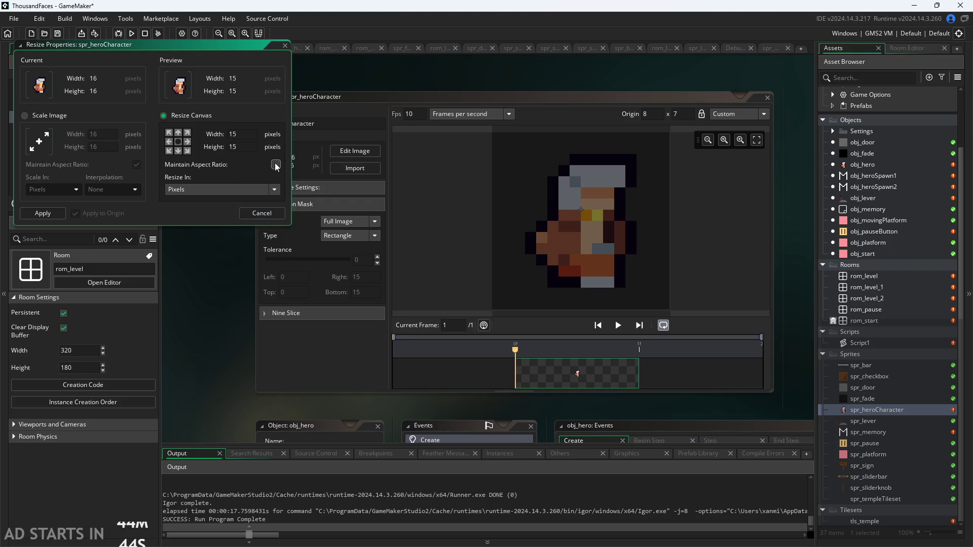
click(55, 214)
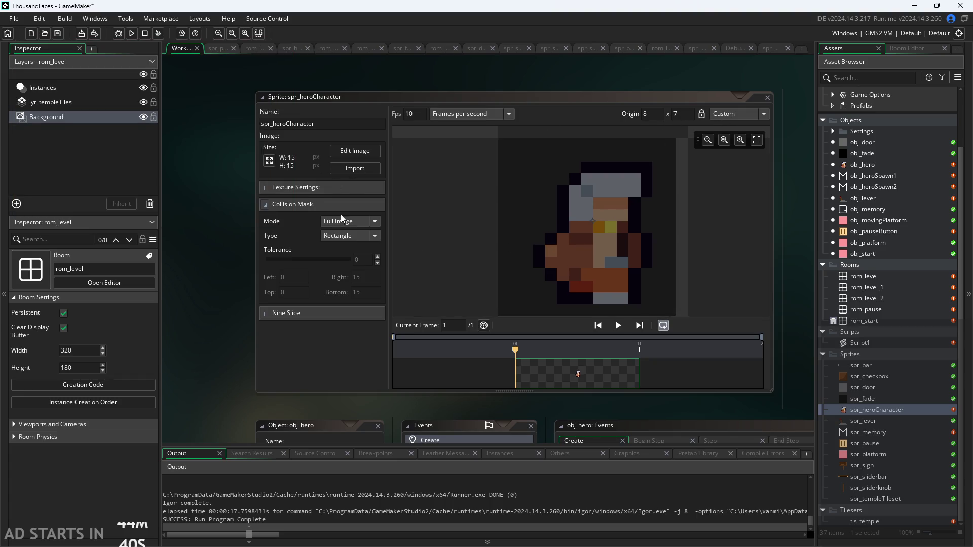
click(319, 206)
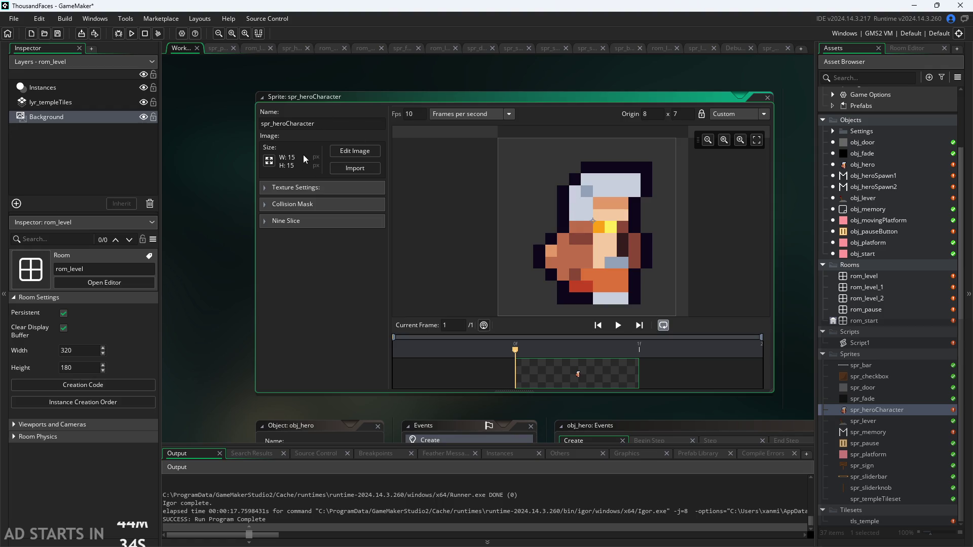
- Select the character's pixels in the image editor and shift them one pixel left
click(355, 151)
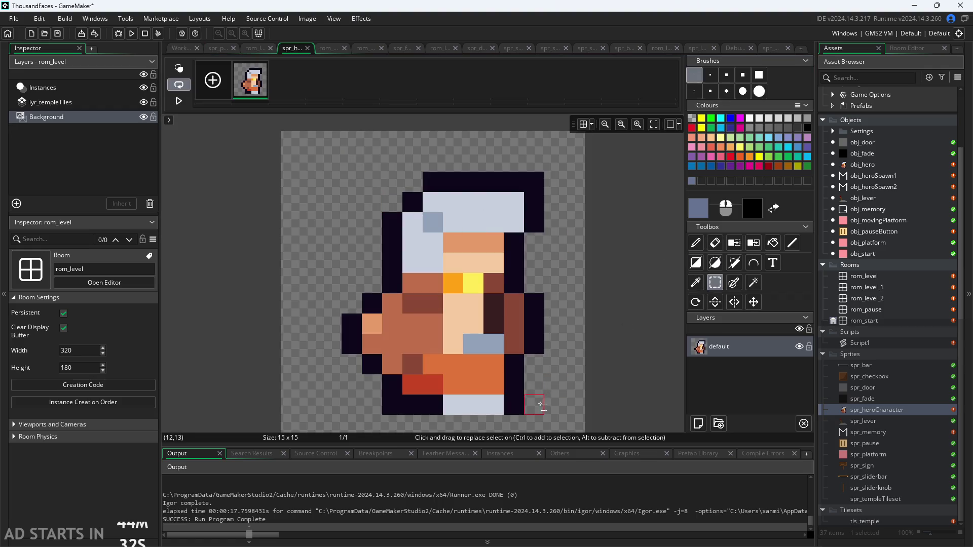
click(553, 406)
mouse_move(553, 405)
mouse_down()
mouse_move(329, 215)
mouse_move(340, 205)
mouse_move(374, 207)
mouse_up()
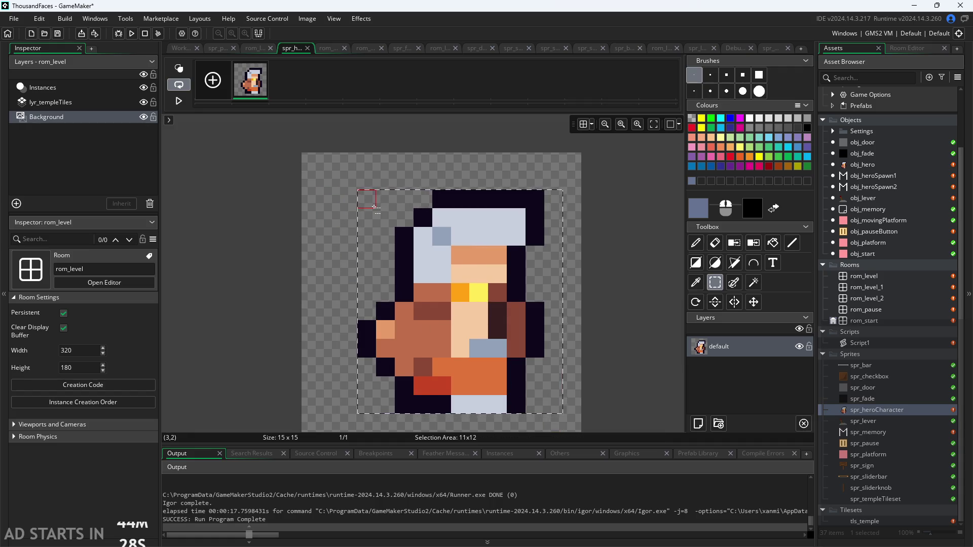
drag(449, 293, 426, 294)
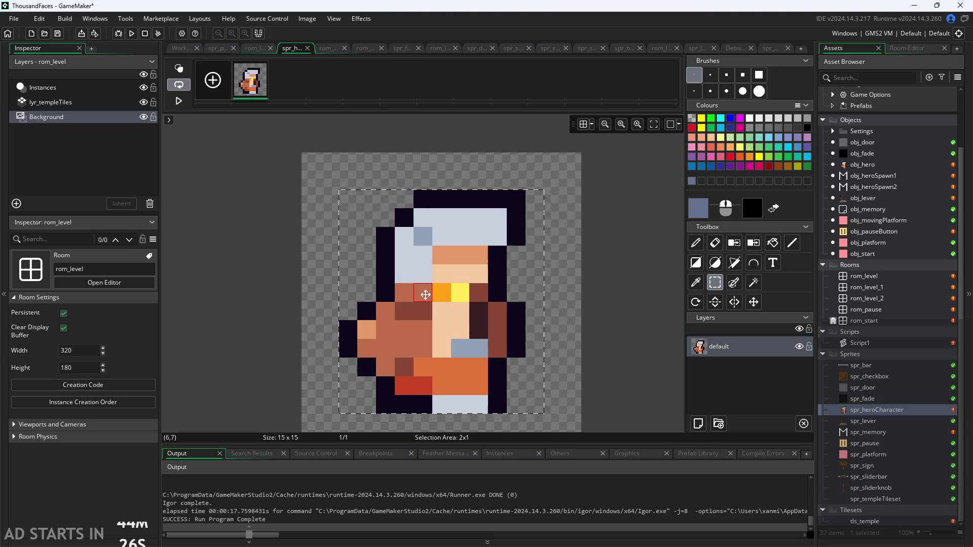
key(ctrl+z)
key(ctrl+y)
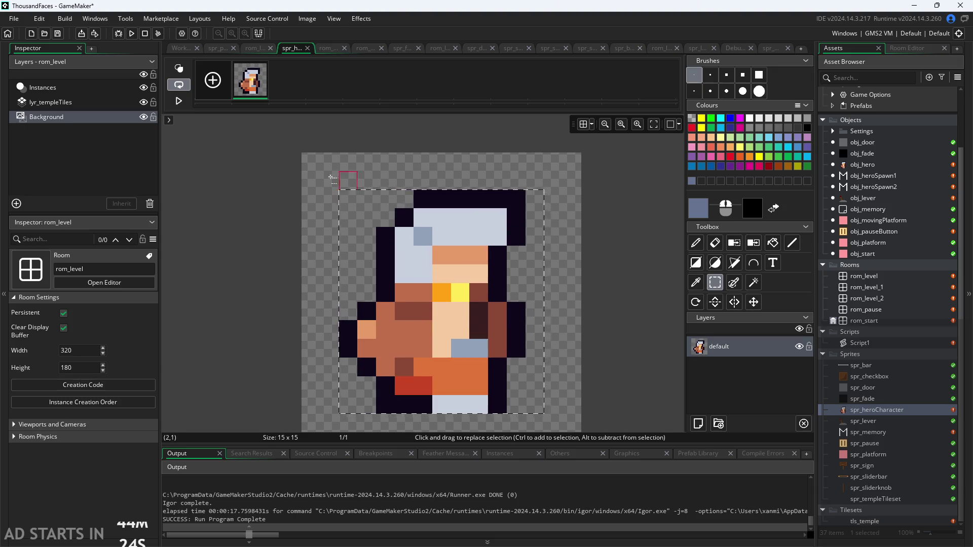
- Resize the canvas to 13×12, then undo it back to 15×15
click(175, 51)
click(282, 168)
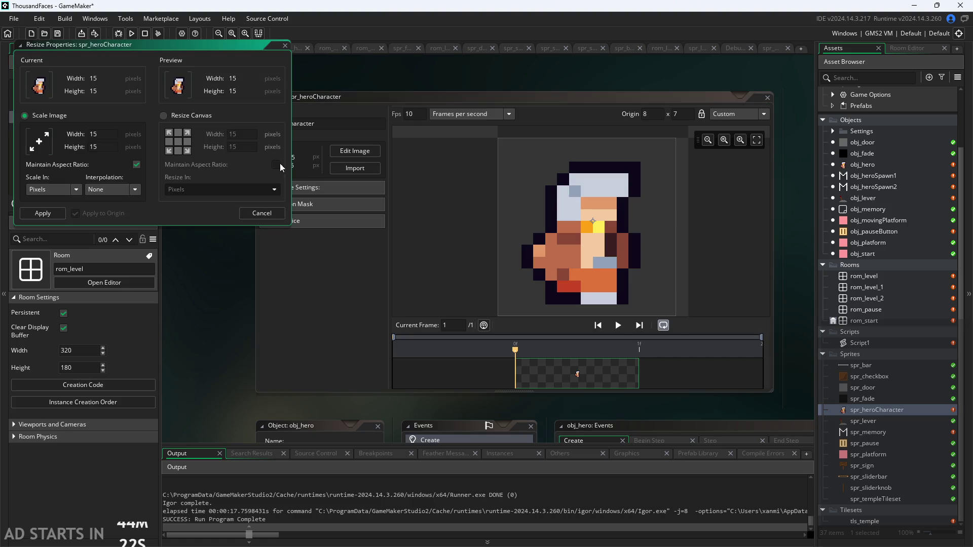
click(163, 116)
text(13)
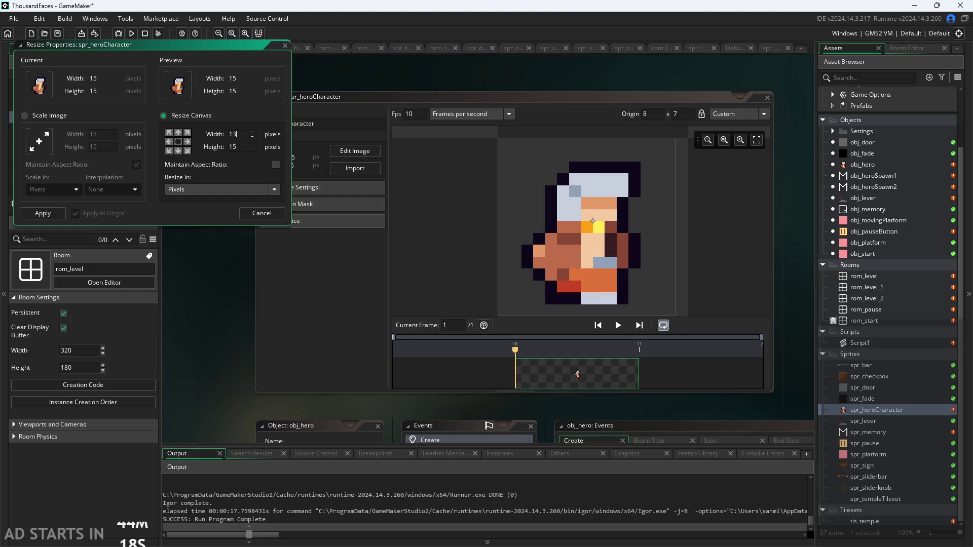
key(Tab)
text(2)
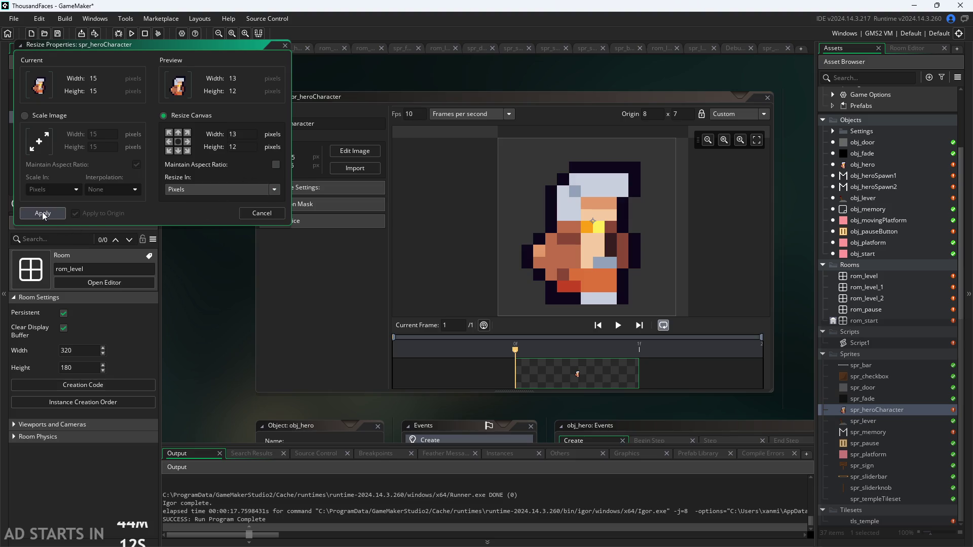
click(43, 214)
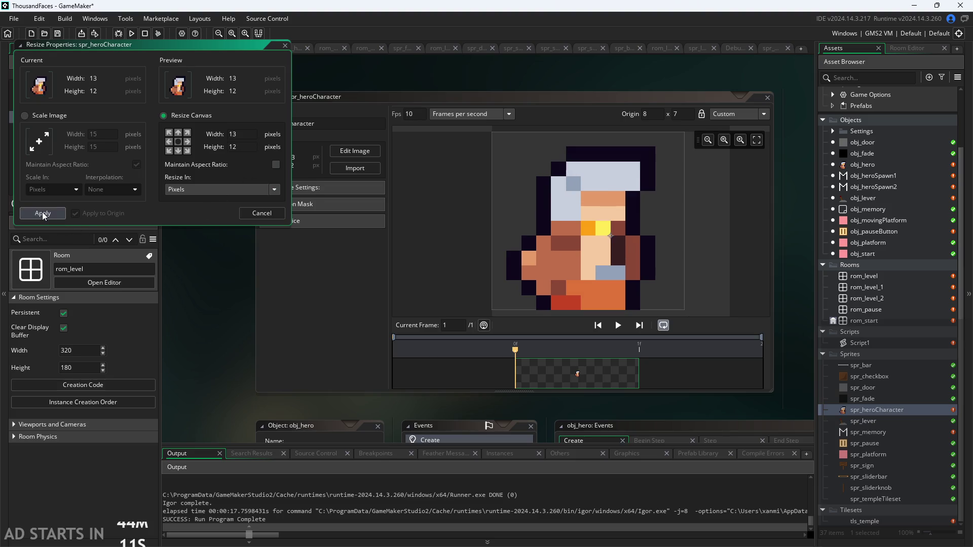
click(443, 229)
key(ctrl+z)
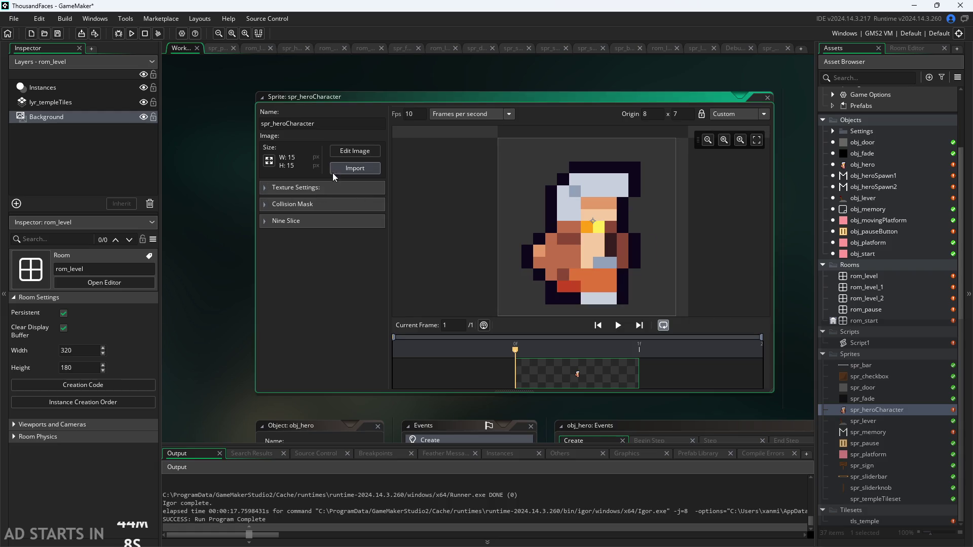
- Resize the canvas to 13×14 and bring the image editor back up
click(269, 161)
click(163, 115)
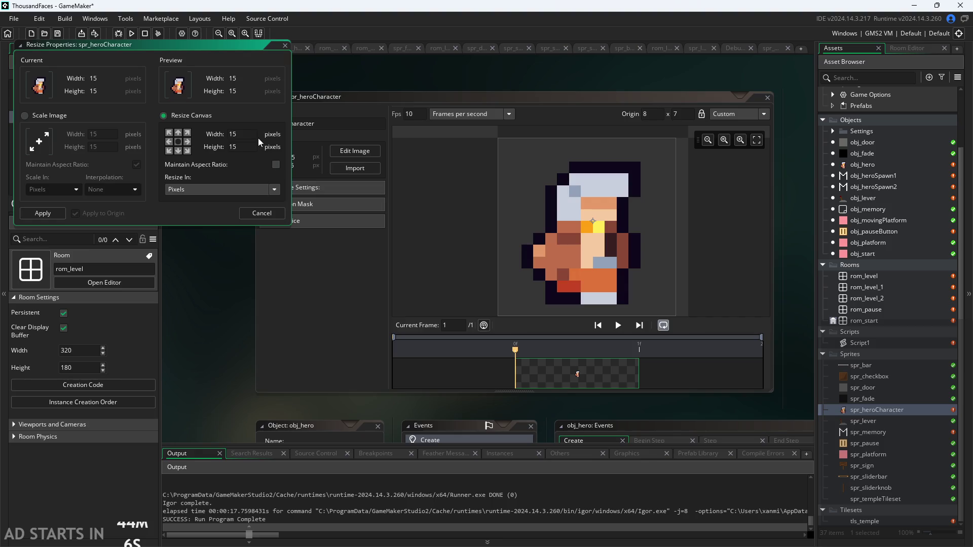
click(236, 146)
key(Return)
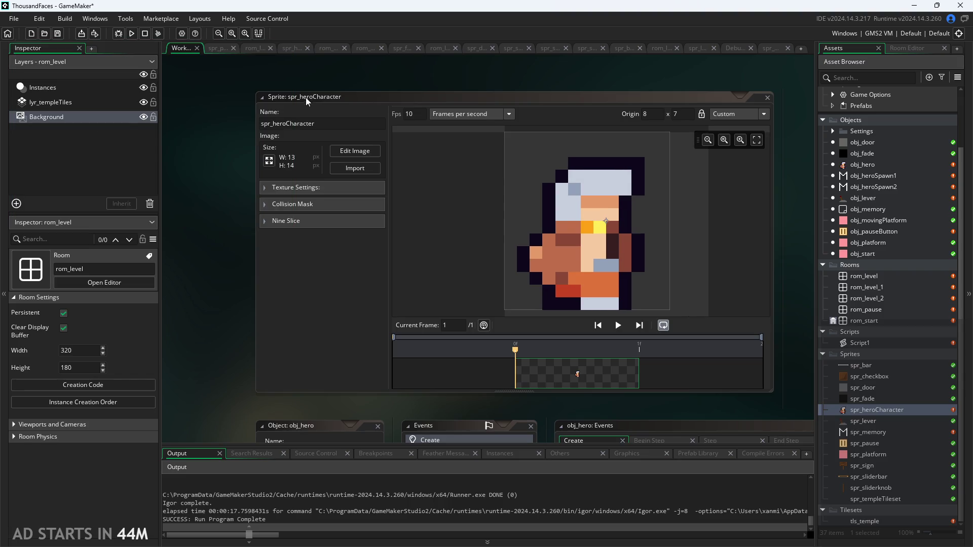
click(254, 49)
click(293, 48)
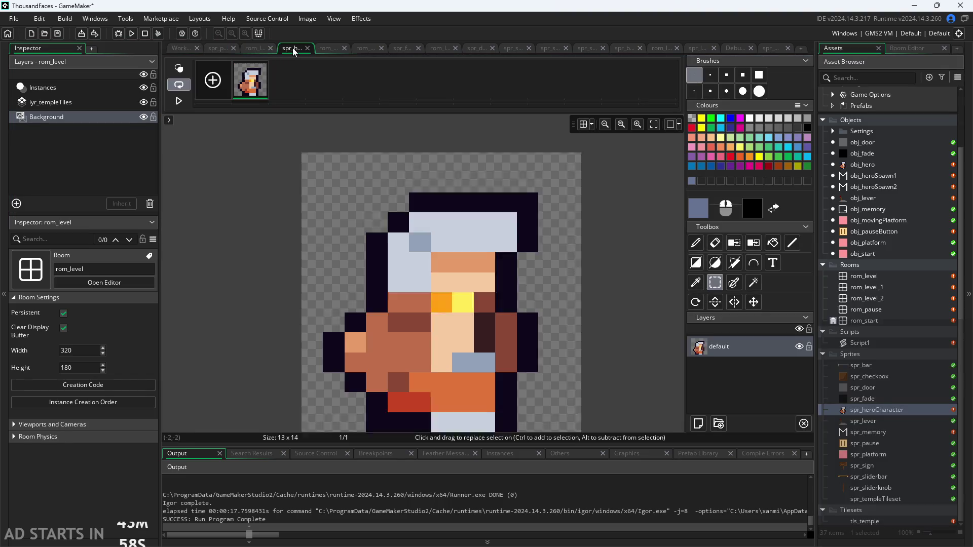
- Select the whole character and move it up one pixel
mouse_move(325, 175)
mouse_down()
mouse_move(465, 357)
mouse_move(523, 414)
mouse_up()
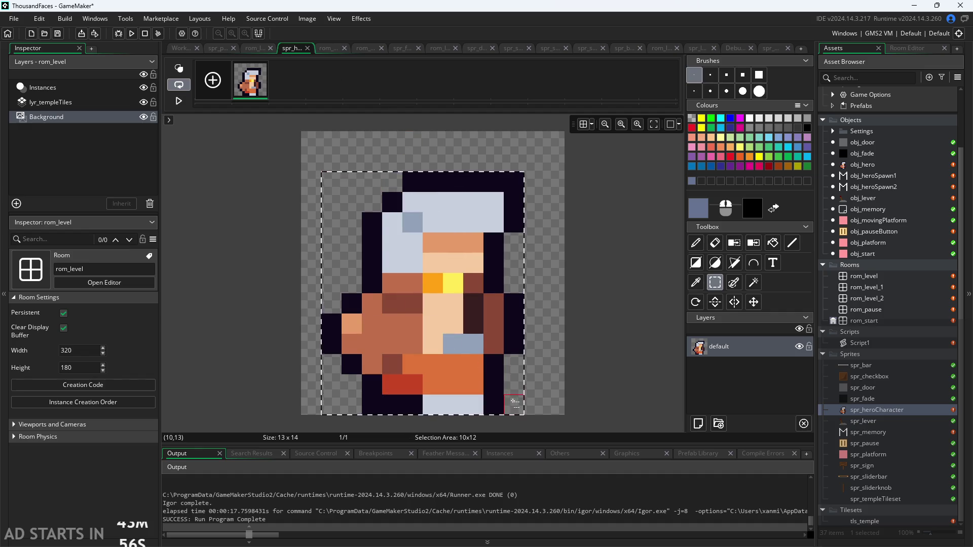
drag(485, 376, 500, 366)
click(389, 148)
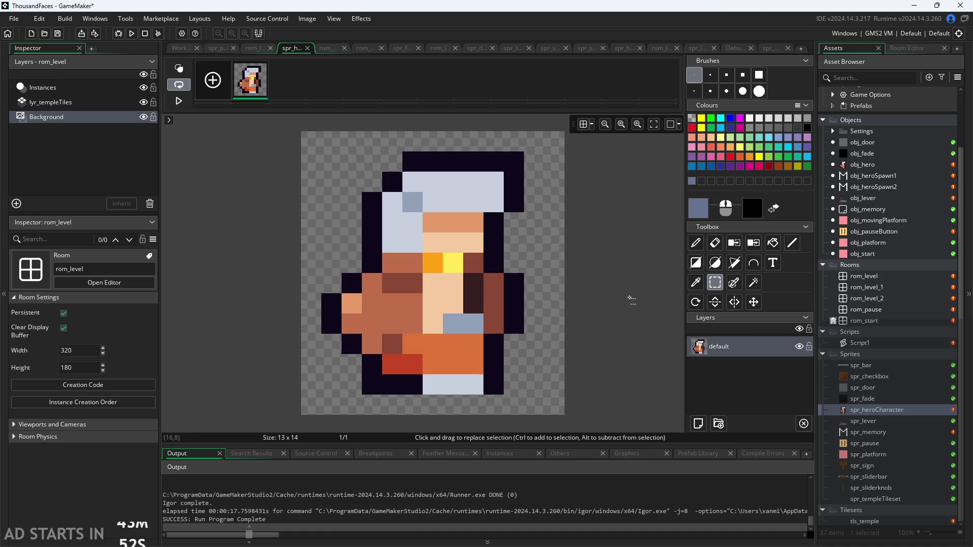
- Resize the sprite canvas to 11×12
click(178, 48)
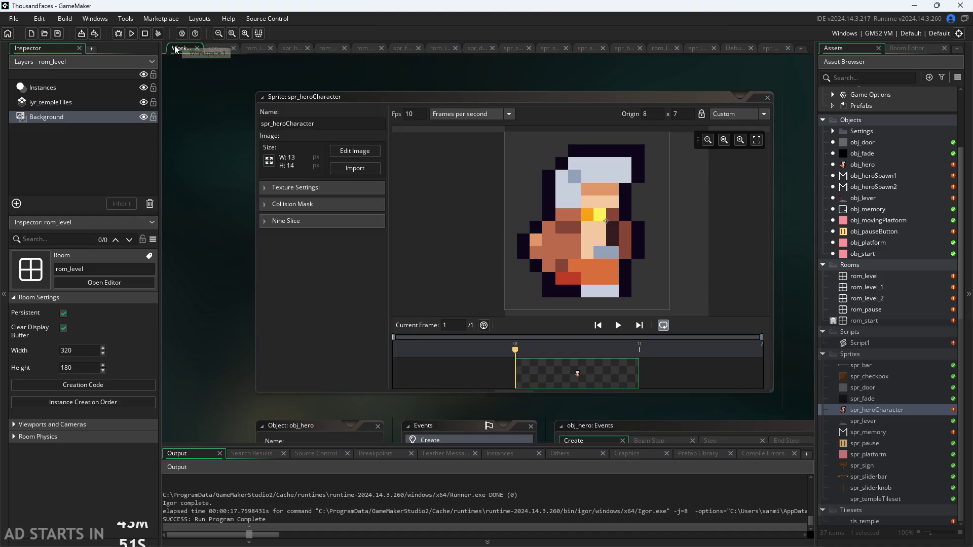
click(274, 159)
click(185, 118)
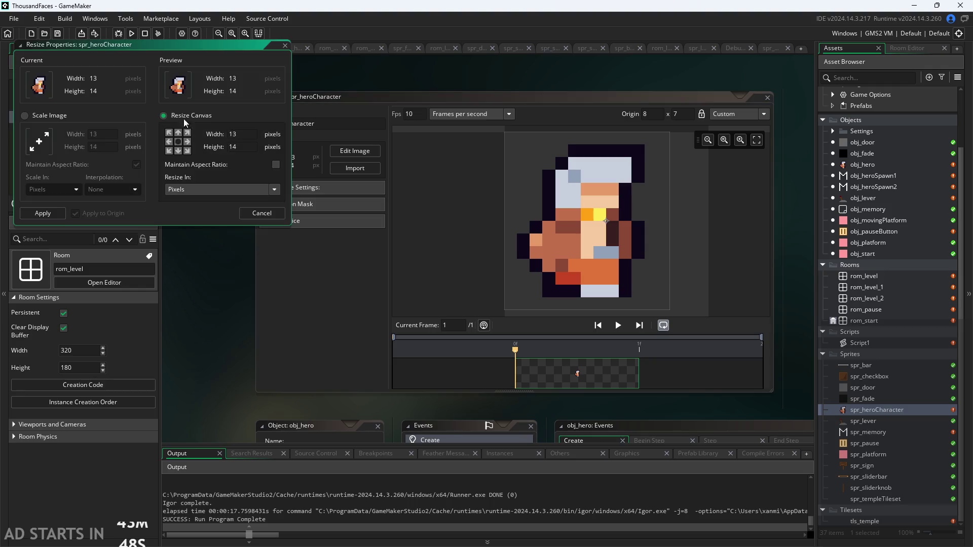
key(BackSpace)
click(266, 154)
click(46, 215)
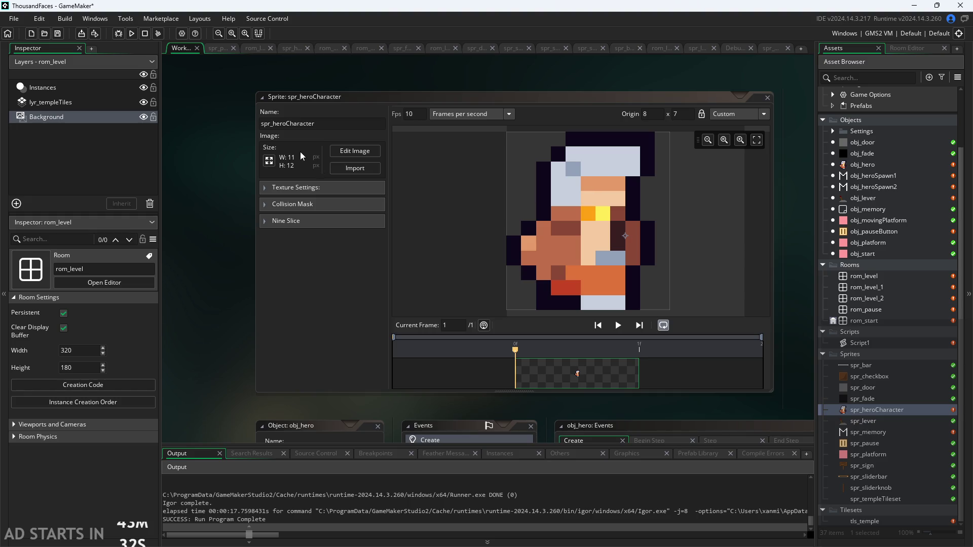
- Trim the canvas further to 10×12 and launch a test run
click(270, 161)
click(163, 116)
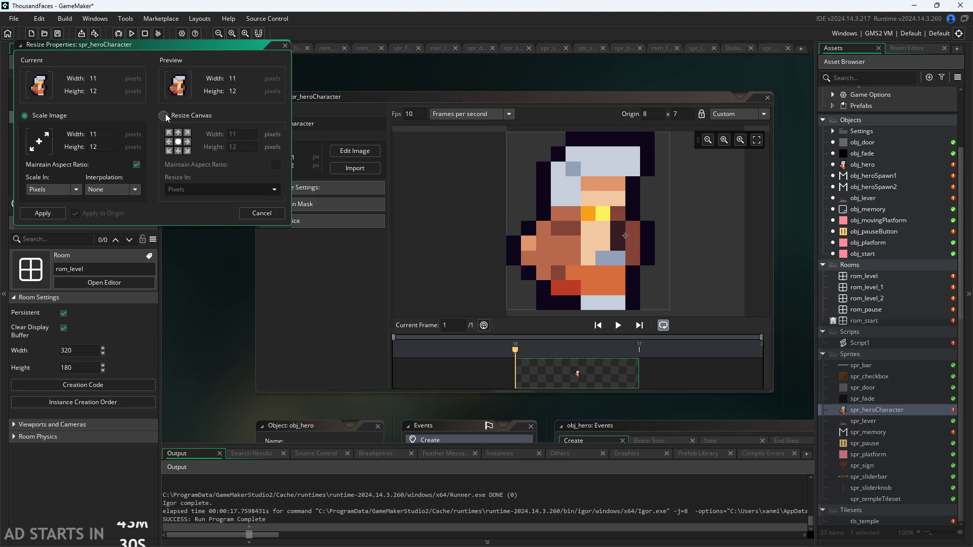
click(238, 133)
text(0)
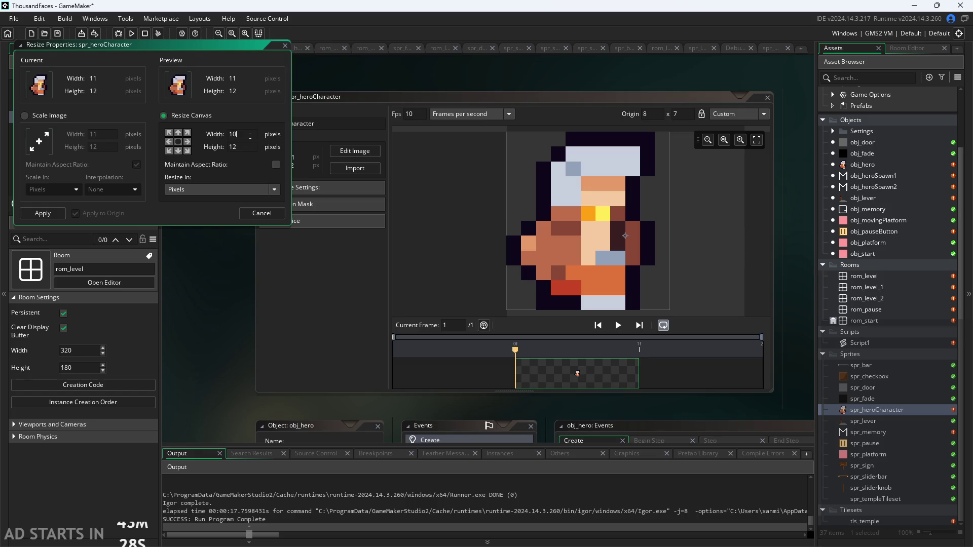
click(42, 213)
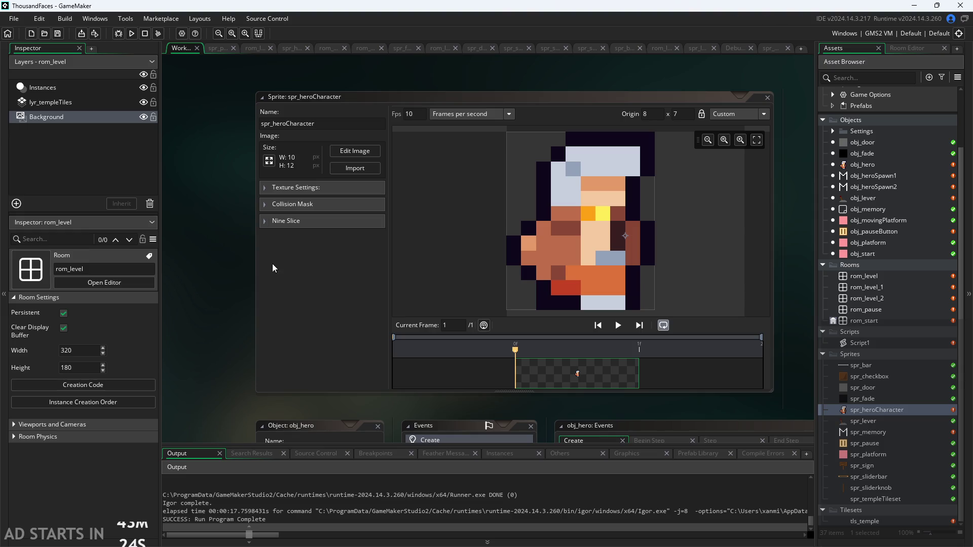
click(130, 37)
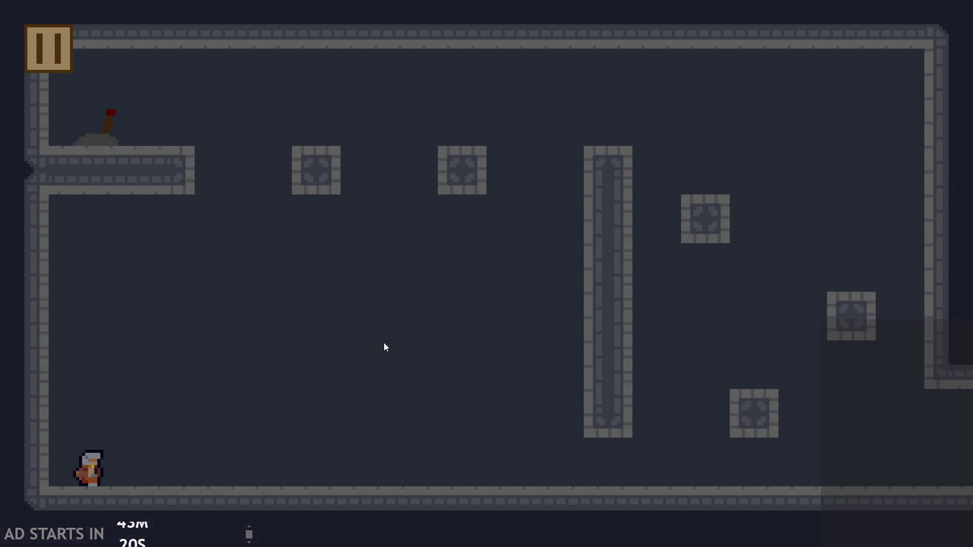
- Run and jump the smaller hero onto the tall pillar, then quit the game
key(Right)
key(Up)
key(Up)
key(Left)
click(48, 48)
key(alt+F4)
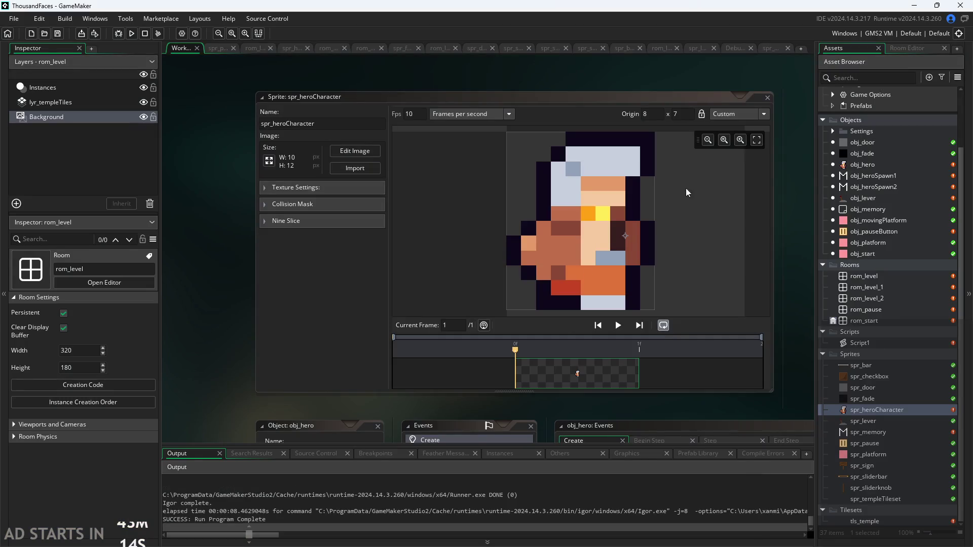
- Set the sprite origin to Middle Centre and run the game again
click(738, 114)
click(739, 155)
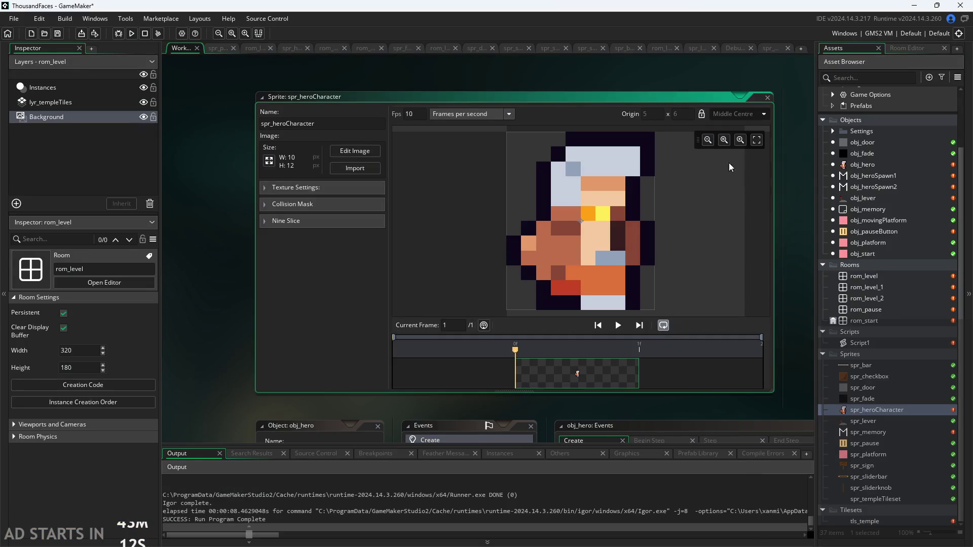
click(218, 312)
click(132, 33)
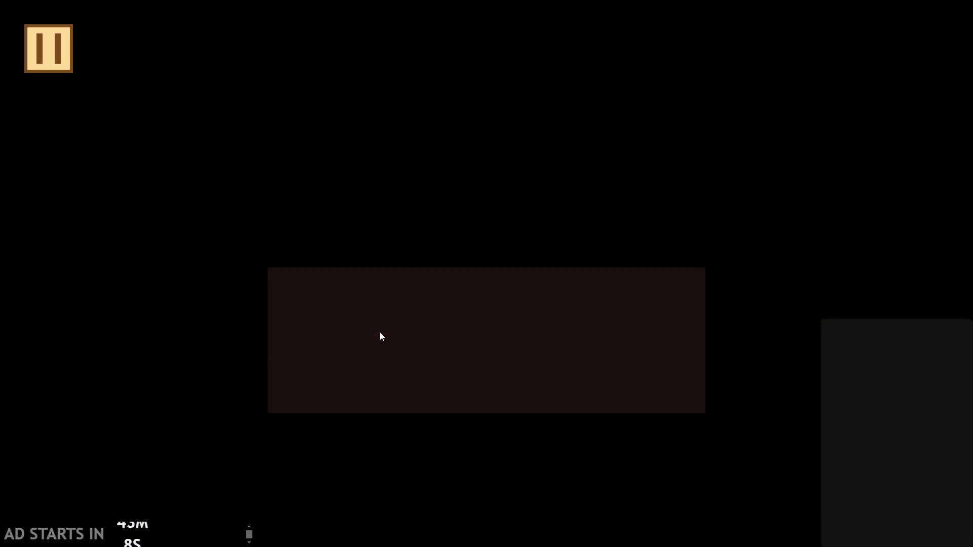
- Run and jump the hero on and around the pillar
key(Right)
key(space)
key(Left)
key(Right)
key(space)
key(Left)
key(Right)
key(space)
key(Left)
key(Right)
key(space)
key(Left)
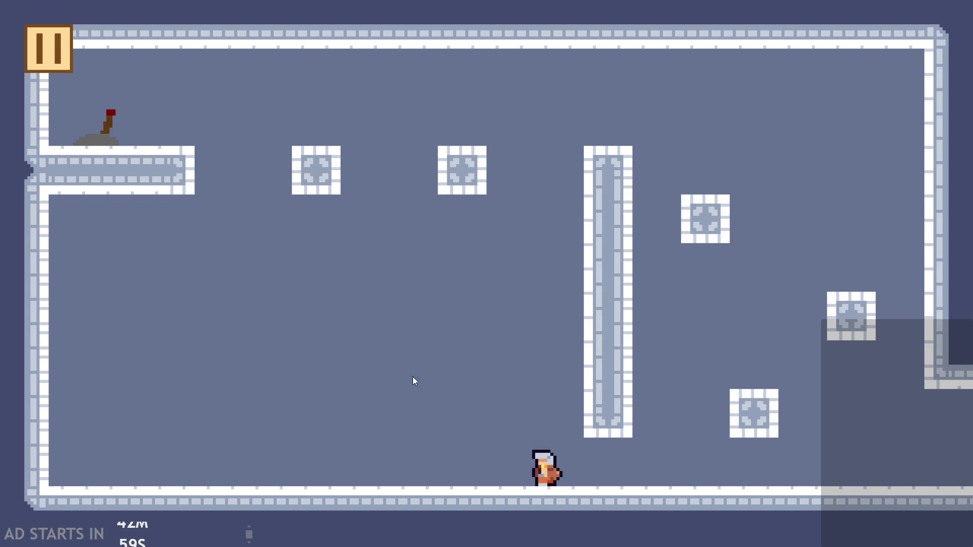
- Jump the hero across the blocks, right wall and ceiling, then close the game
key(Right)
key(space)
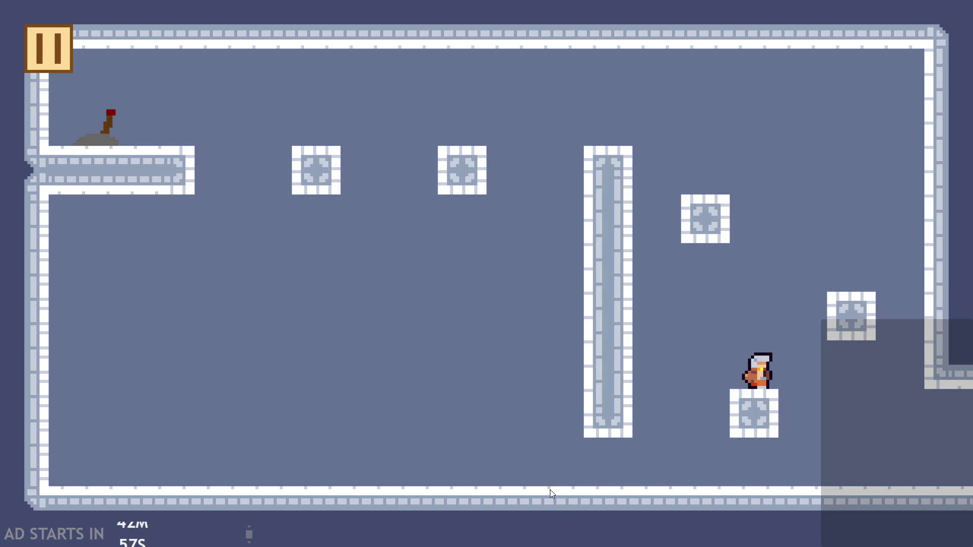
key(Right)
key(space)
key(space)
key(Left)
key(space)
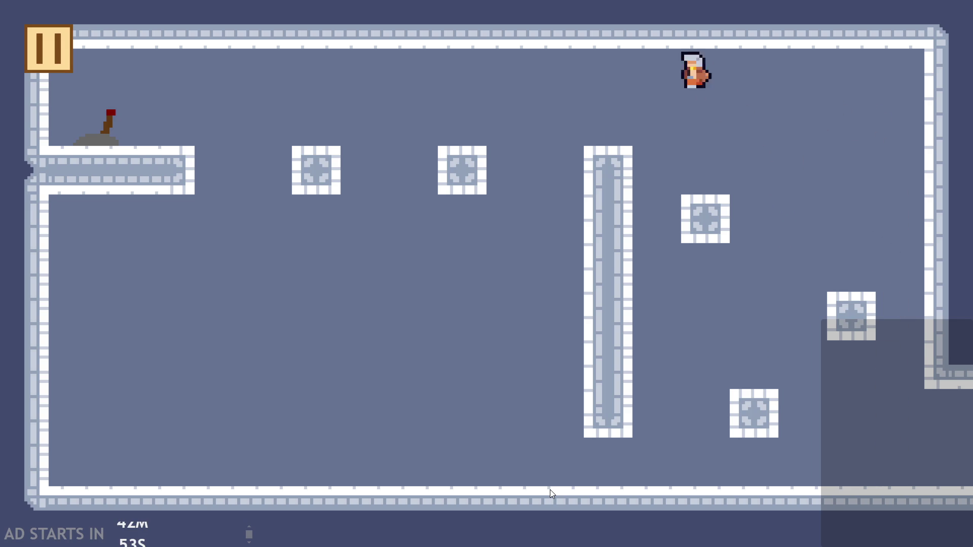
key(Left)
key(space)
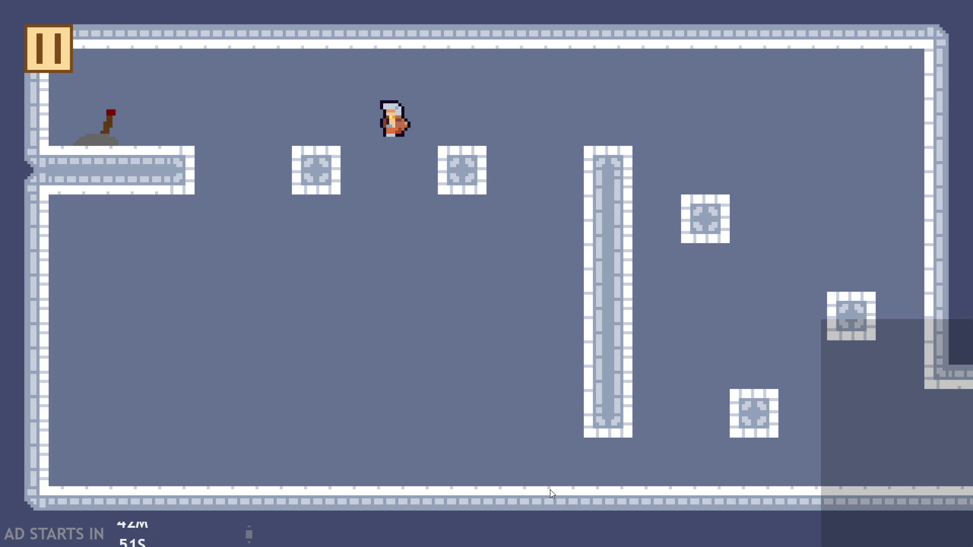
key(space)
key(Right)
key(space)
key(Left)
click(61, 56)
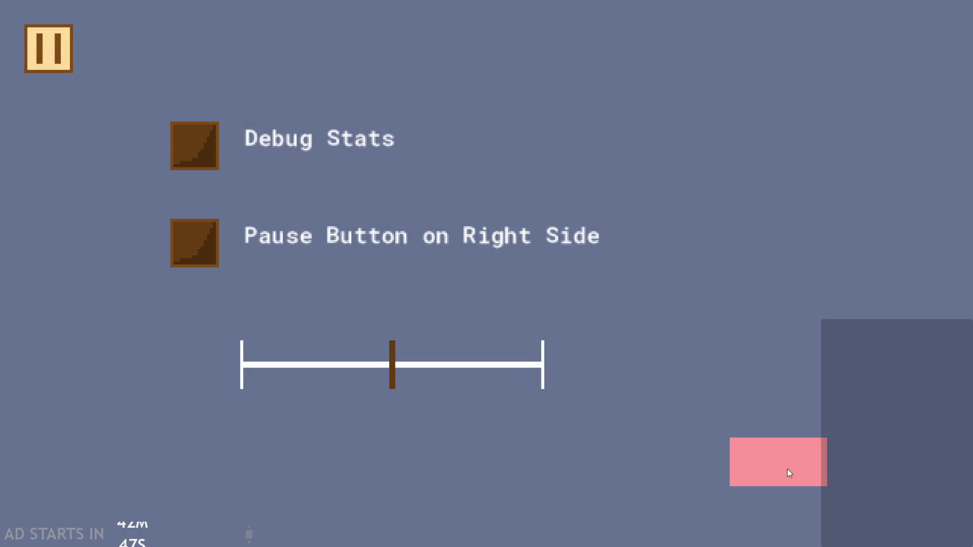
click(789, 473)
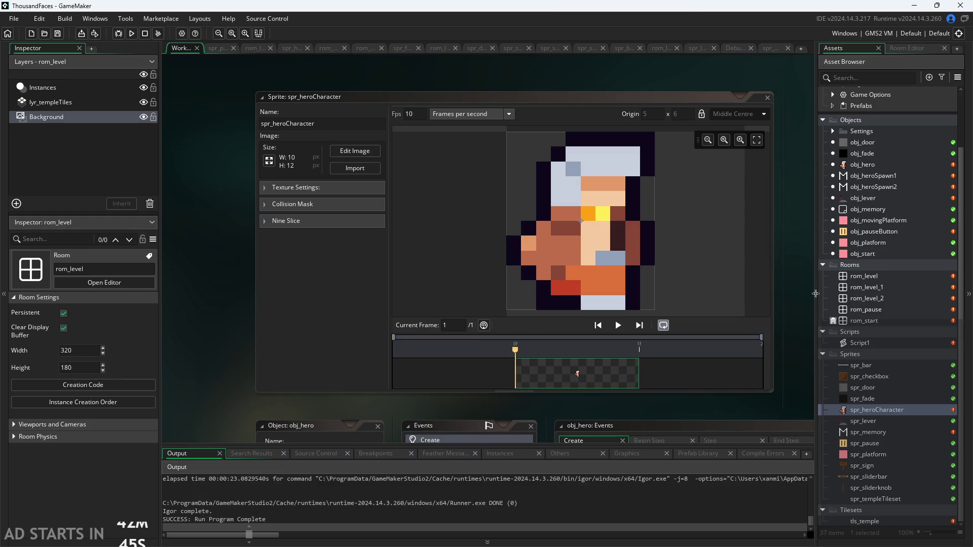
- Open obj_hero's code and look over the tilemap and prevx/prevy lines
double_click(870, 166)
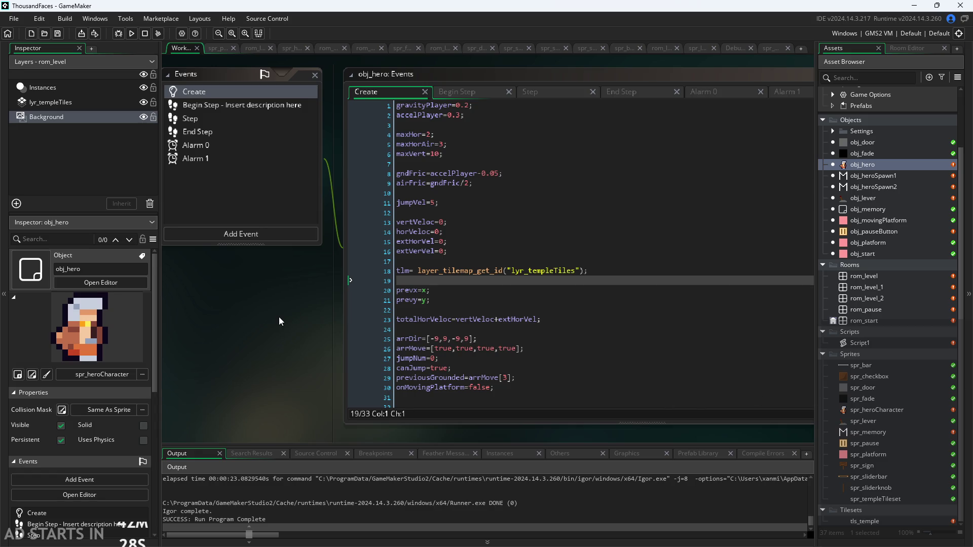
drag(279, 318, 273, 317)
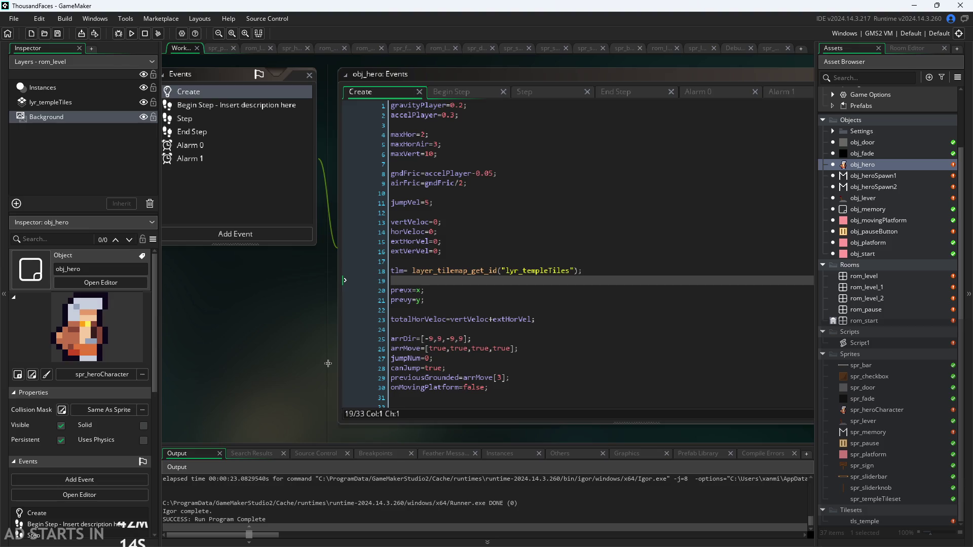
scroll(329, 352, up, 2)
double_click(434, 255)
click(434, 277)
click(441, 289)
click(441, 278)
click(441, 285)
click(442, 282)
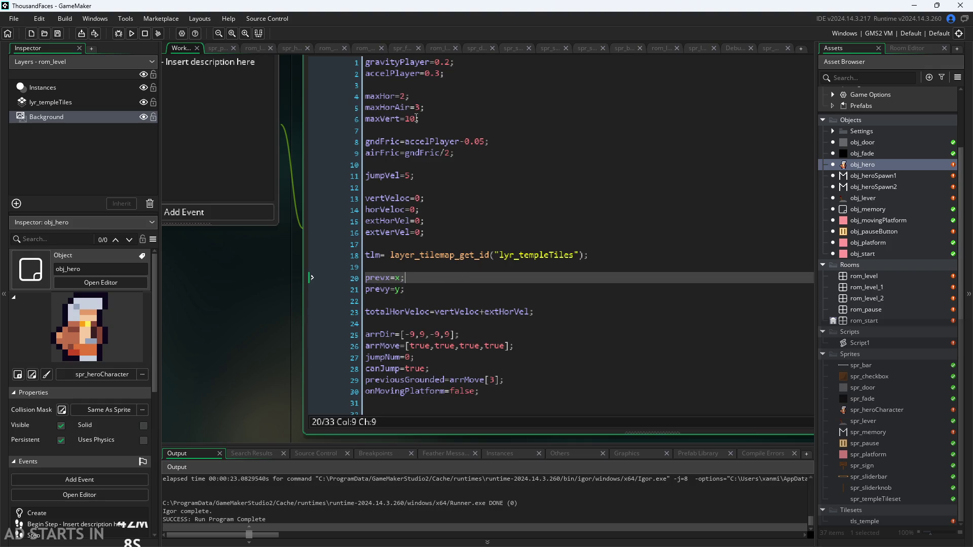
scroll(265, 369, down, 2)
- Change gravityPlayer to 0.25 and jumpVel to 4 in the Create event, then save
click(432, 140)
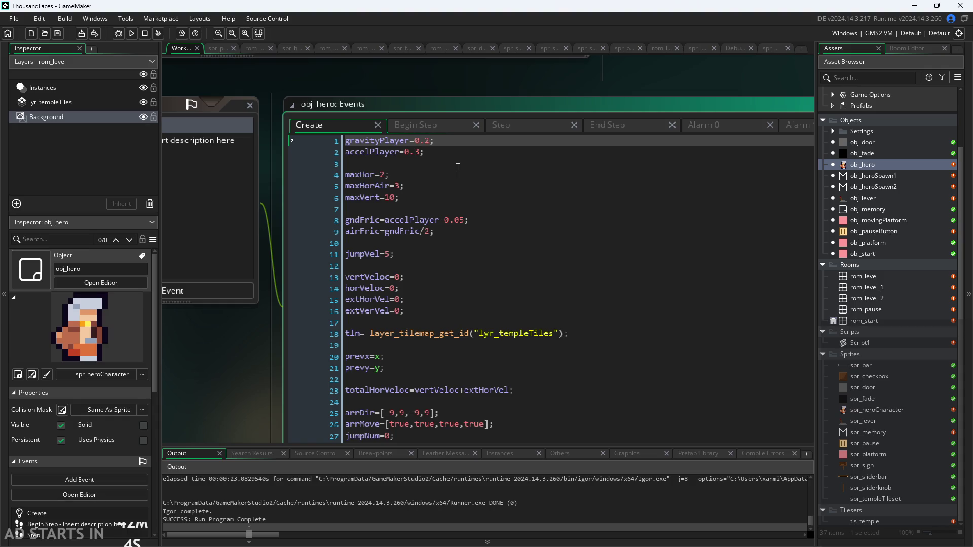
text(5)
click(396, 253)
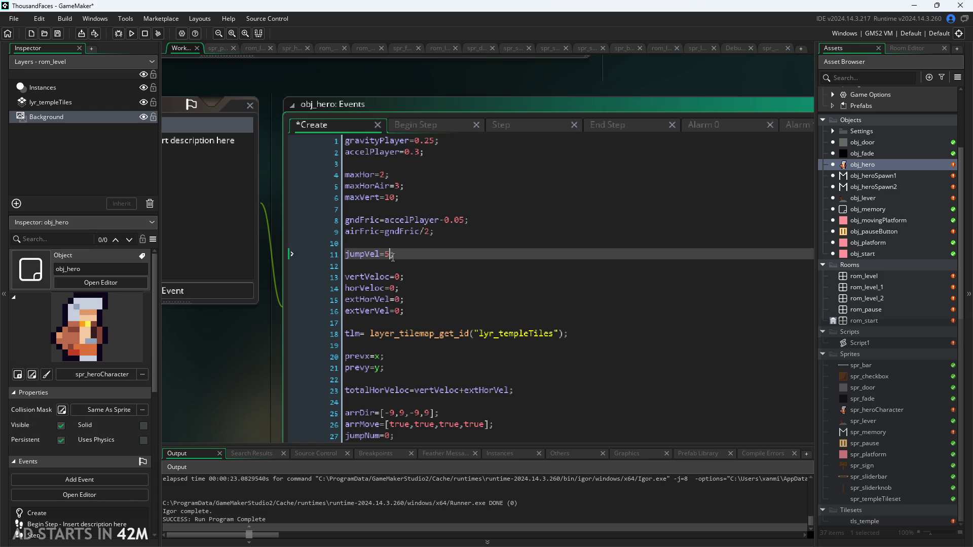
key(BackSpace)
text(3)
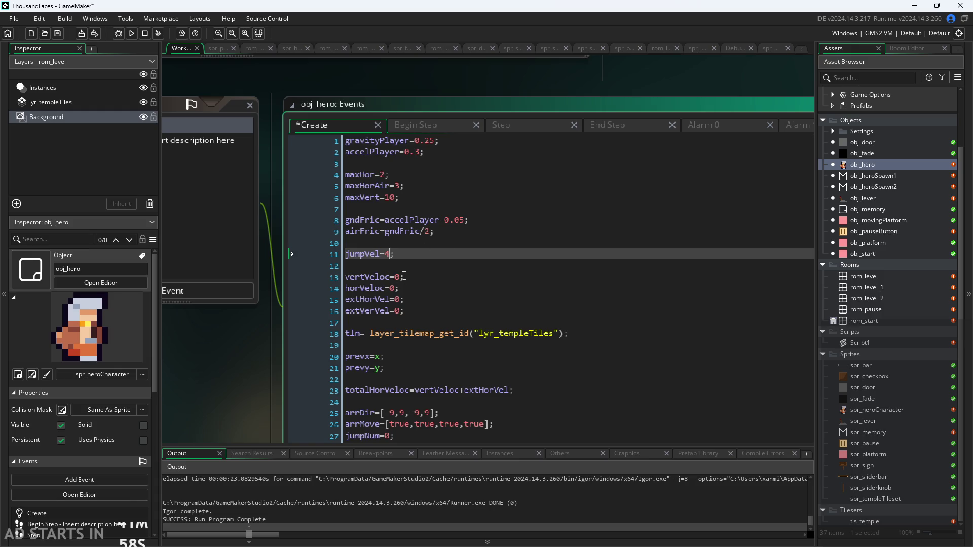
key(ctrl+s)
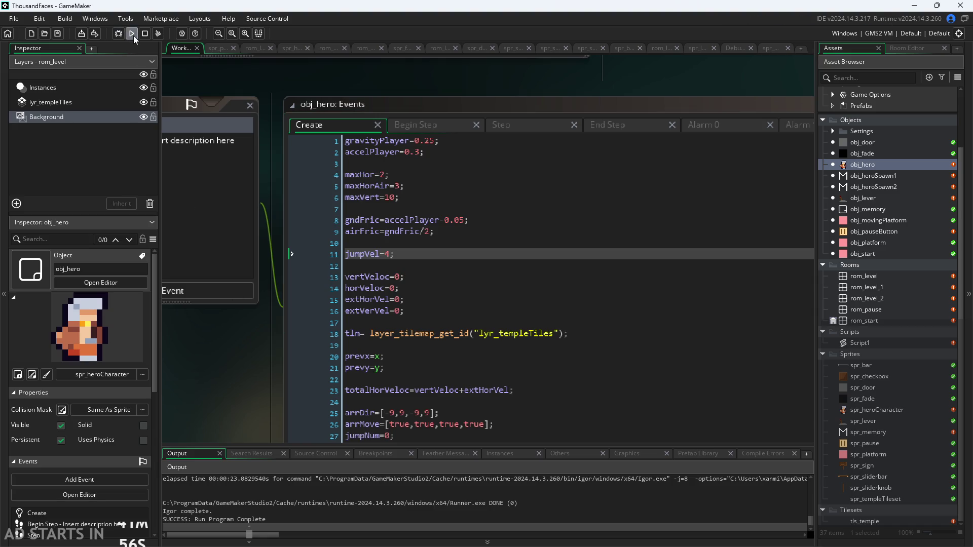
click(132, 36)
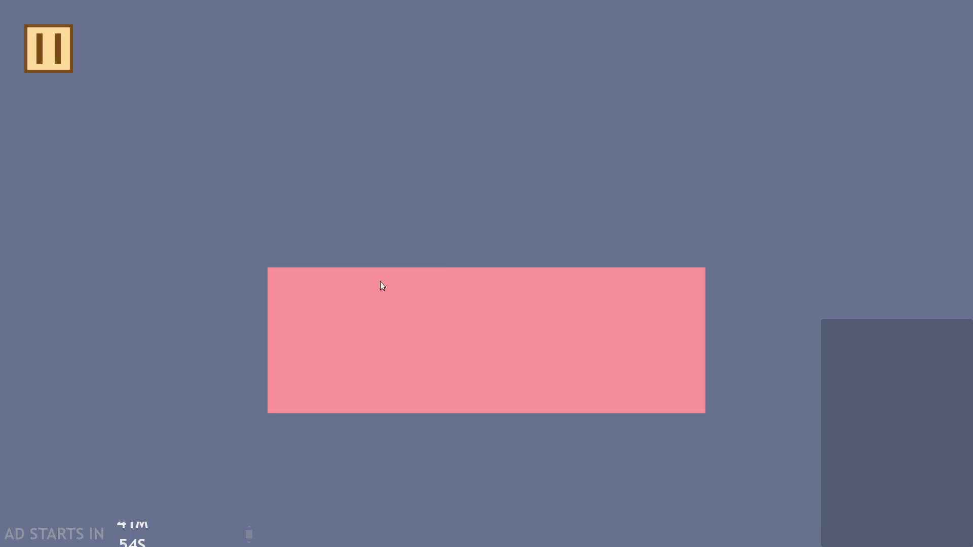
key(Right)
key(space)
key(space)
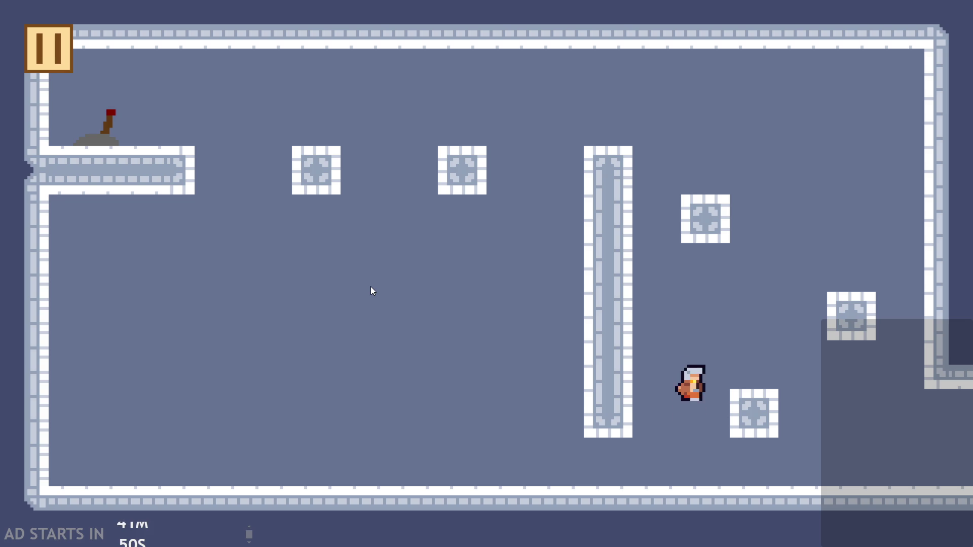
key(Right)
key(space)
key(space)
key(space)
key(Left)
key(space)
key(Right)
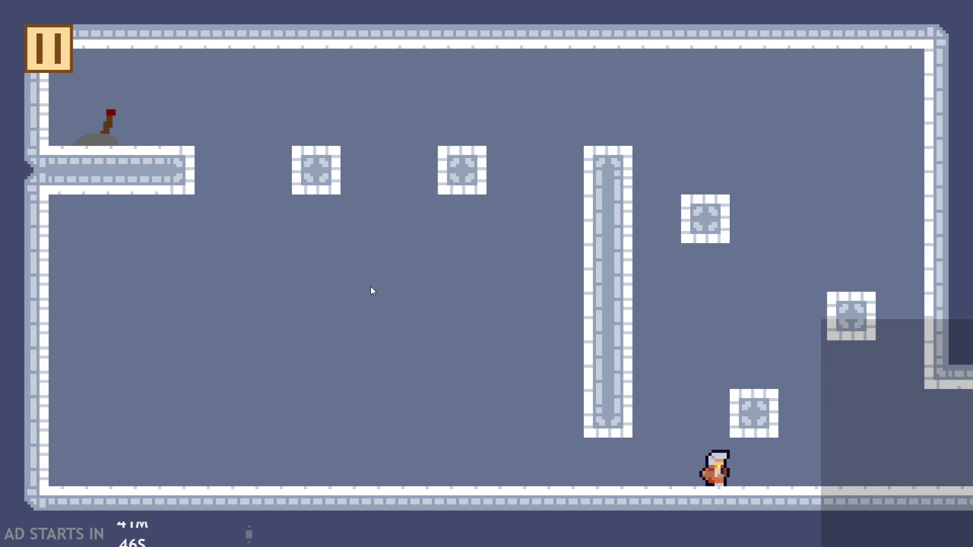
key(space)
key(space)
key(space)
key(Left)
key(space)
key(Right)
key(Left)
key(space)
key(Right)
key(Left)
key(space)
key(space)
key(Left)
key(Right)
key(Left)
key(space)
key(Right)
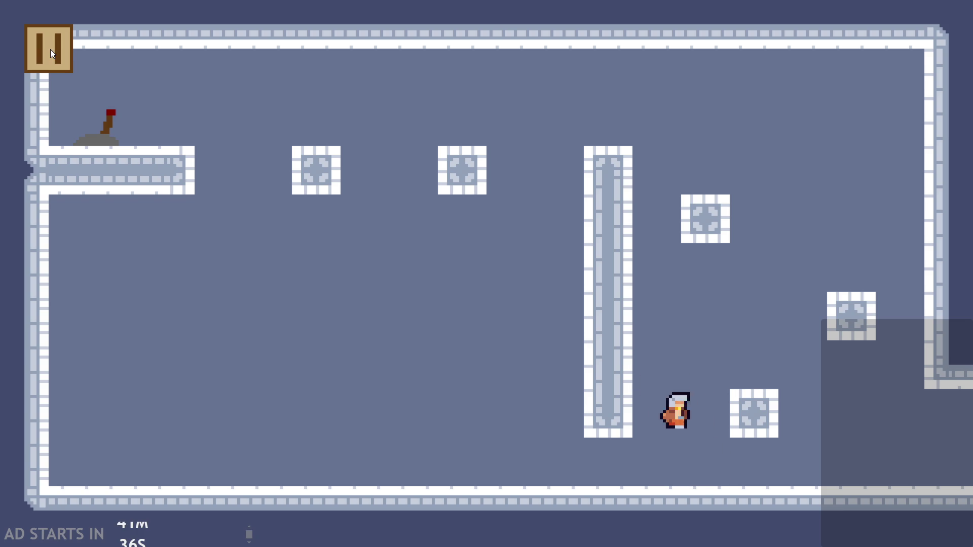
key(space)
key(Left)
key(Right)
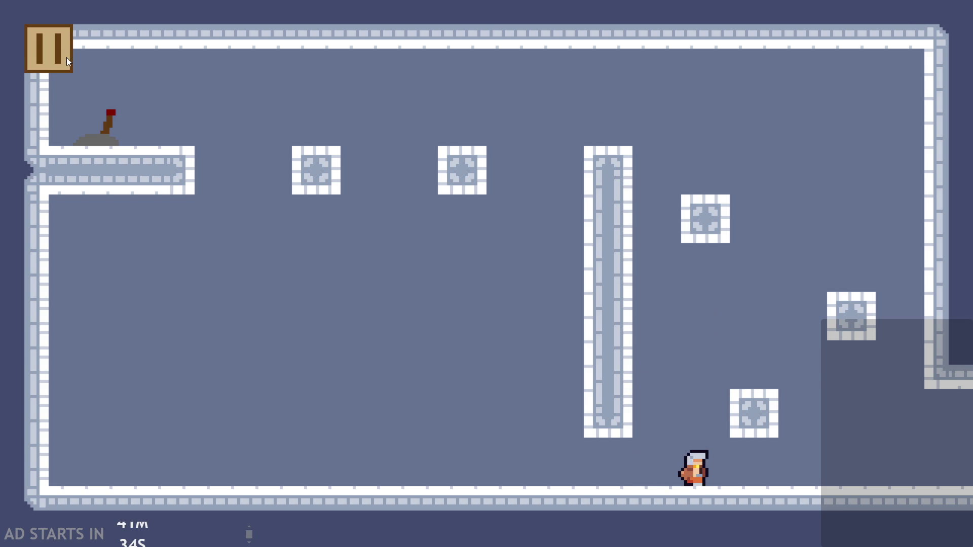
key(Left)
key(space)
key(space)
key(Left)
key(Right)
key(Left)
key(Left)
key(space)
key(space)
key(space)
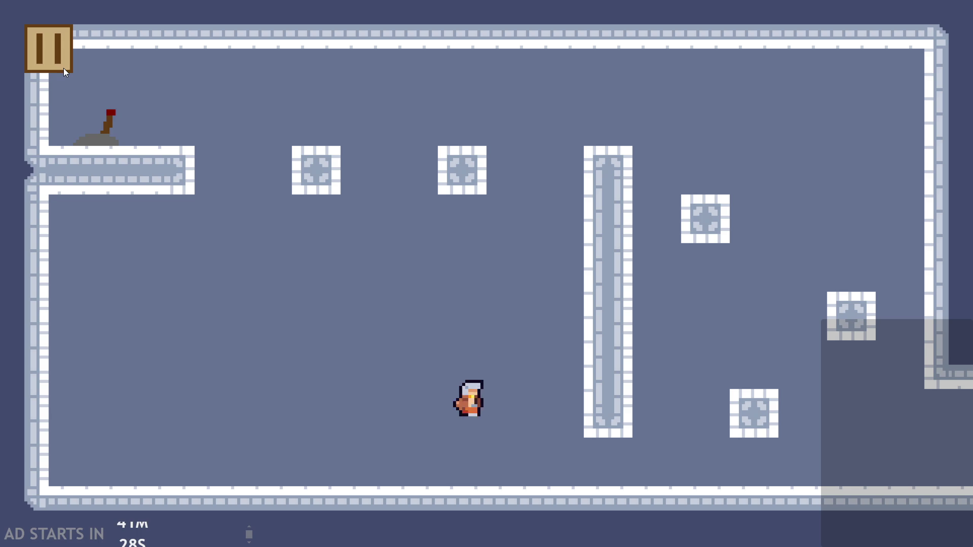
key(Right)
click(65, 69)
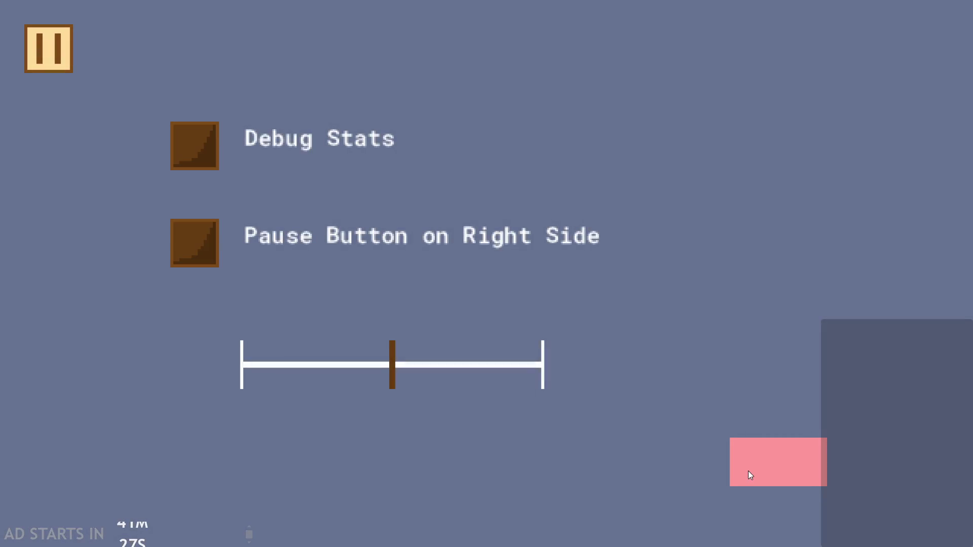
click(749, 472)
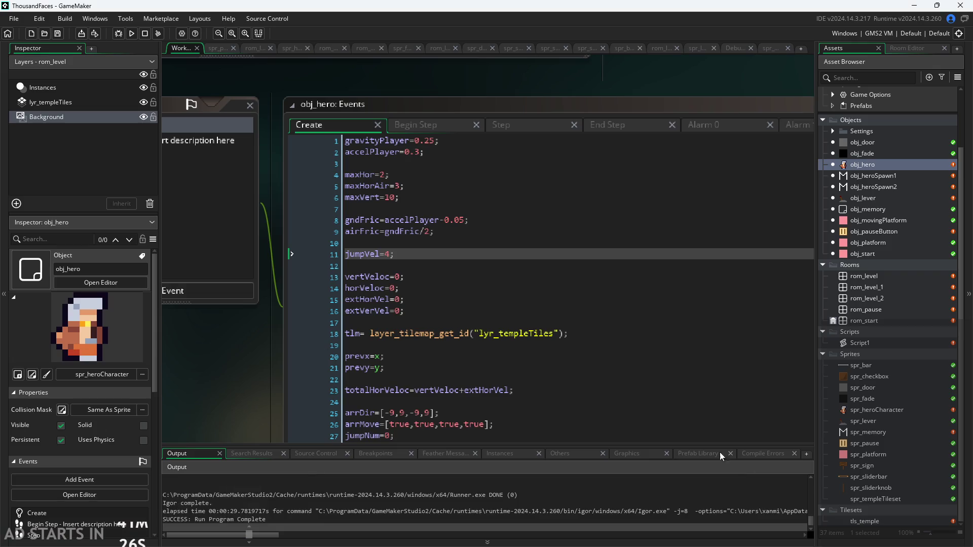
- Change gravityPlayer from 0.25 to 0.23 on line 1
double_click(388, 255)
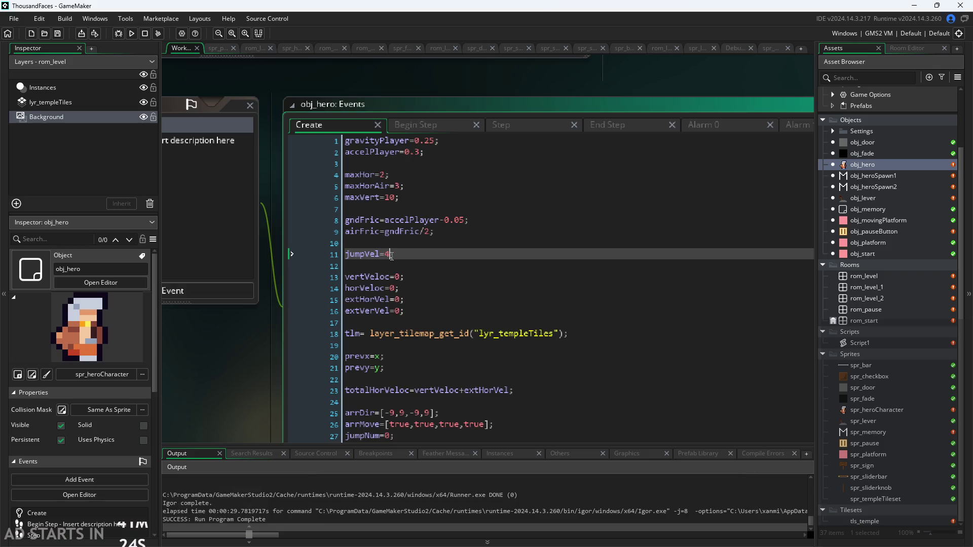
click(438, 142)
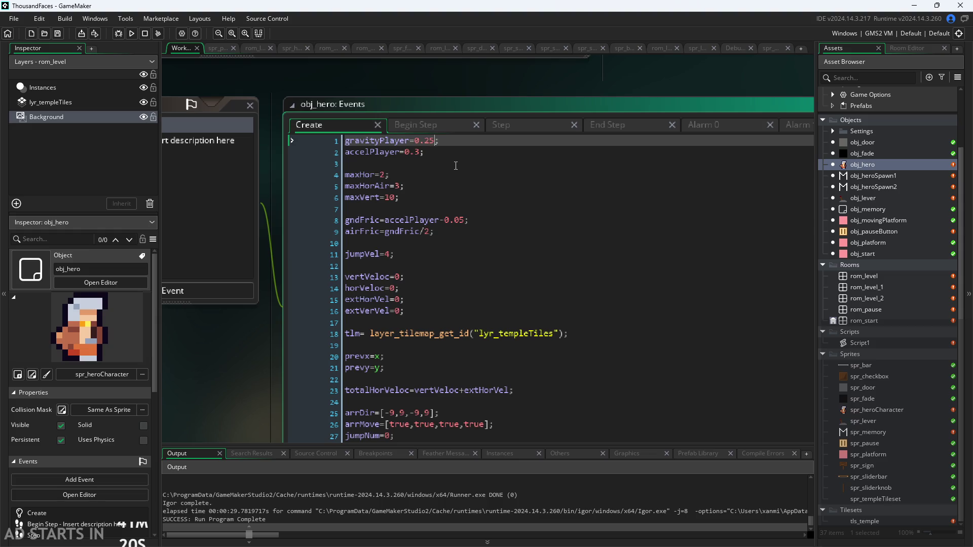
key(BackSpace)
text(3)
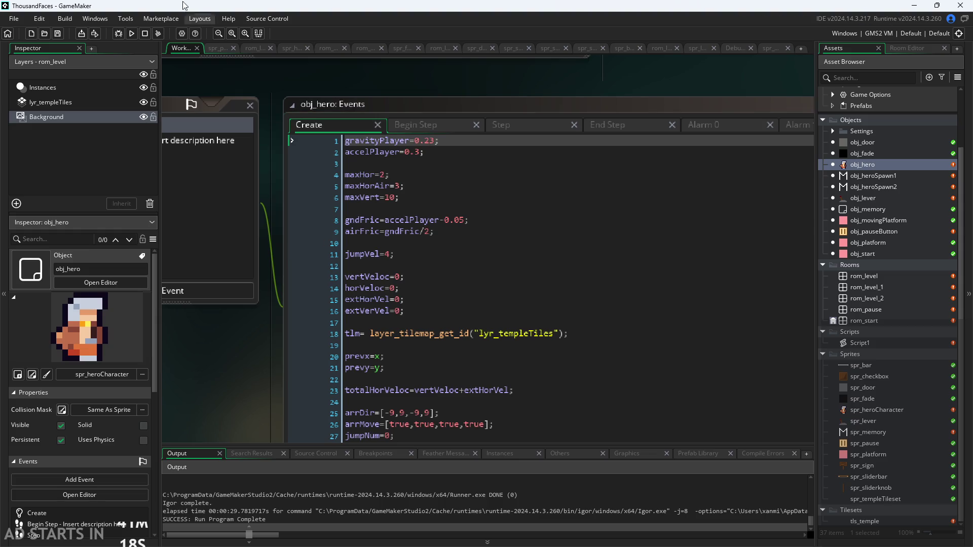
- Run the game and make the hero run right and jump
click(132, 34)
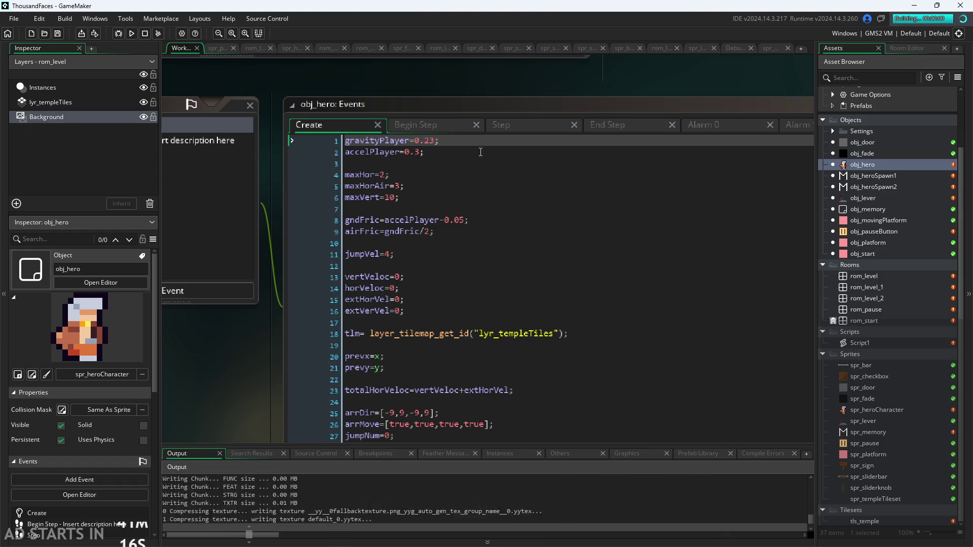
key(Right)
key(space)
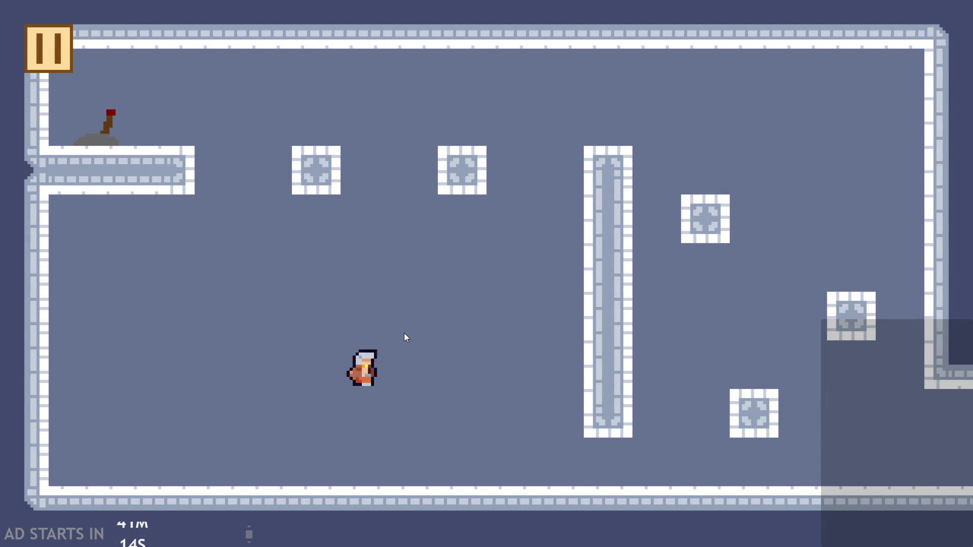
- Jump the hero around and onto the block, then pause with Escape and close the game
key(space)
key(space)
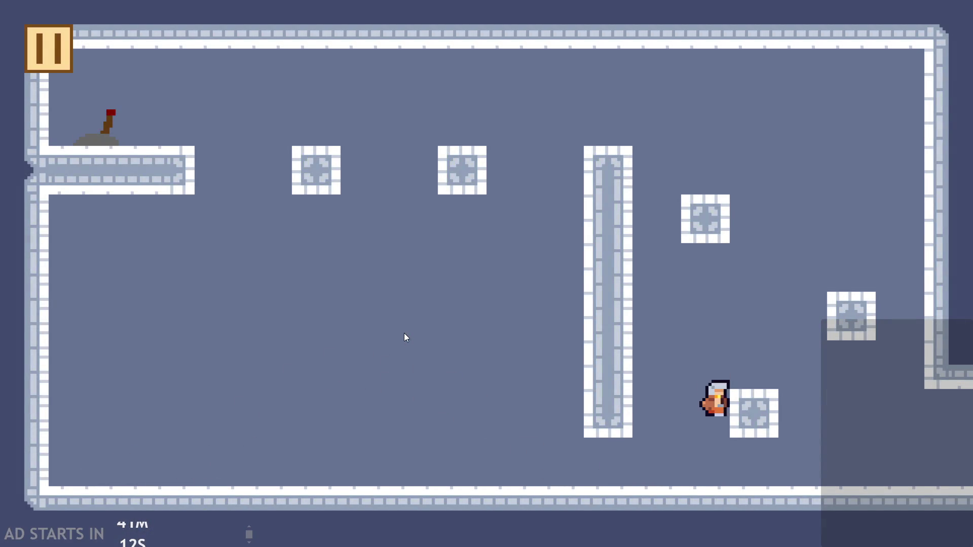
key(Right)
key(Left)
key(Left)
key(space)
key(Right)
key(Left)
key(space)
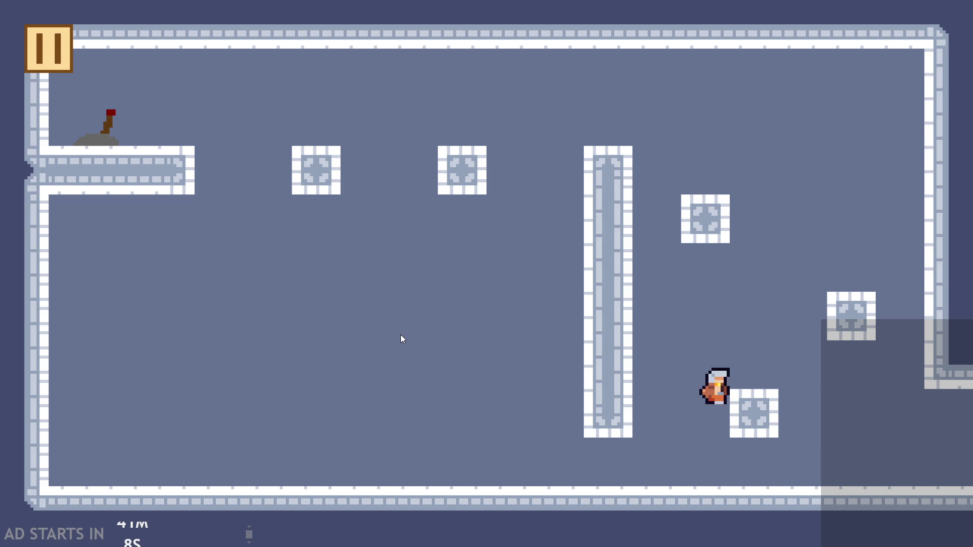
key(space)
key(Right)
key(Left)
key(Escape)
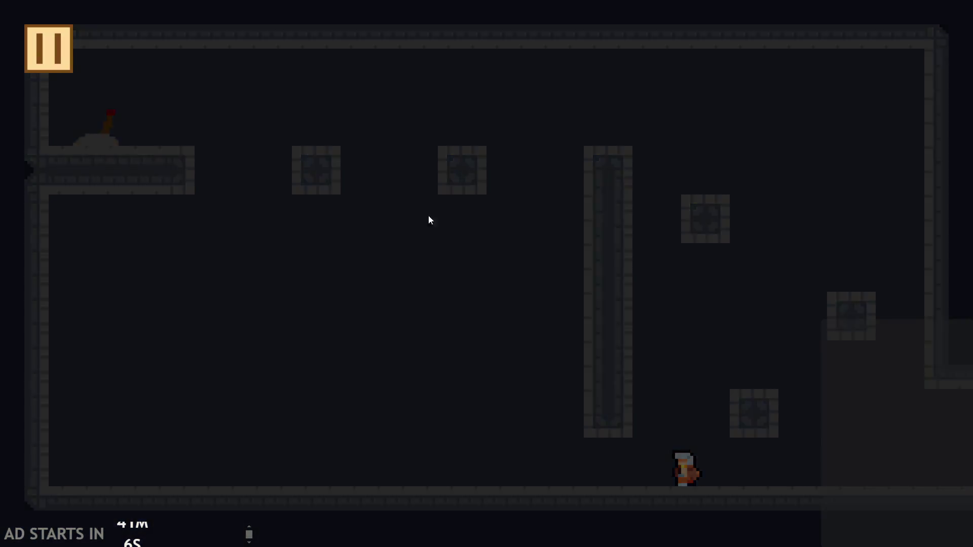
click(771, 482)
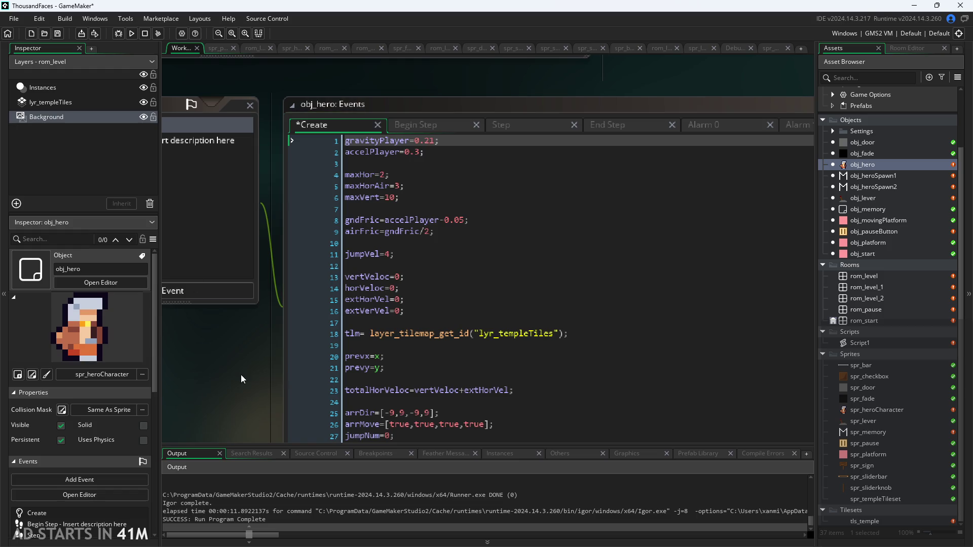
- Save the 0.21 gravity change and start a playtest of the level
click(131, 34)
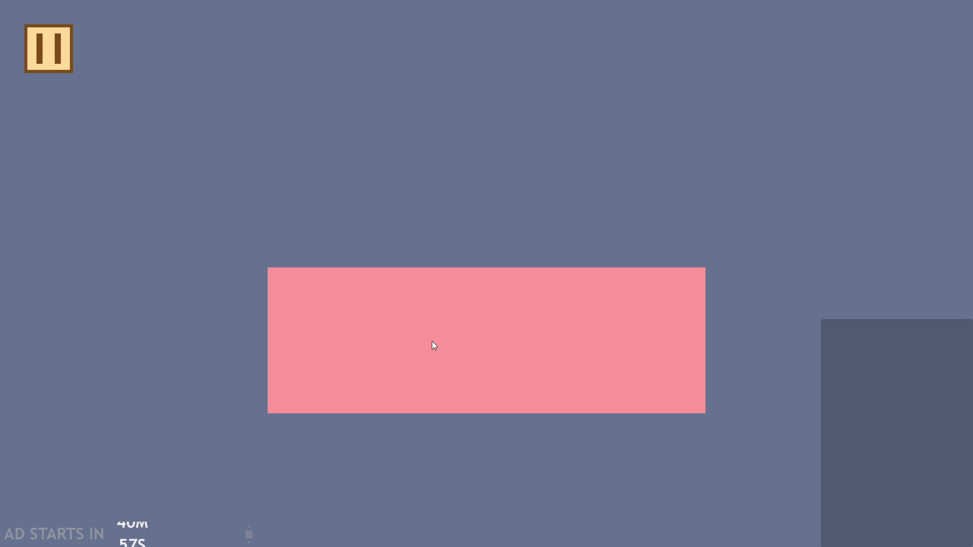
click(422, 335)
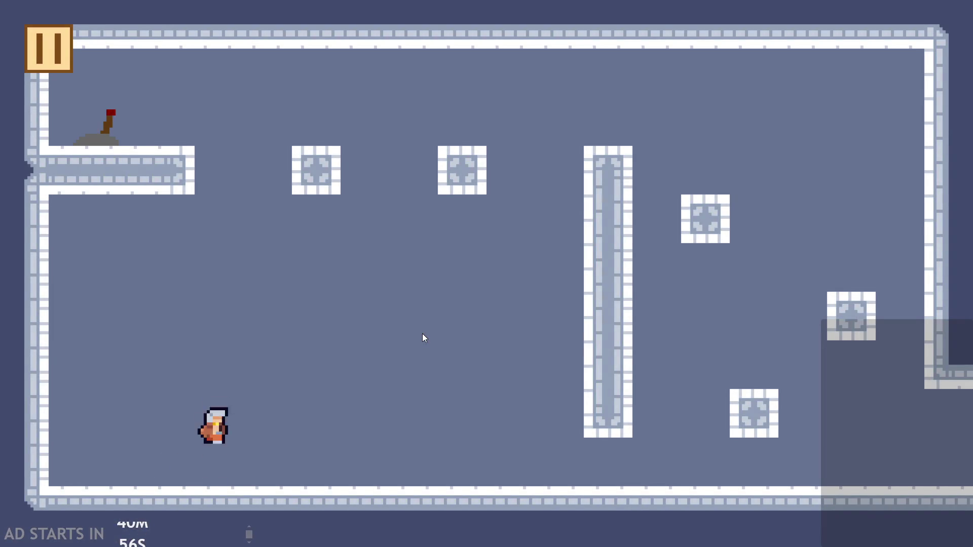
key(Right)
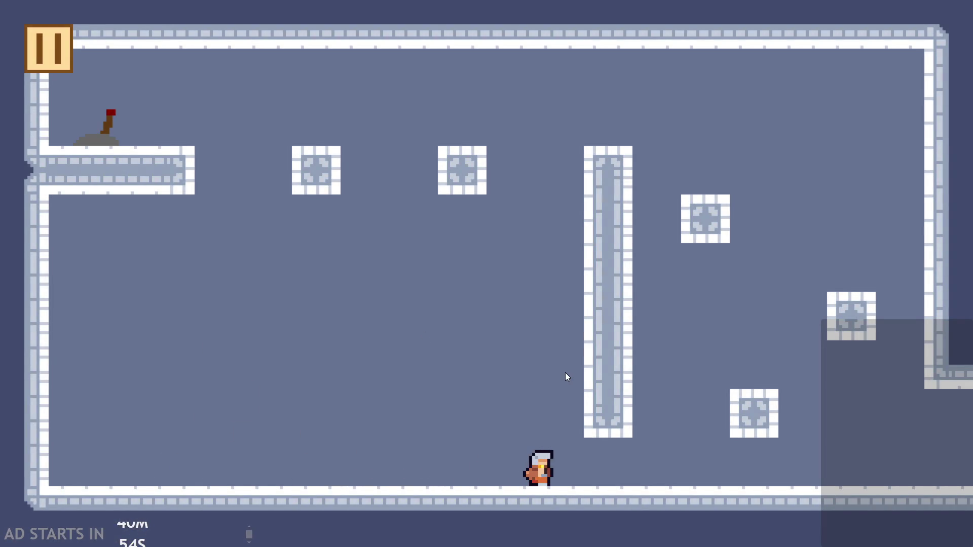
key(Right)
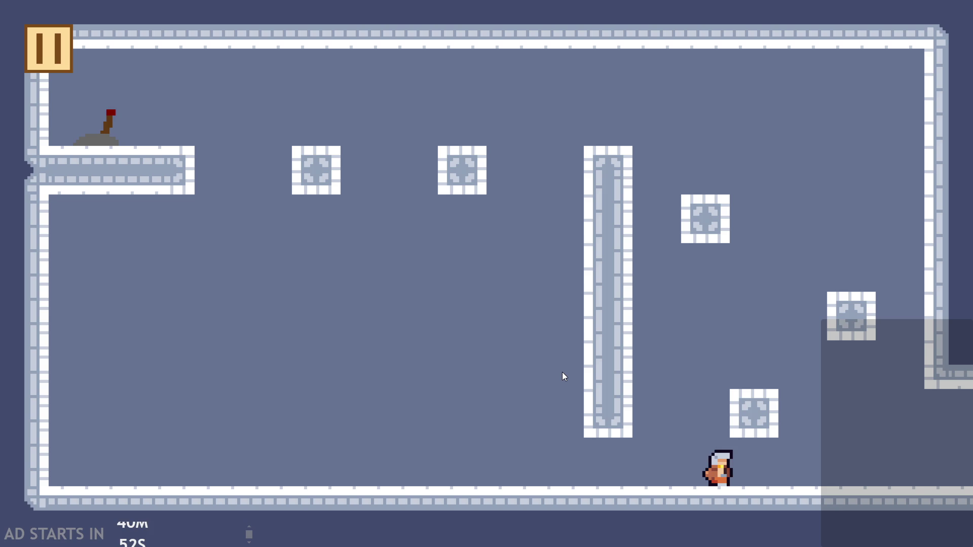
click(704, 415)
- Jump the hero across the blocks and pillar to the lever and flip it
key(Up)
key(Right)
key(Left)
key(Up)
key(Up)
key(Up)
key(Right)
key(Left)
key(Up)
key(Right)
key(Up)
key(Left)
key(Up)
key(Left)
key(Right)
key(Up)
key(Up)
key(Right)
key(Left)
key(Up)
key(Left)
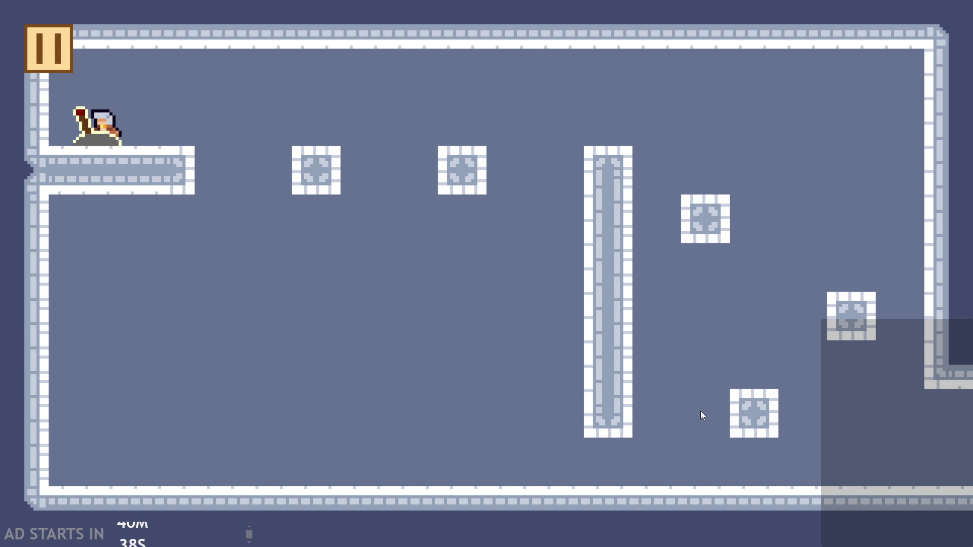
key(Down)
- Quit the playtest and open obj_lever for editing
key(Escape)
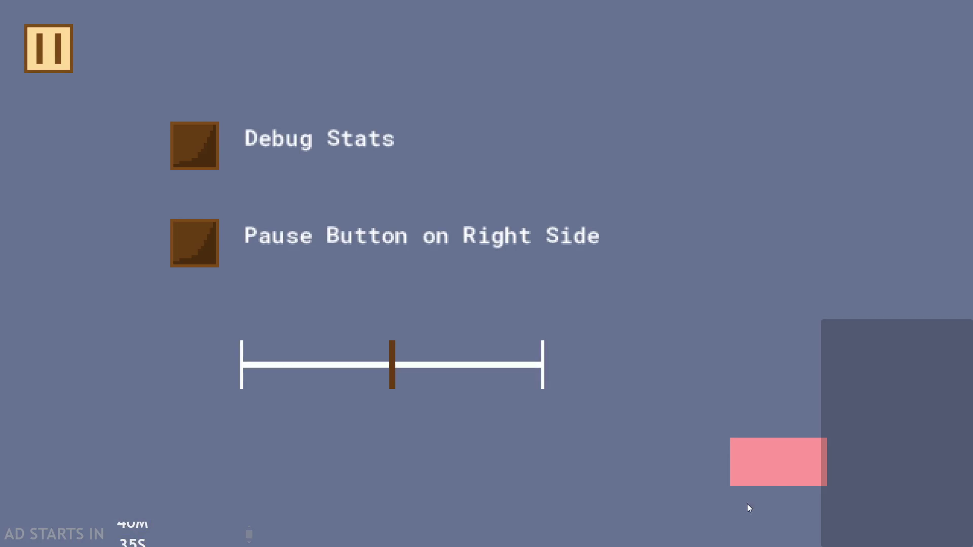
key(alt+F4)
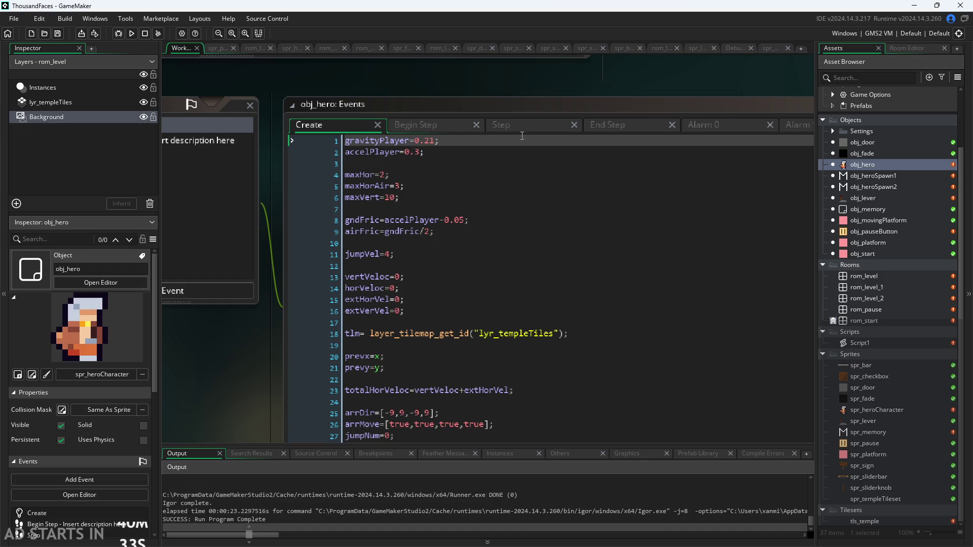
scroll(263, 379, down, 2)
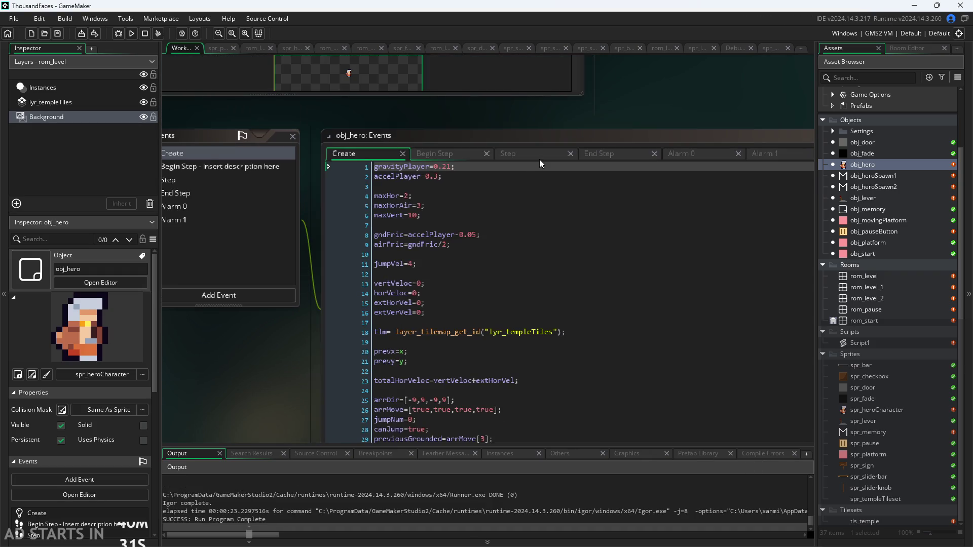
click(531, 154)
click(375, 154)
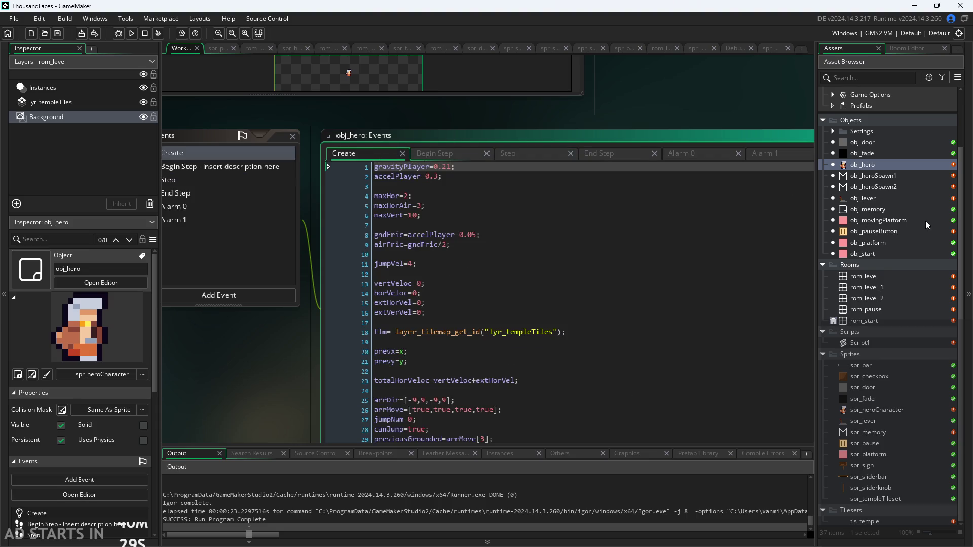
double_click(901, 200)
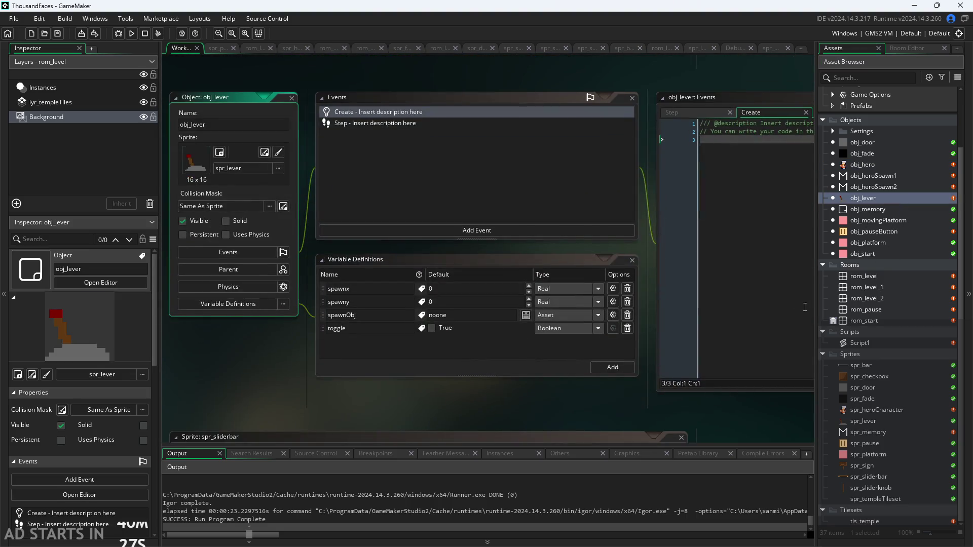
- Add a new Real variable definition named spwxscale to obj_lever
click(612, 367)
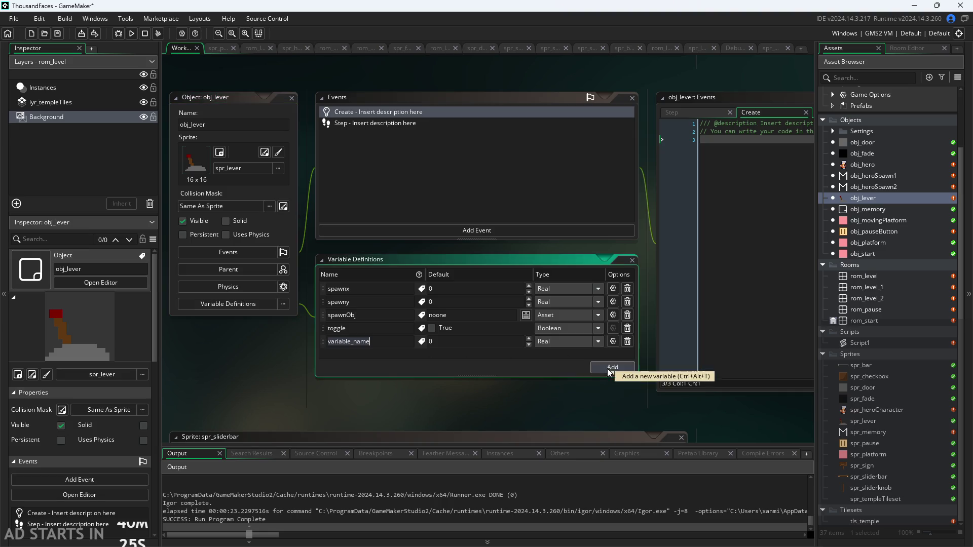
key(BackSpace)
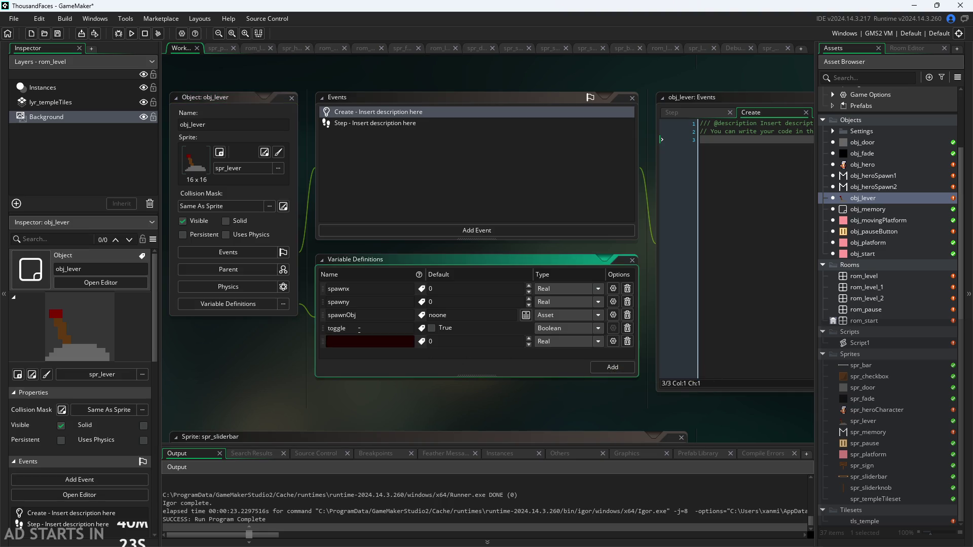
text(spawn)
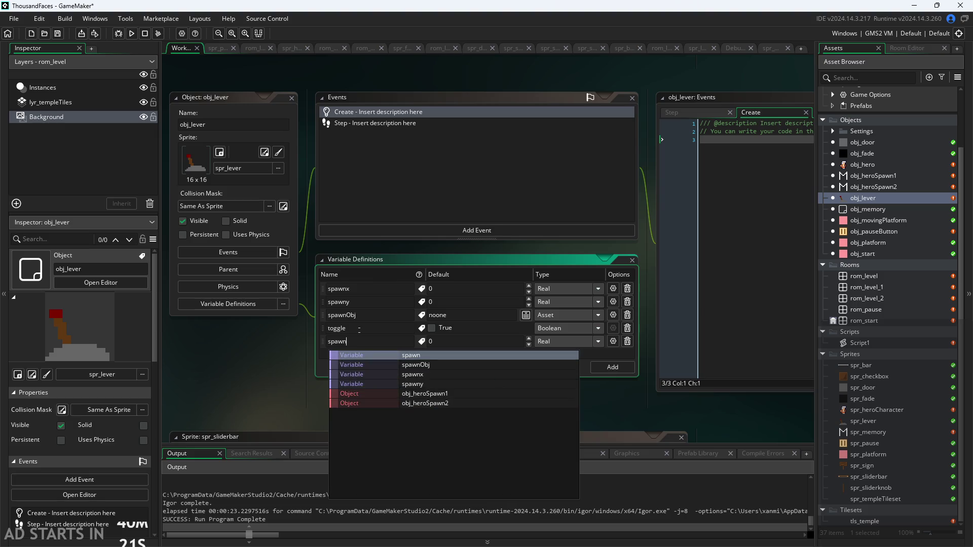
key(BackSpace)
key(BackSpace)
key(BackSpace)
text(obj)
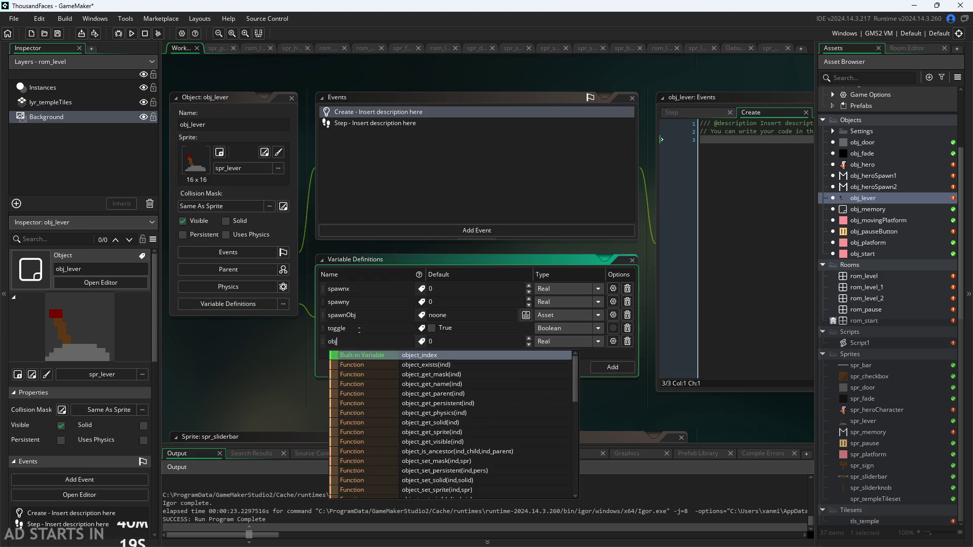
key(BackSpace)
key(BackSpace)
key(BackSpace)
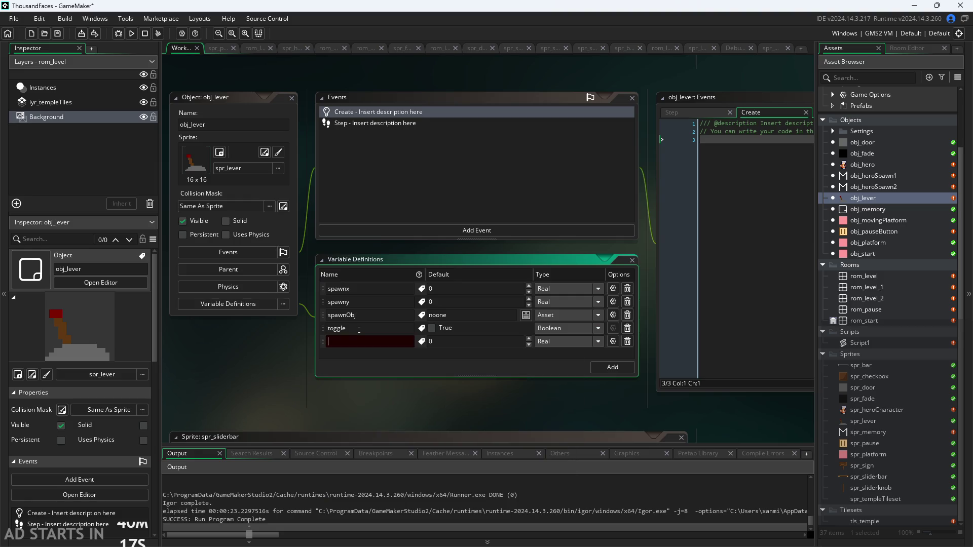
text(spwxscale)
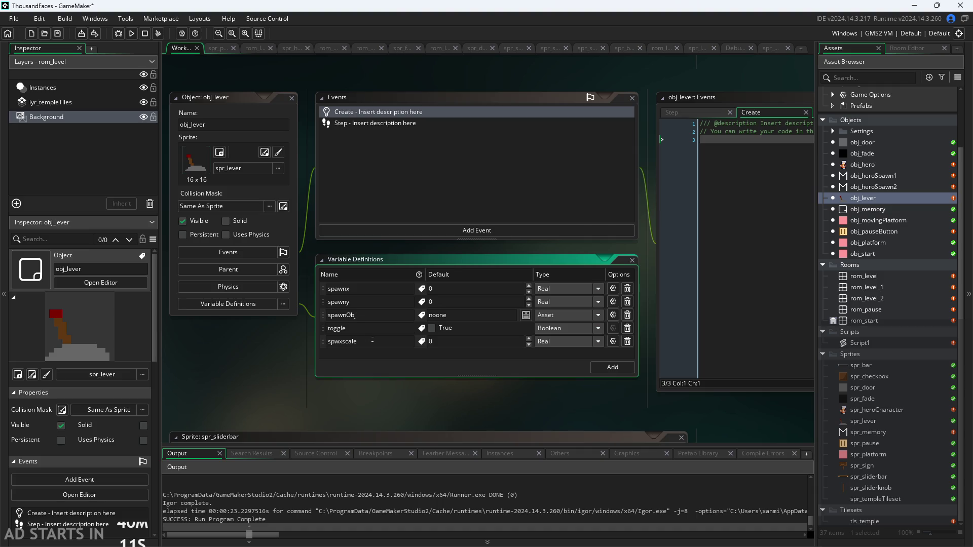
- Add a spwyscale variable and set both scale defaults to 1
click(612, 367)
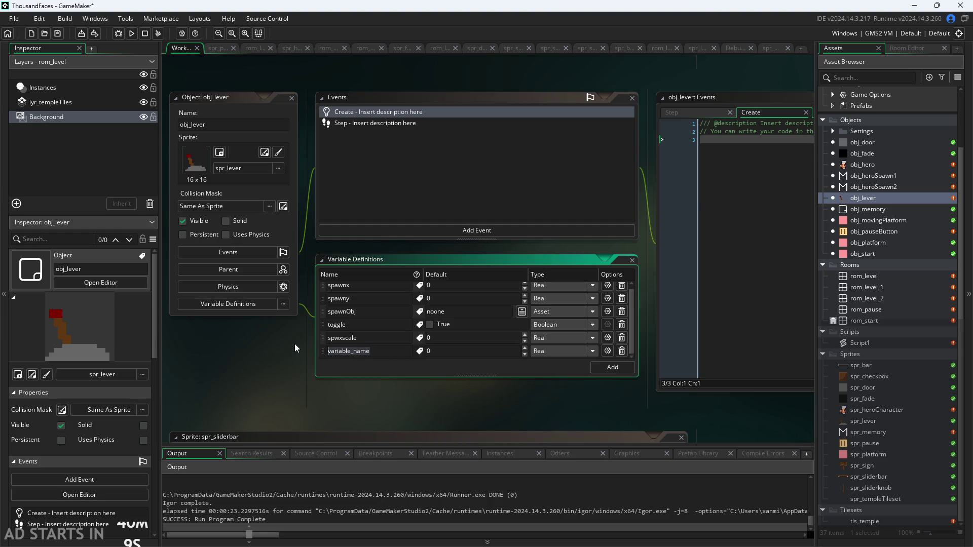
text(spw)
text(yscale)
click(450, 337)
text(1)
click(439, 387)
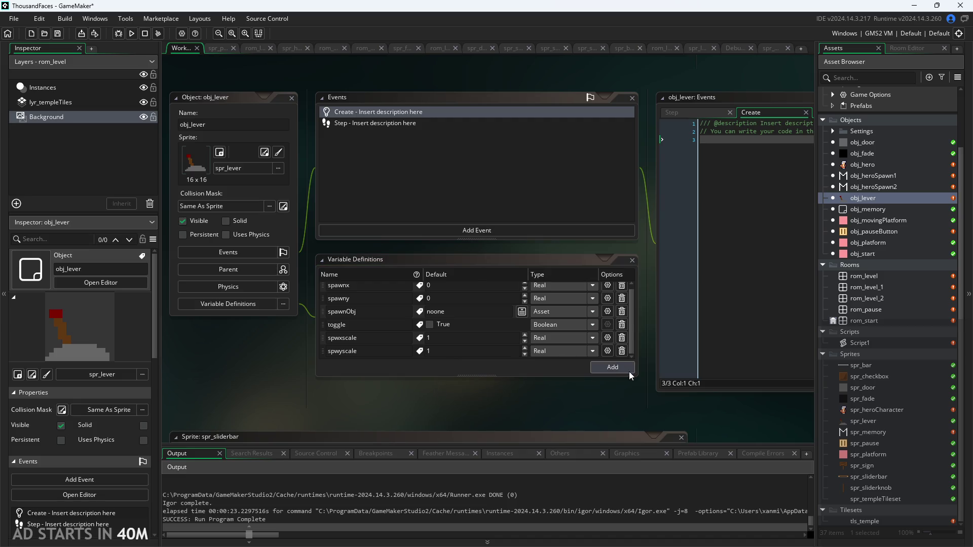
click(512, 374)
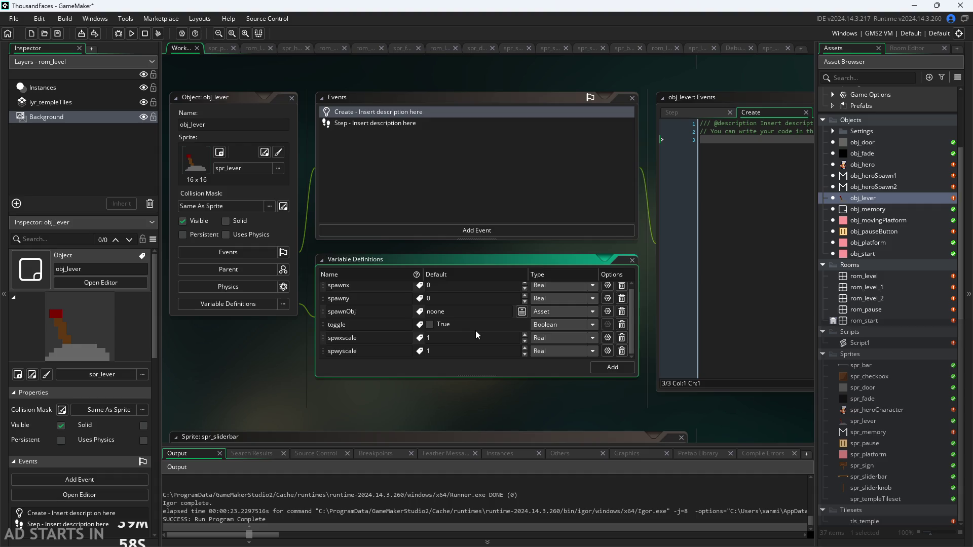
- Open rom_level and select the lever instance in the Instances layer
double_click(890, 280)
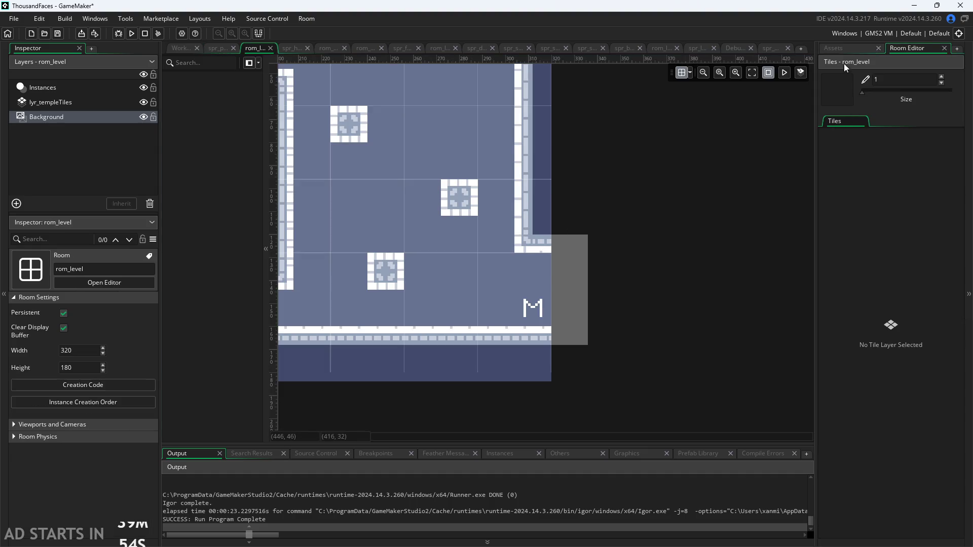
click(846, 49)
click(872, 199)
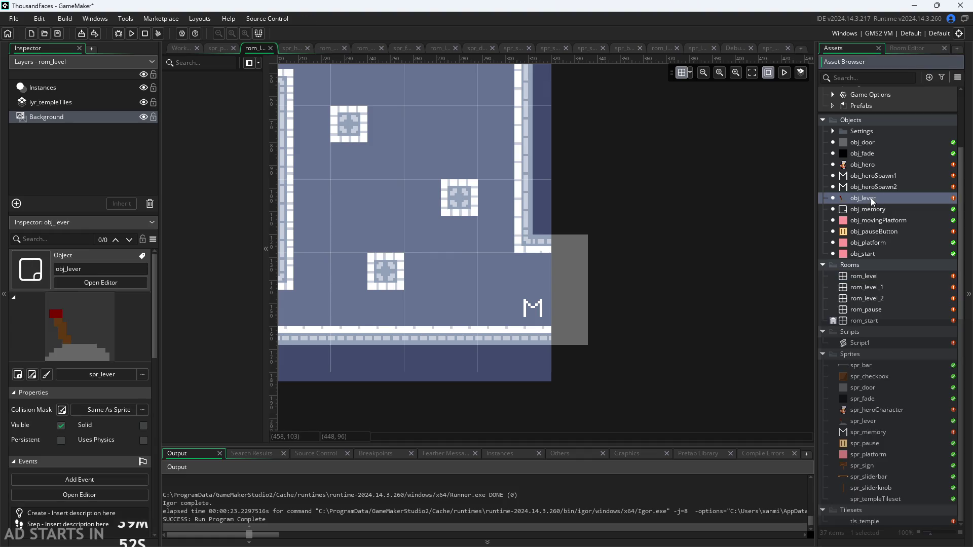
double_click(864, 276)
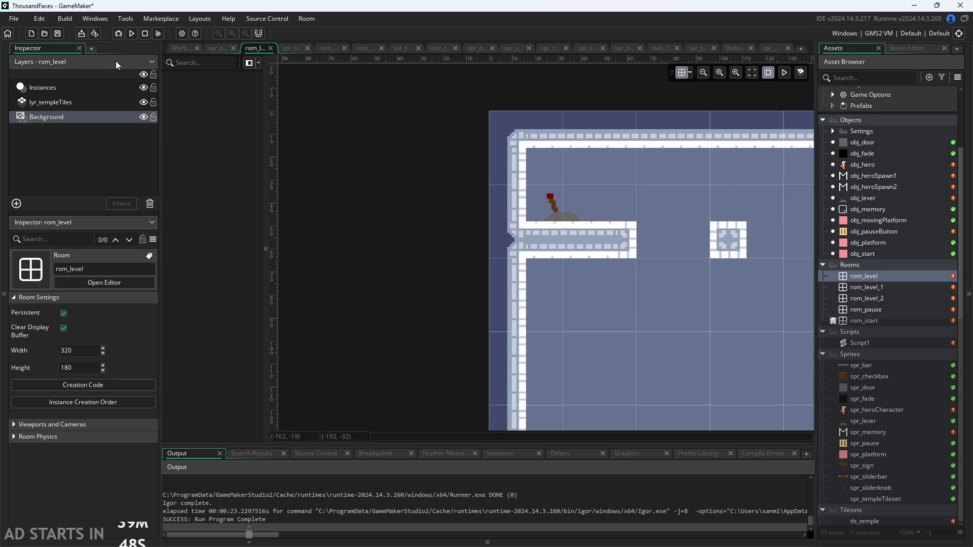
click(83, 89)
click(555, 217)
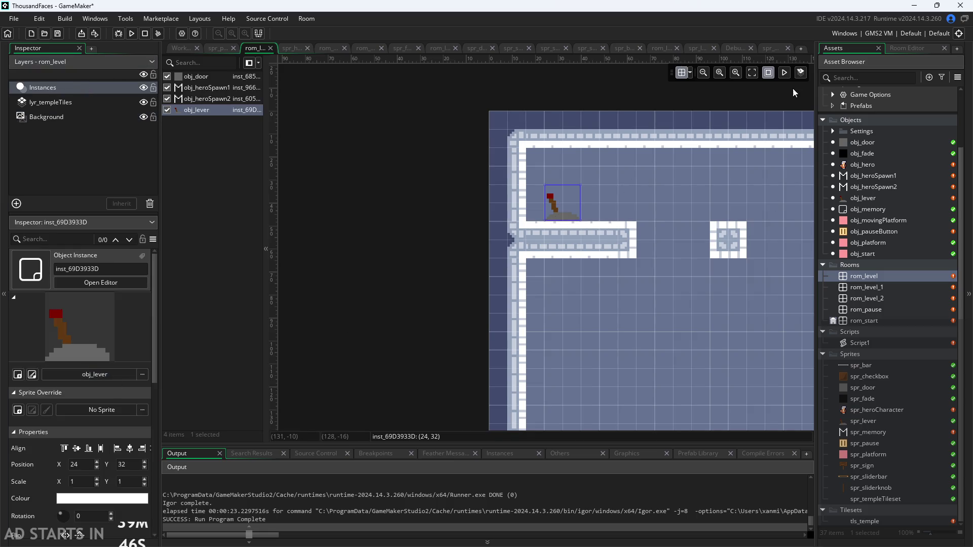
- Override the lever's spwxscale 2, spwyscale 4 and spawn 320, 176, then run the game
scroll(84, 395, down, 3)
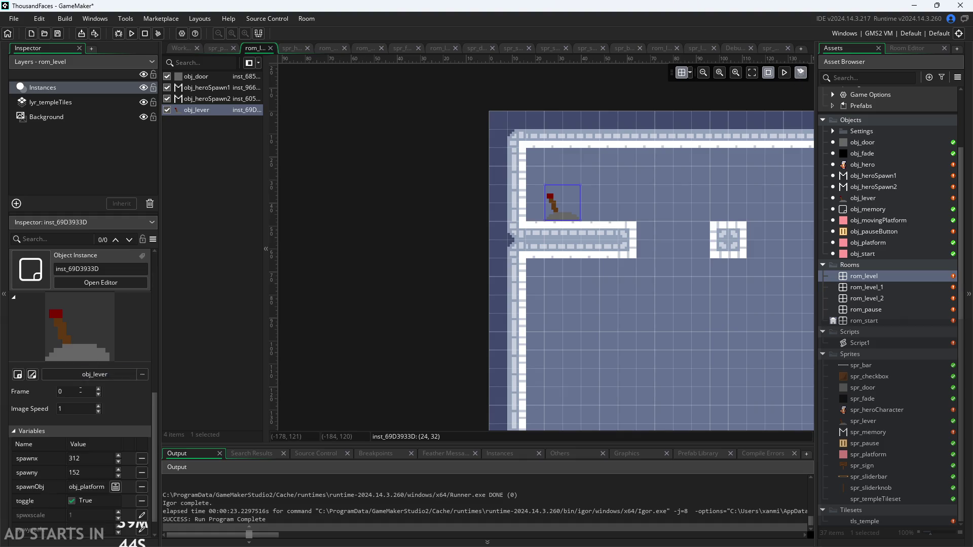
scroll(126, 429, down, 1)
scroll(412, 385, down, 4)
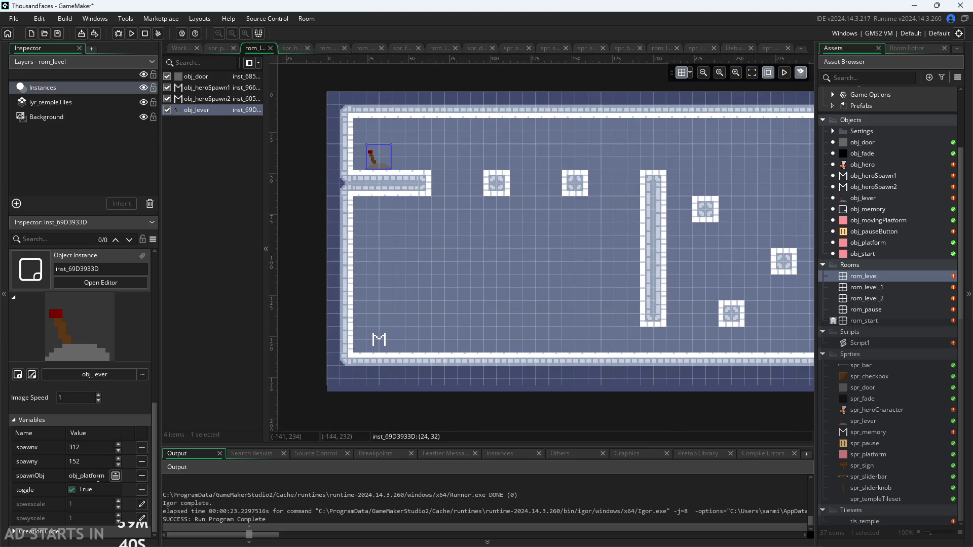
click(142, 504)
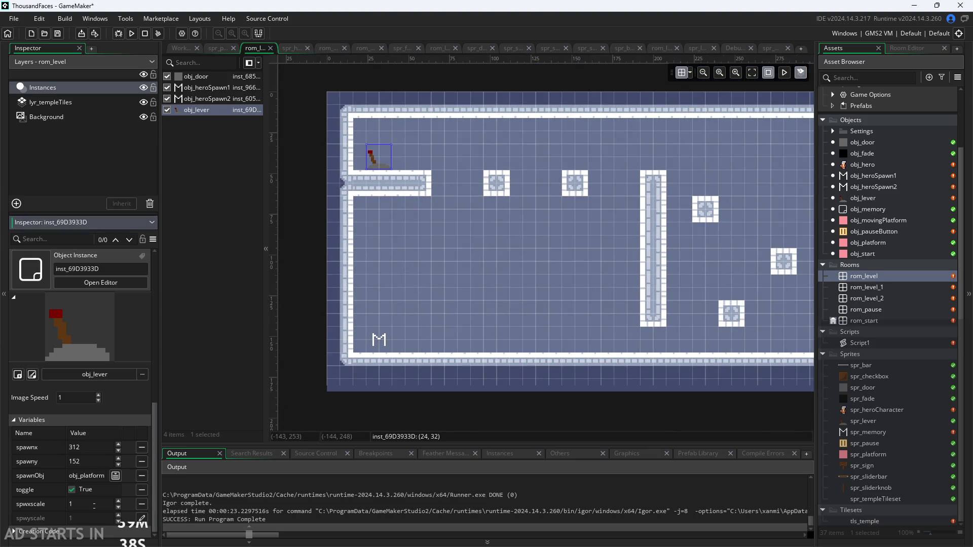
text(2)
click(141, 518)
text(1)
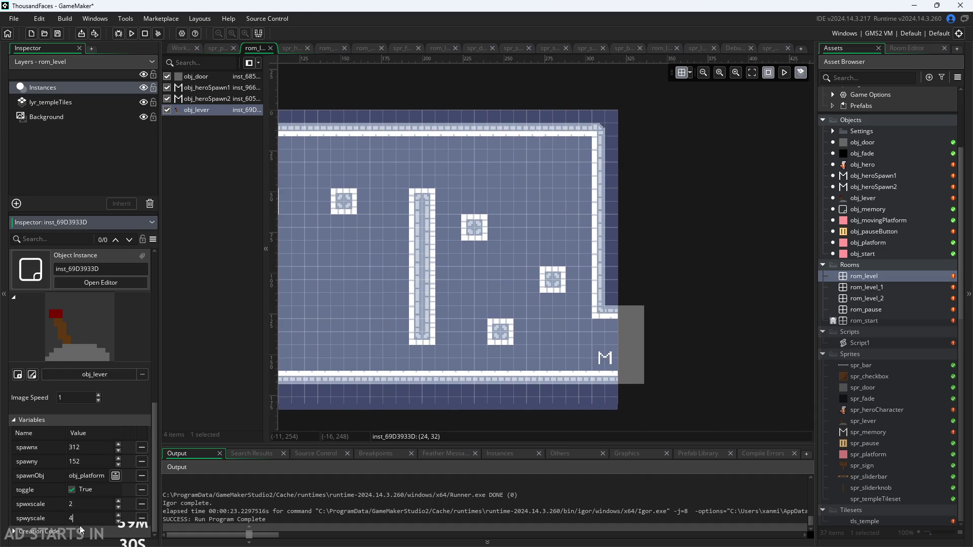
click(207, 387)
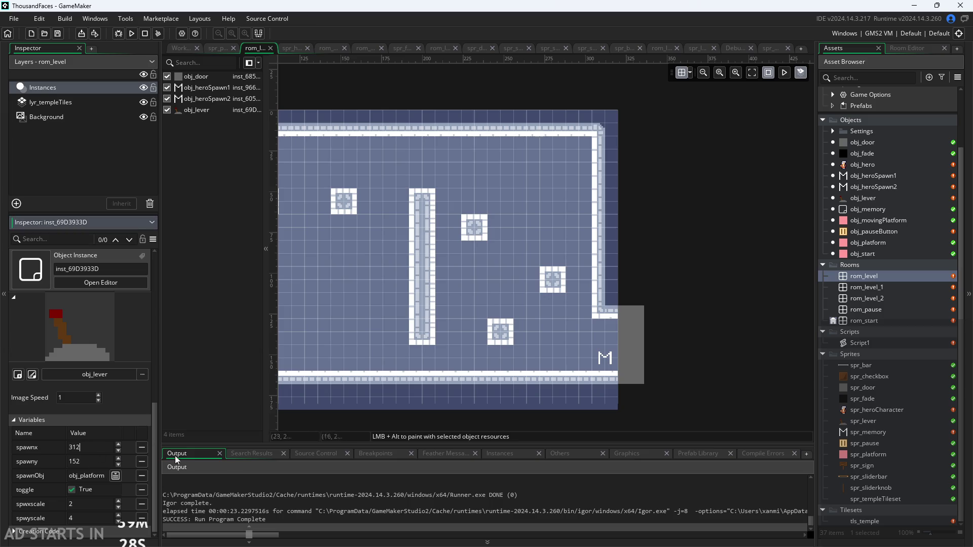
scroll(524, 311, up, 4)
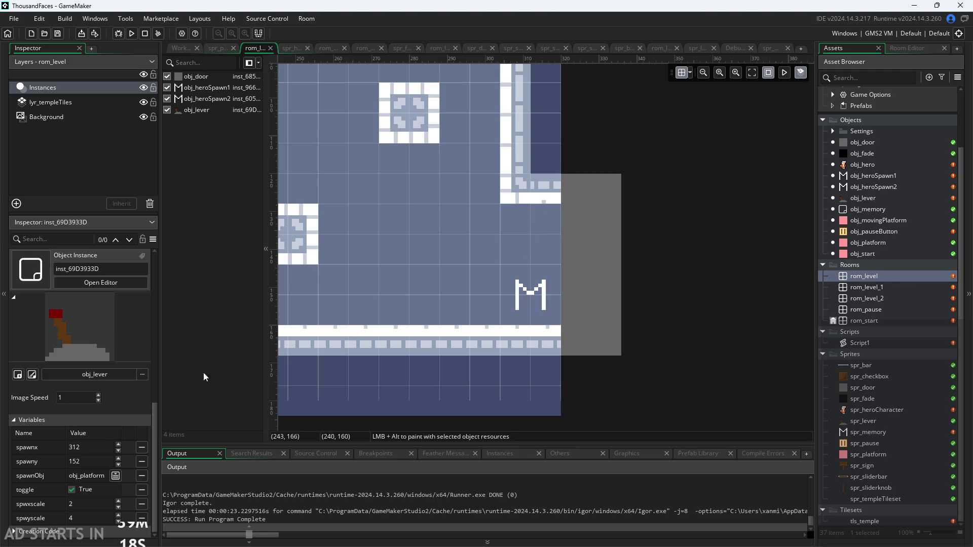
click(84, 446)
text(320)
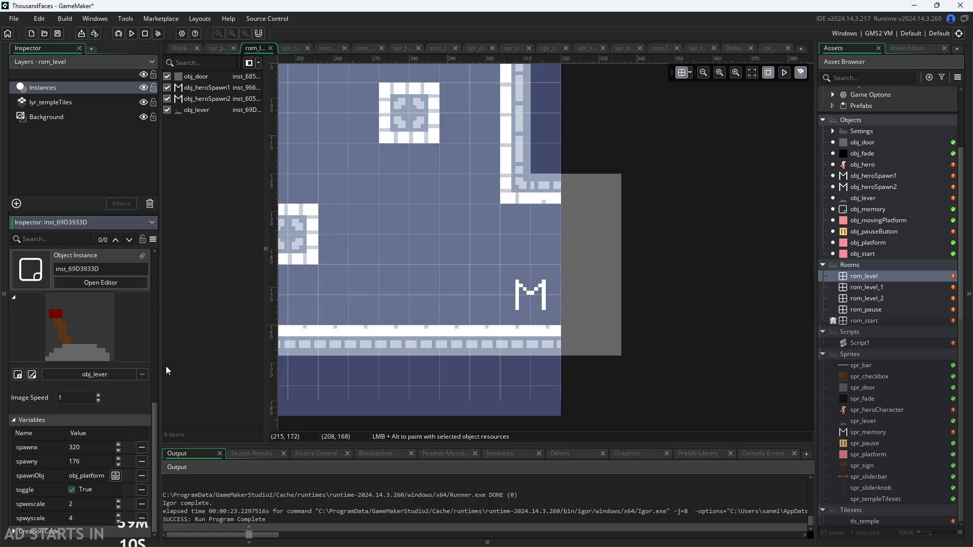
click(131, 34)
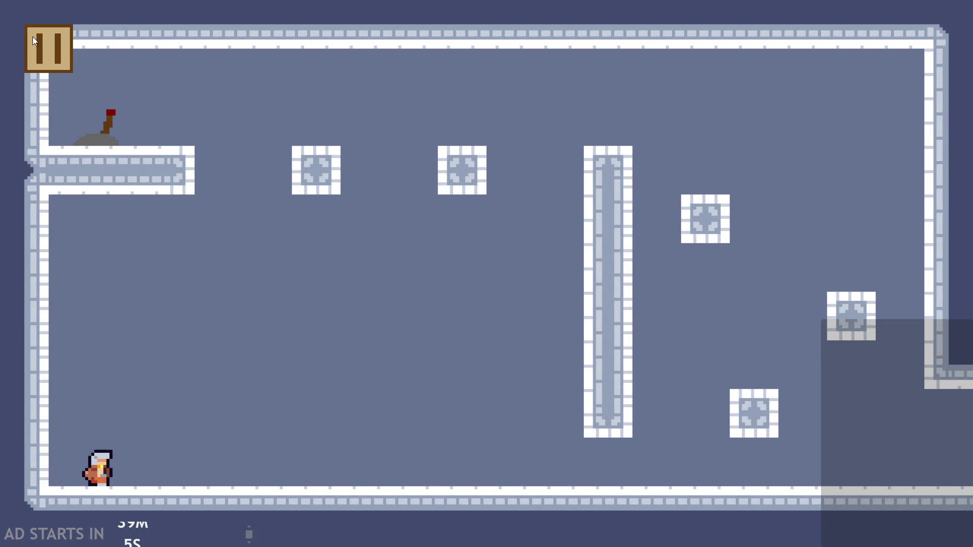
- Quit the game and change the lever's spawn position to 304, 128
click(32, 36)
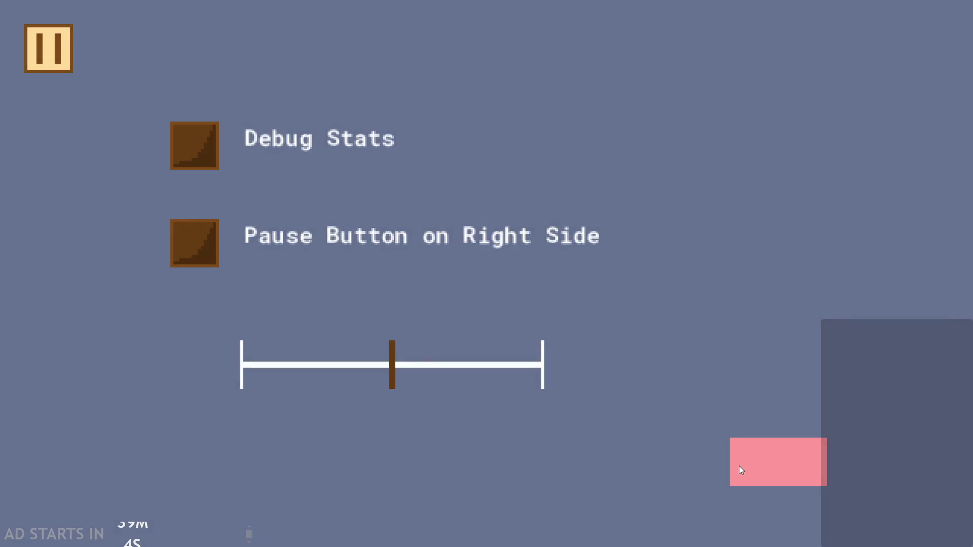
click(739, 470)
key(BackSpace)
key(BackSpace)
text(12)
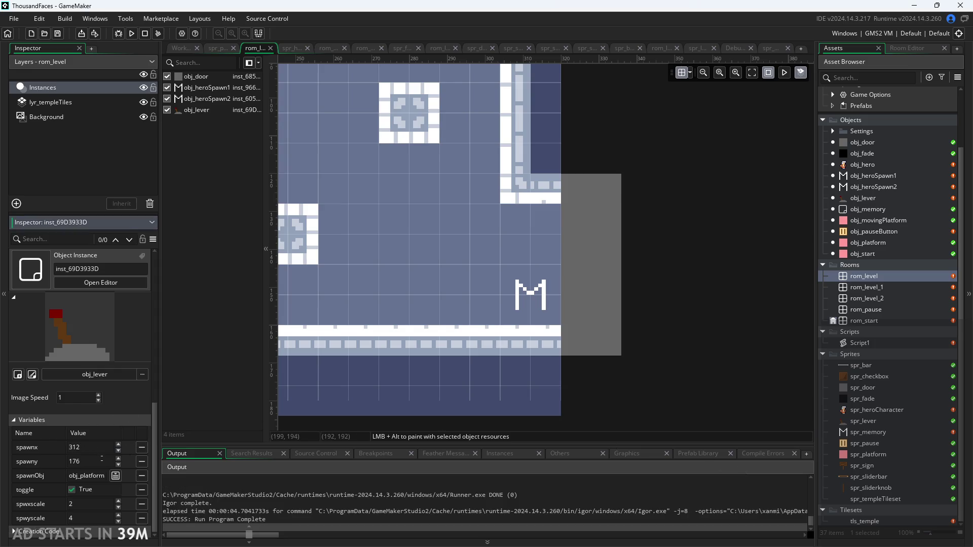
click(101, 460)
key(BackSpace)
text(152)
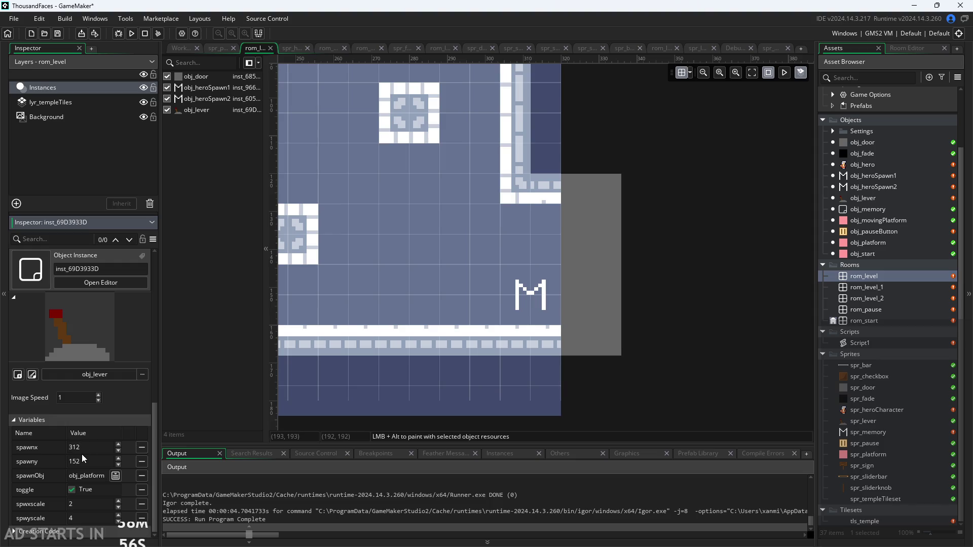
key(BackSpace)
text(04)
click(202, 383)
- Playtest the level, reaching the lever, then exit back to the editor
click(133, 34)
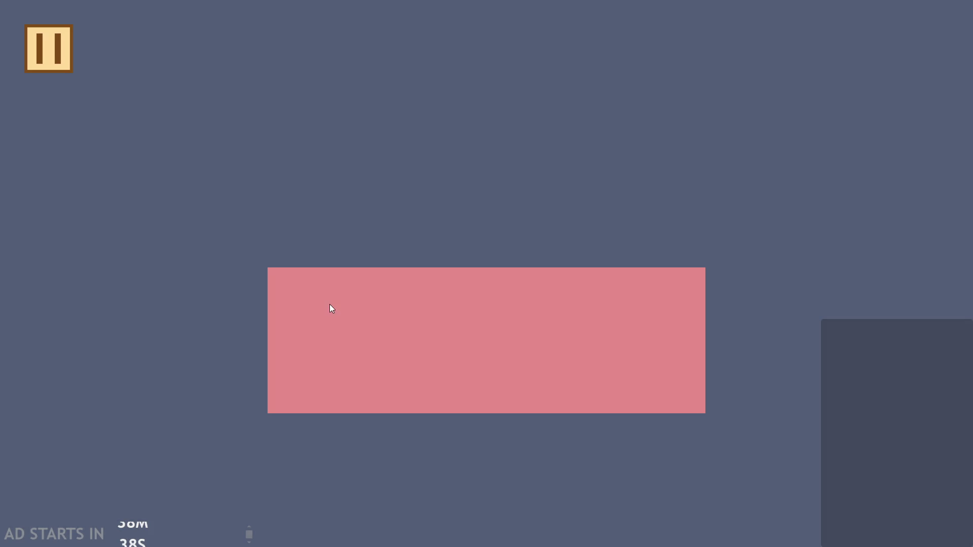
key(Right)
key(Up)
key(Up)
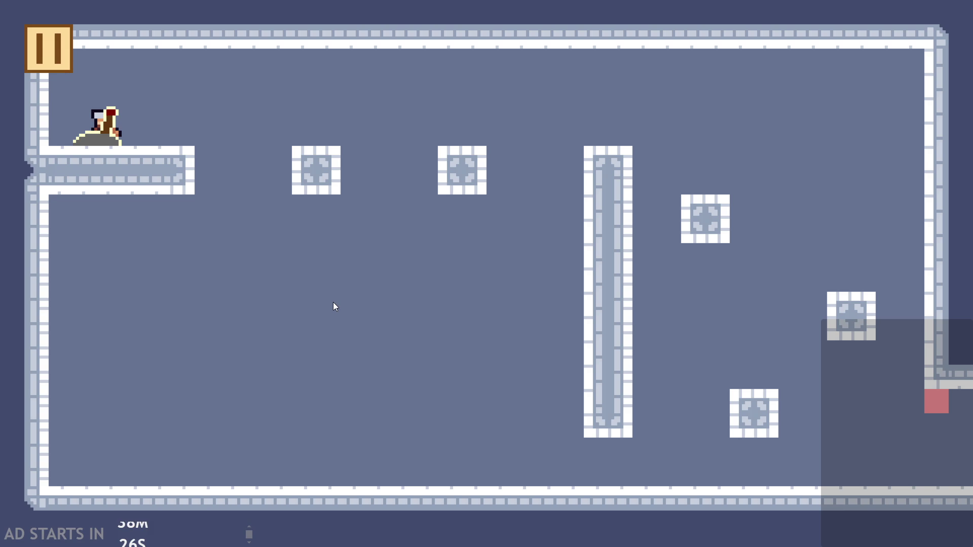
key(Escape)
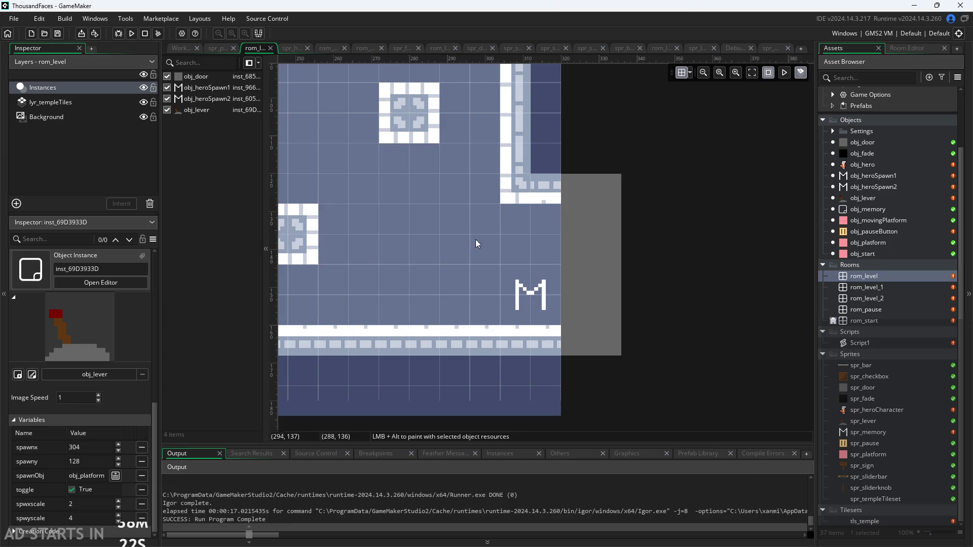
click(200, 113)
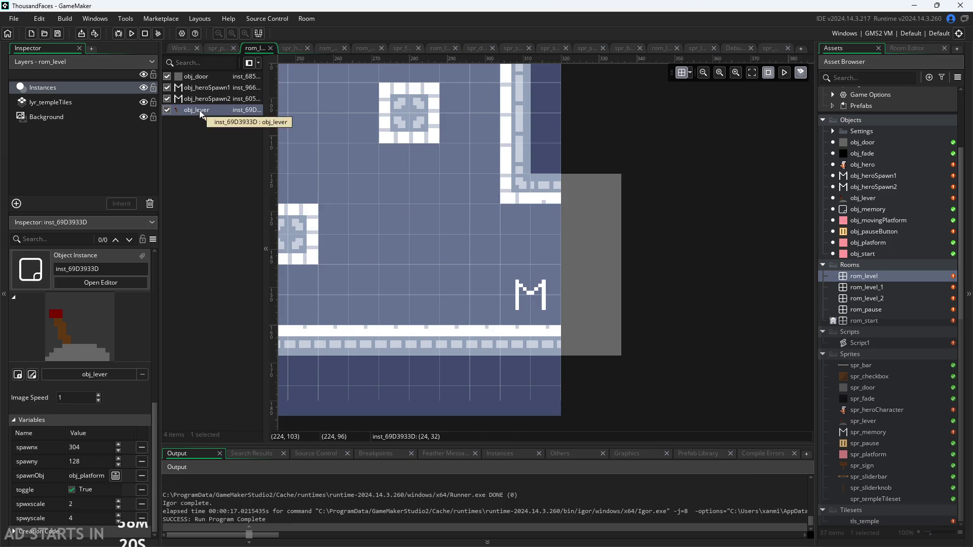
double_click(880, 288)
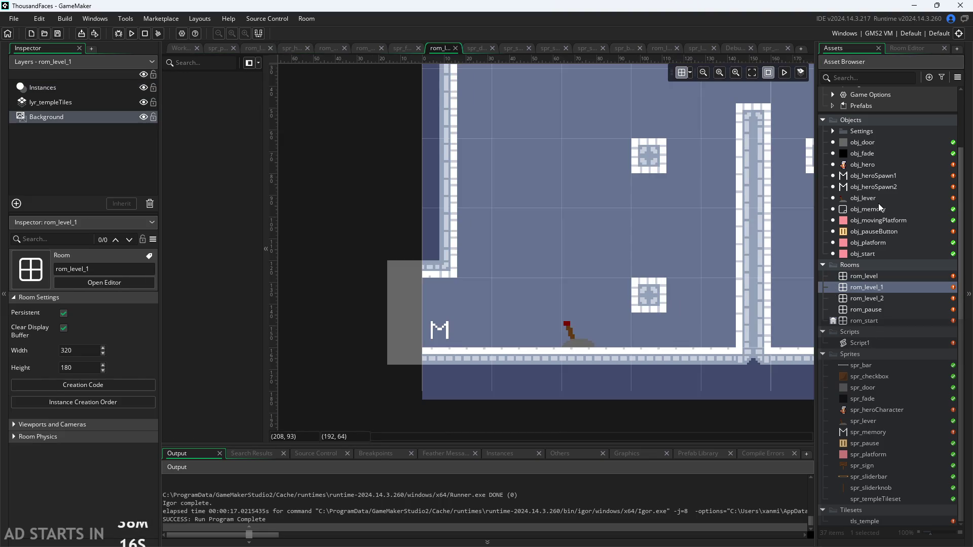
double_click(878, 198)
drag(570, 214, 369, 248)
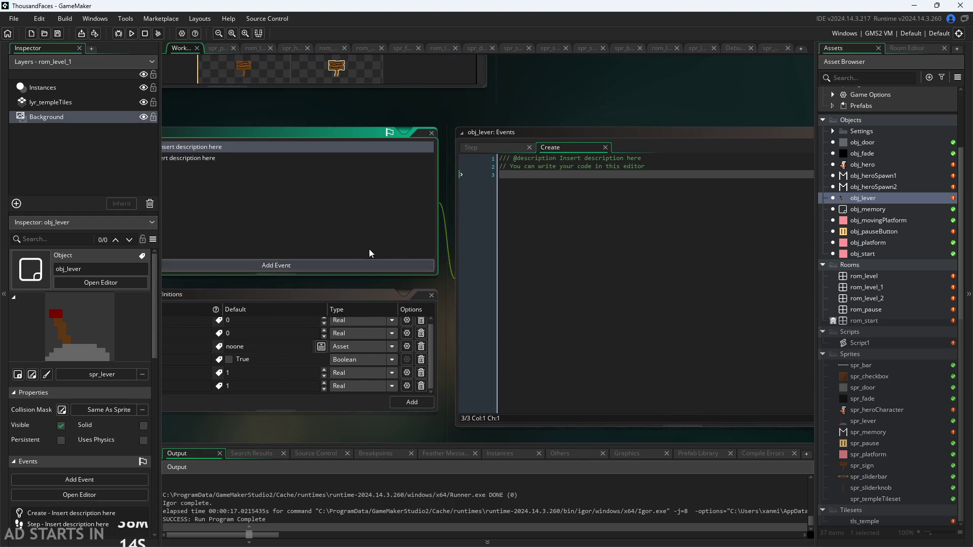
click(507, 146)
scroll(583, 121, up, 2)
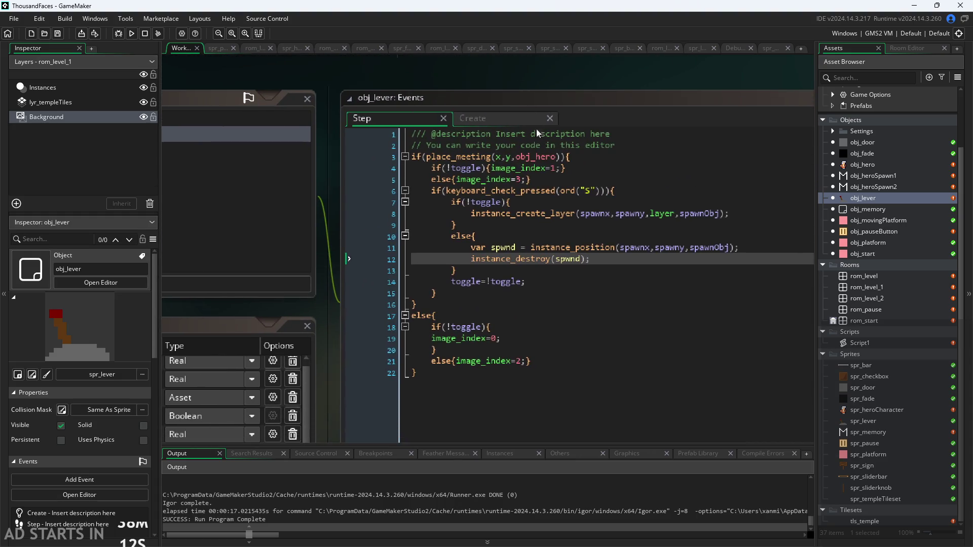
click(468, 117)
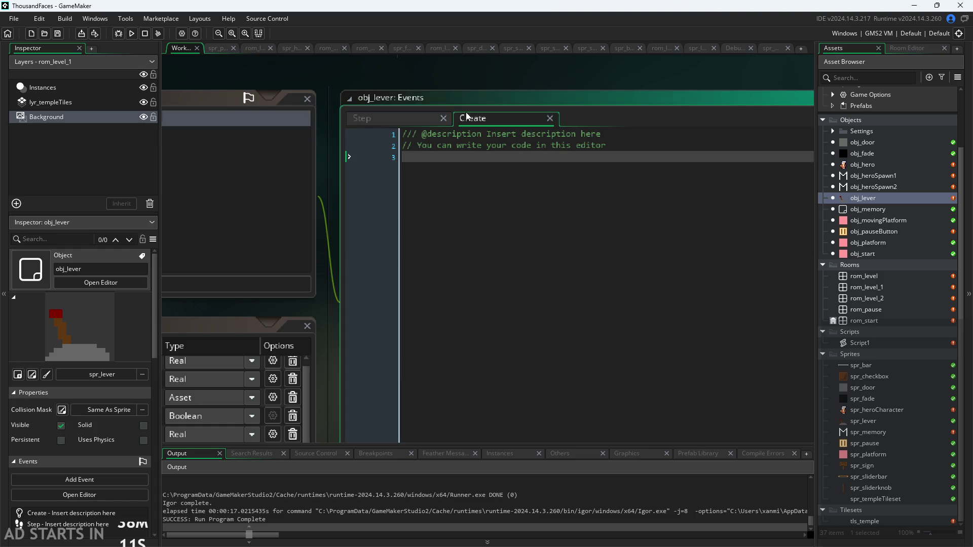
click(424, 118)
drag(457, 102, 583, 55)
mouse_move(392, 251)
mouse_down()
mouse_move(486, 251)
mouse_move(624, 205)
mouse_move(555, 260)
mouse_up()
scroll(604, 211, down, 2)
scroll(576, 239, down, 1)
double_click(890, 275)
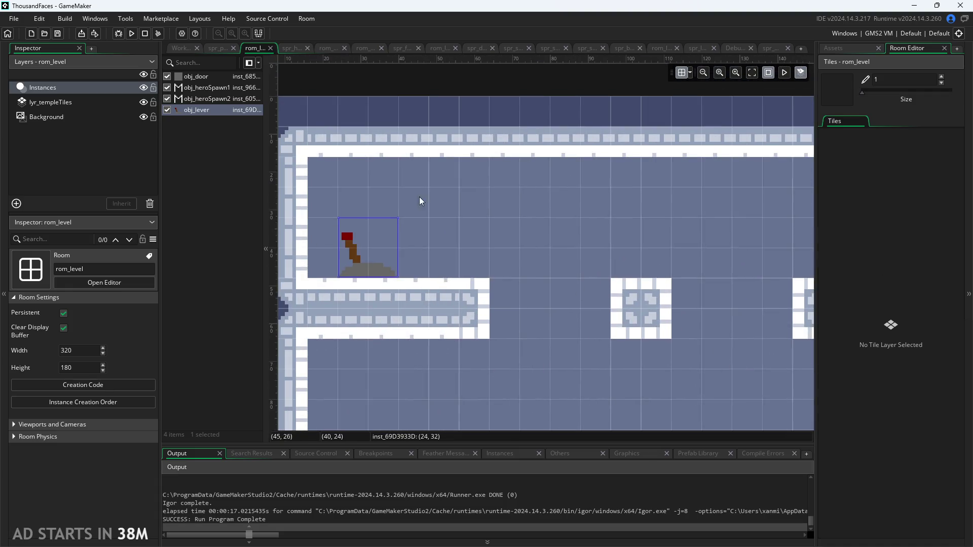
scroll(112, 433, down, 5)
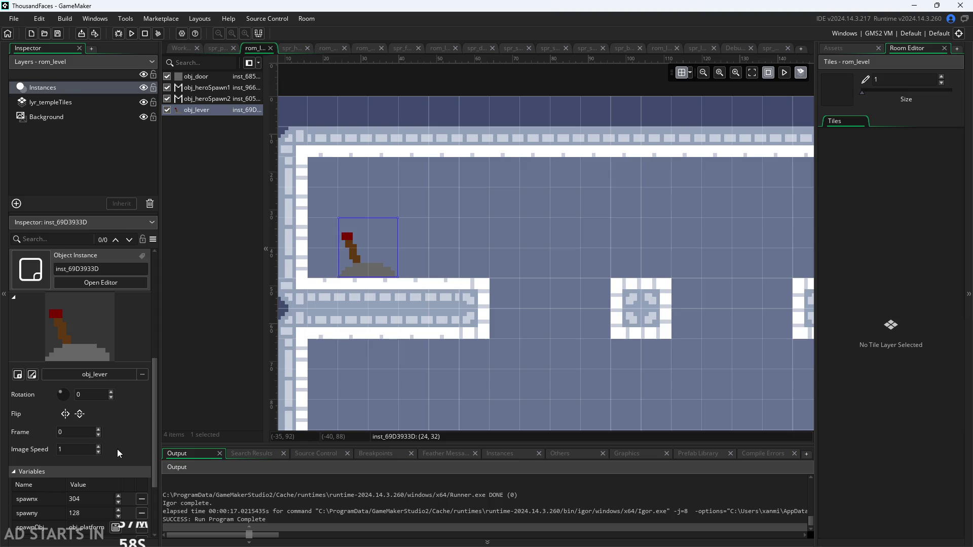
click(94, 490)
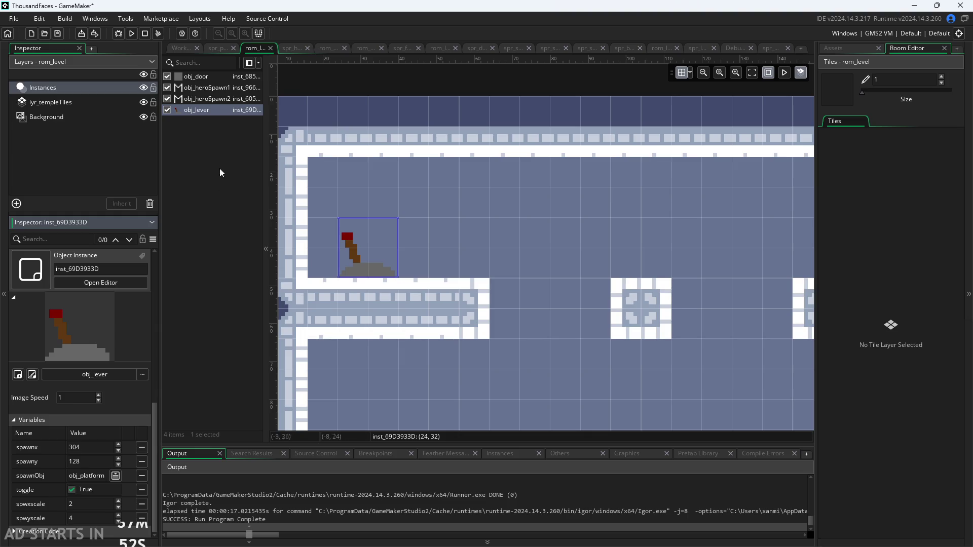
click(183, 50)
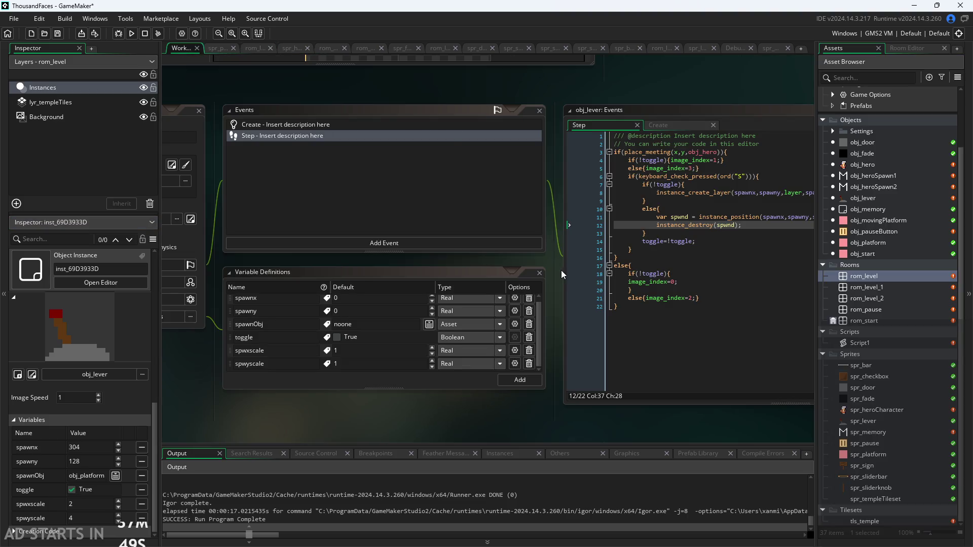
- Select Step lines 7–9, the if(!toggle) block creating spawnObj, and go to the Create event
scroll(556, 272, up, 2)
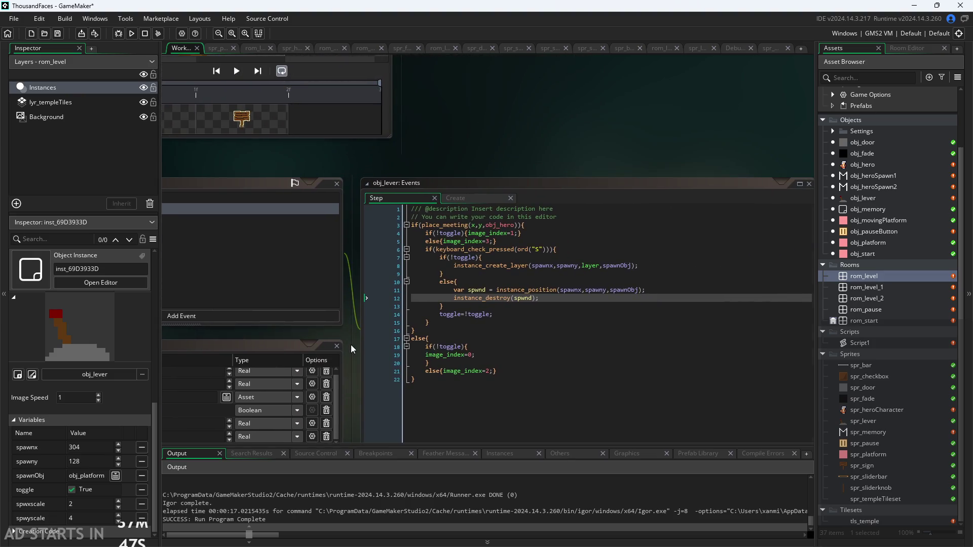
scroll(351, 344, down, 1)
scroll(311, 351, up, 2)
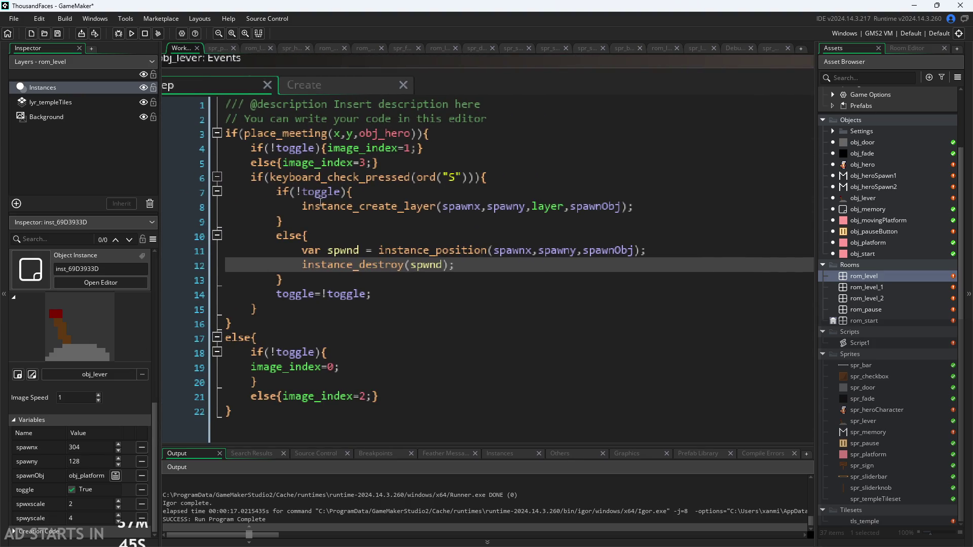
click(278, 194)
drag(279, 193, 376, 288)
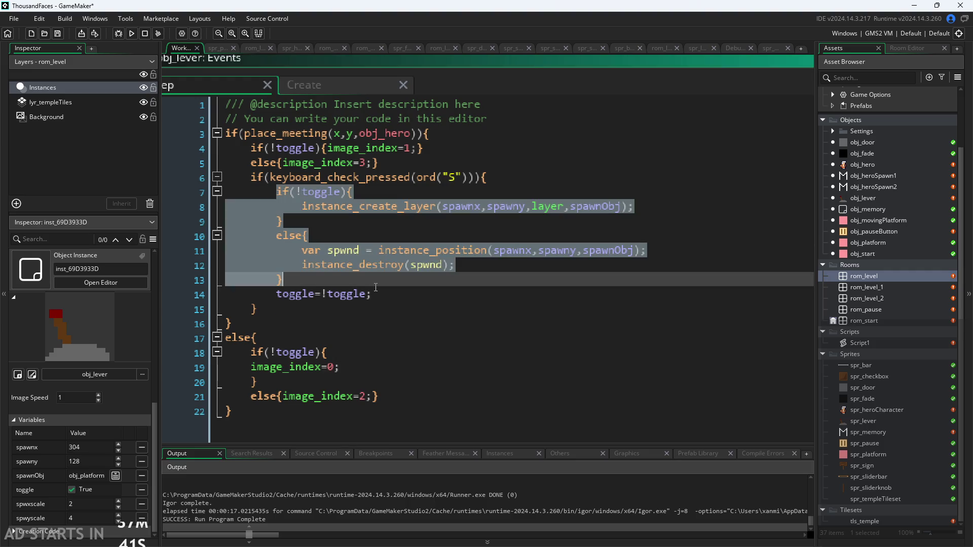
click(332, 238)
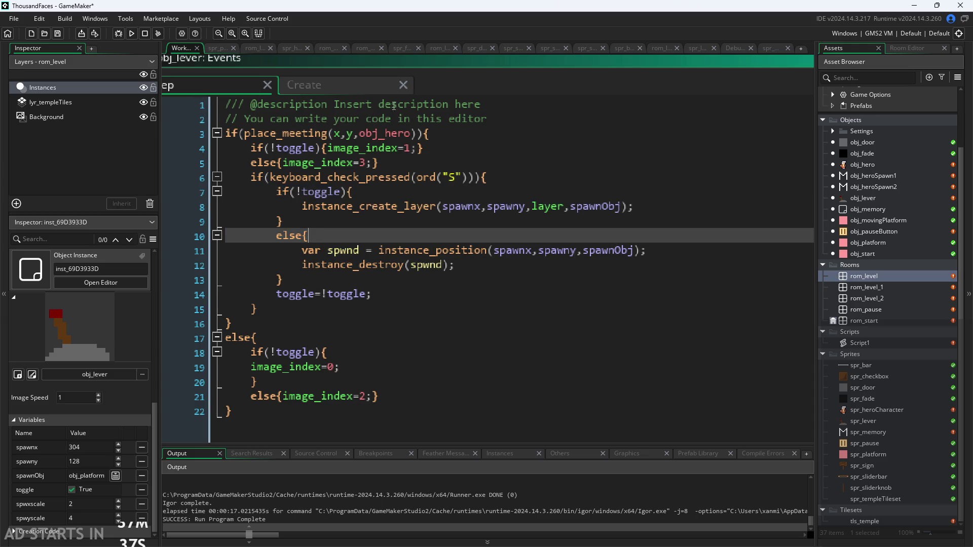
scroll(394, 106, down, 2)
click(428, 211)
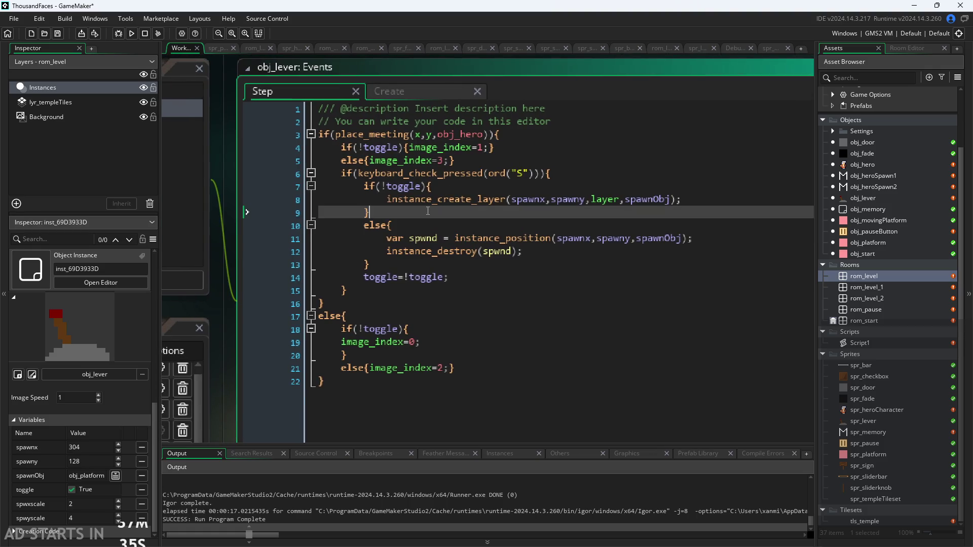
drag(429, 211, 364, 190)
key(ctrl+c)
click(377, 87)
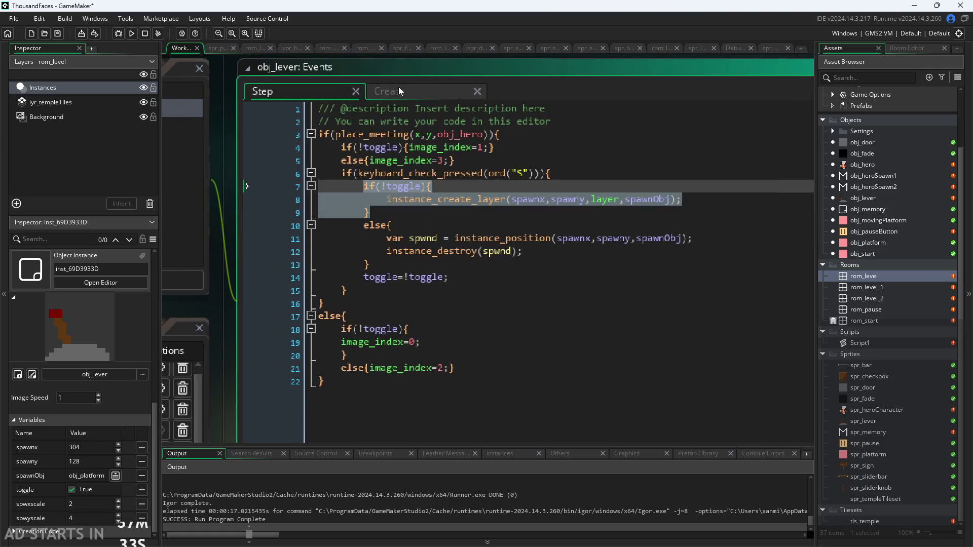
- Paste the spawn block into Create, outdent its last two lines twice, and save
key(ctrl+v)
key(ctrl+s)
scroll(245, 267, down, 1)
click(348, 177)
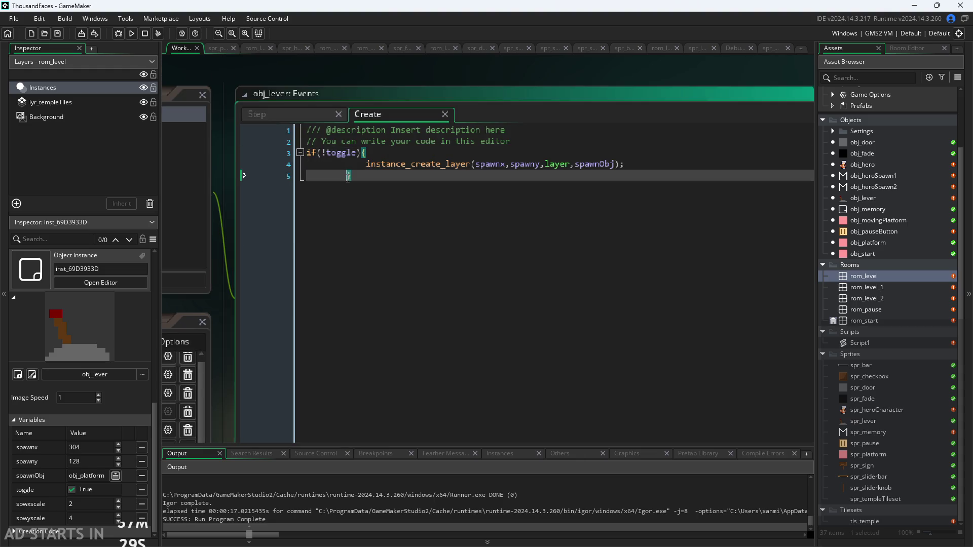
drag(362, 176, 359, 164)
key(shift+Tab)
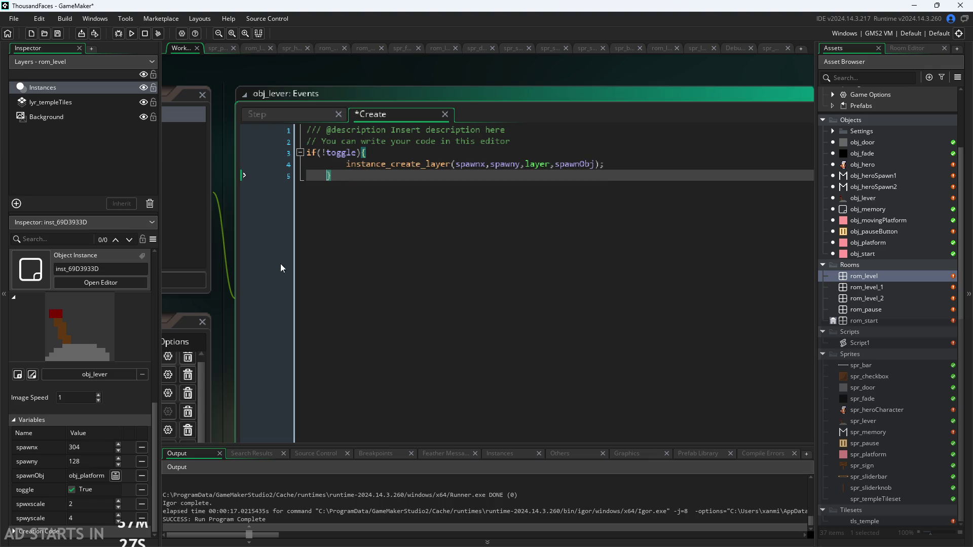
key(shift+Tab)
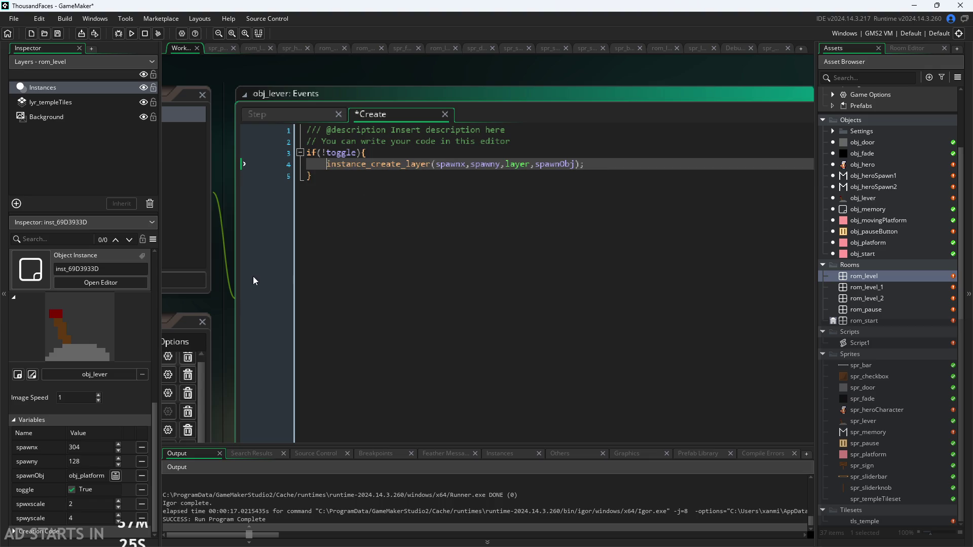
key(ctrl+s)
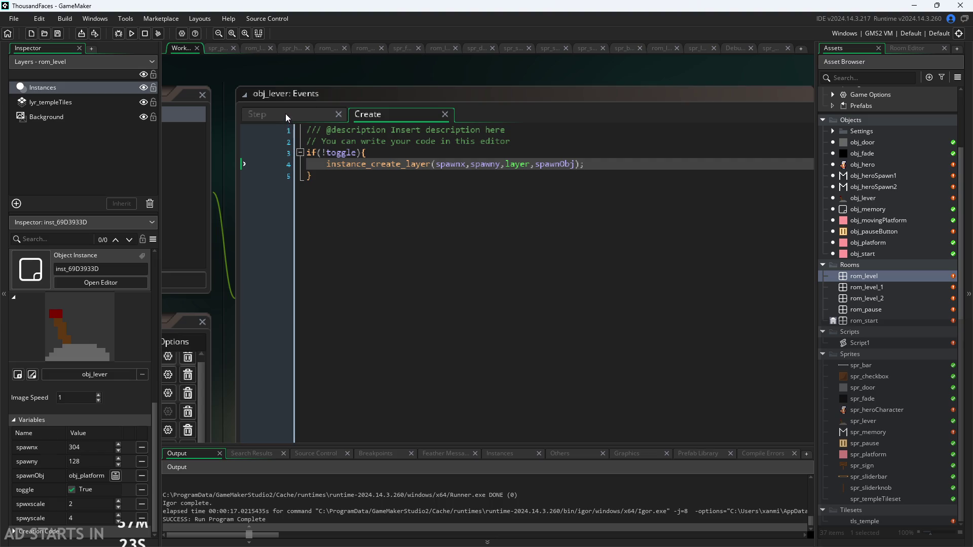
- Return to the Step code and open the spr_lever sprite
click(292, 116)
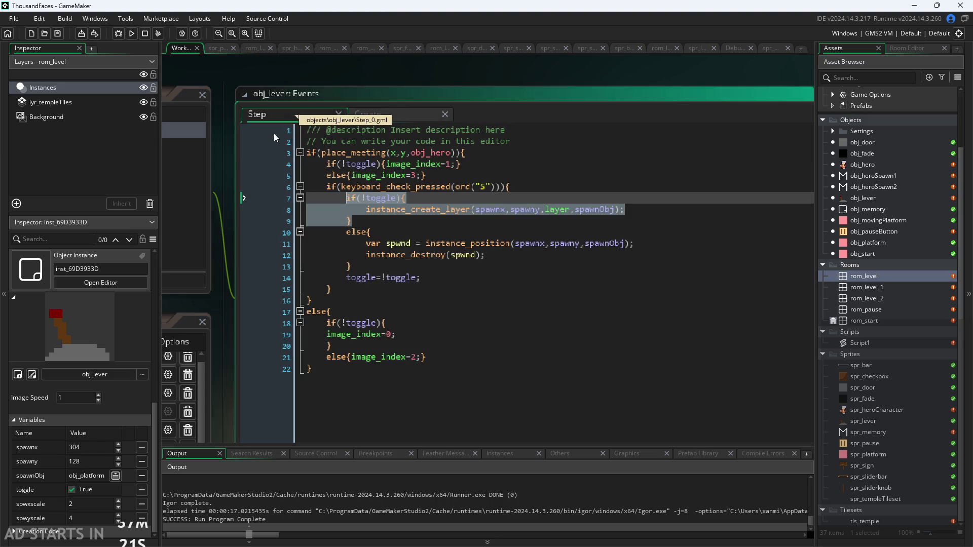
click(368, 220)
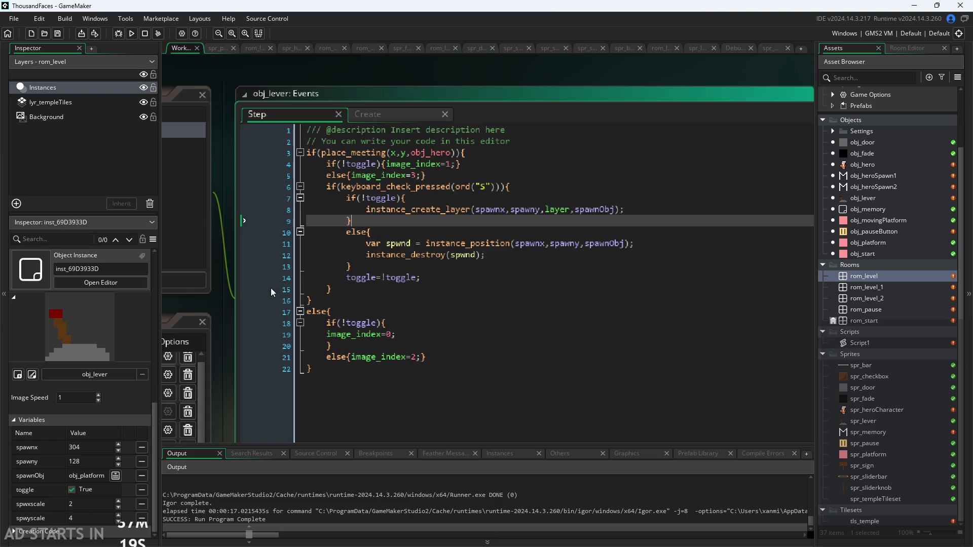
scroll(406, 305, up, 3)
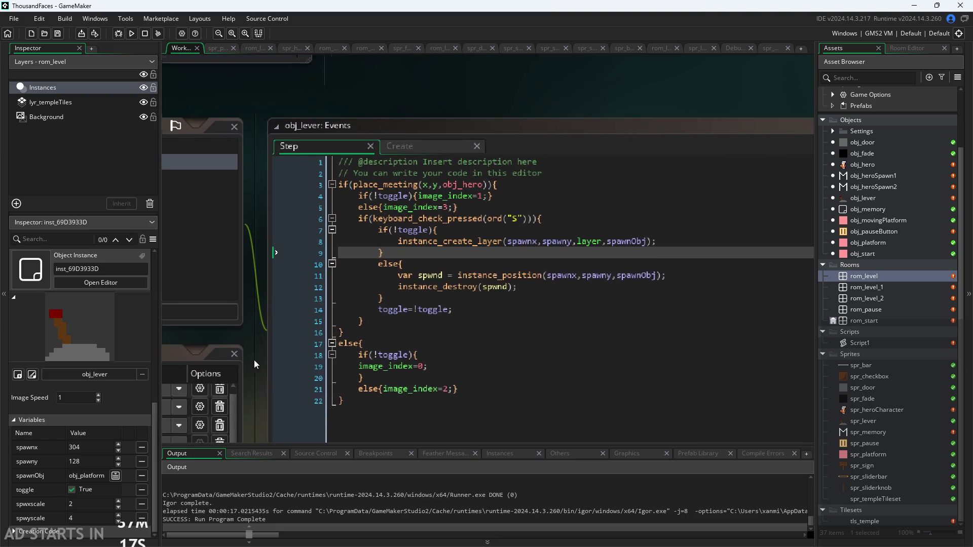
scroll(415, 186, up, 2)
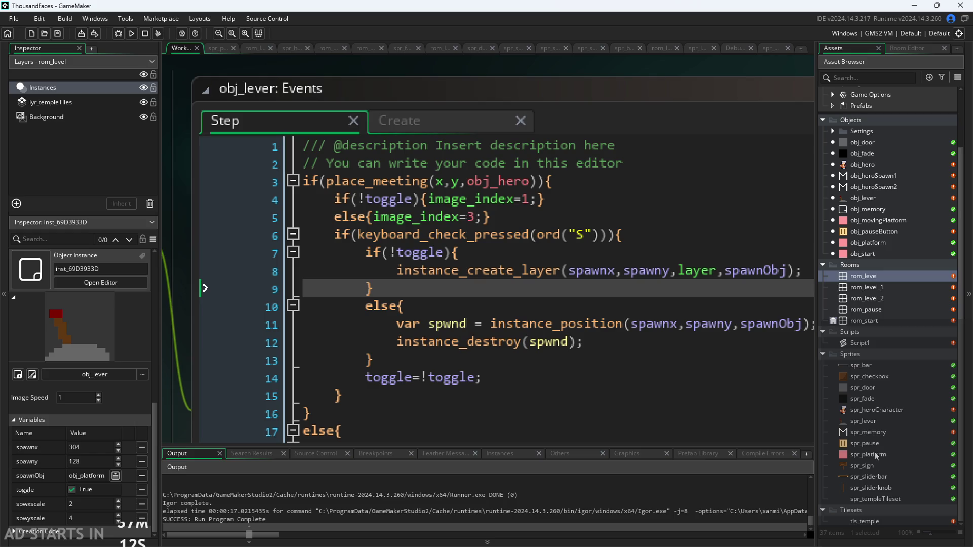
double_click(866, 421)
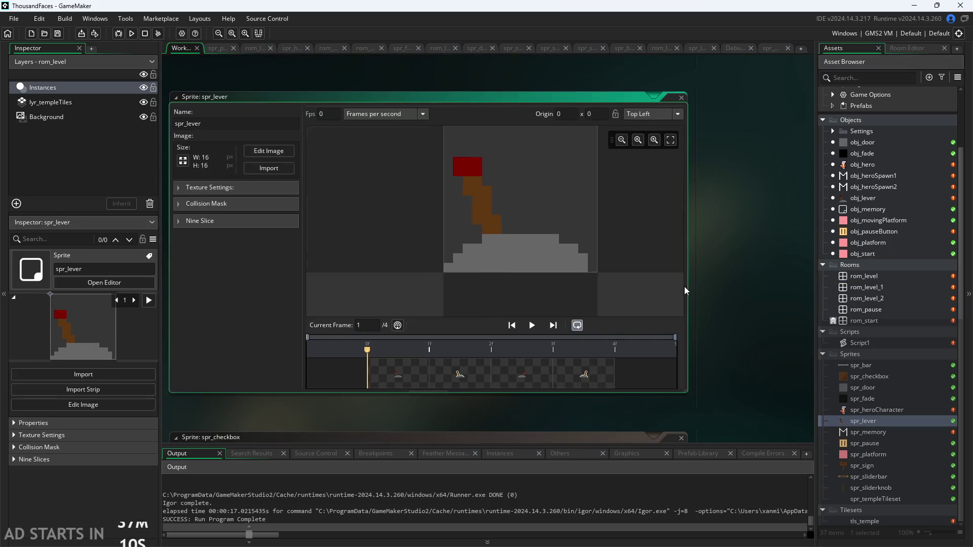
- Pan and rearrange the workspace to bring the spr_lever editor into view
scroll(684, 287, down, 5)
mouse_move(739, 181)
mouse_down()
mouse_move(602, 284)
mouse_move(473, 351)
mouse_up()
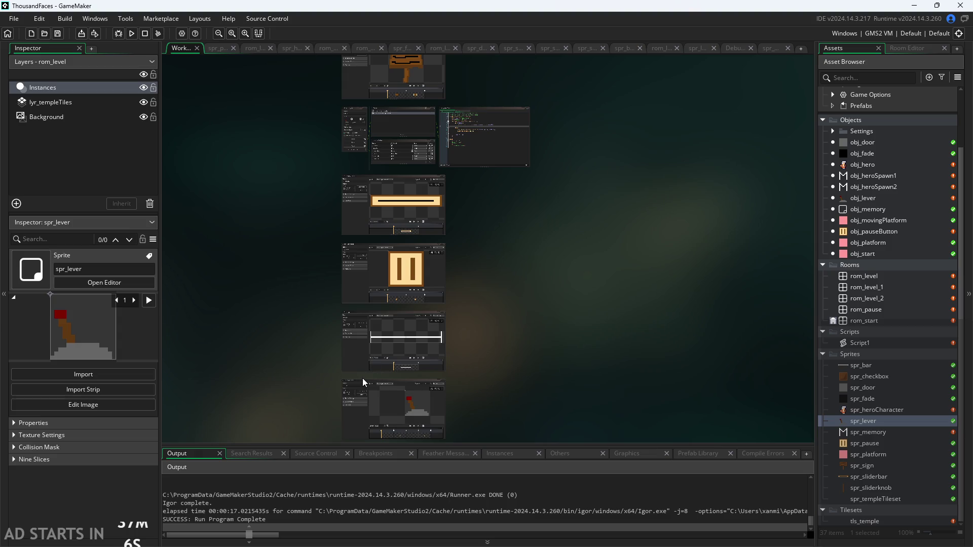
scroll(357, 379, up, 5)
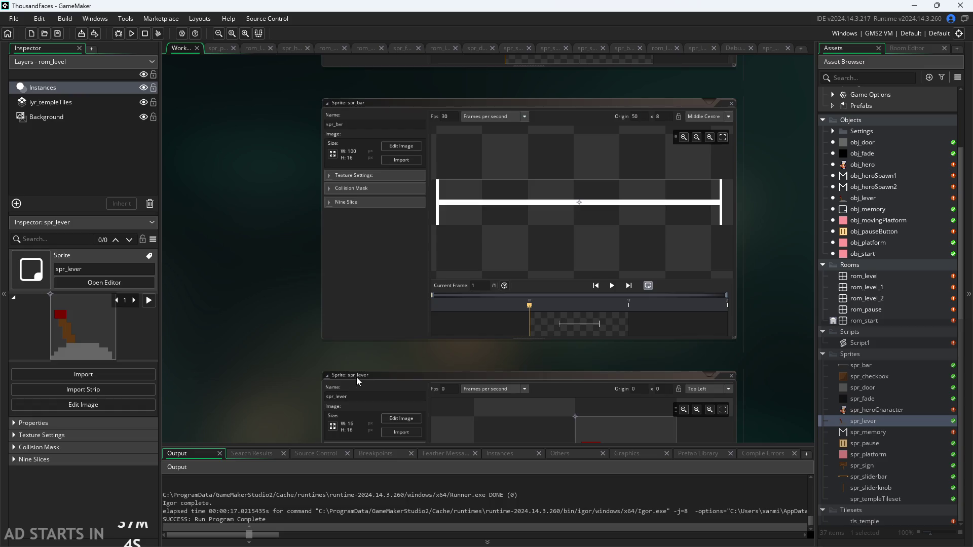
mouse_move(115, 124)
mouse_down()
mouse_move(203, 69)
mouse_move(215, 123)
mouse_move(338, 304)
mouse_move(252, 159)
mouse_move(223, 205)
mouse_move(335, 182)
mouse_move(365, 192)
mouse_move(309, 140)
mouse_move(364, 158)
mouse_up()
scroll(367, 157, down, 10)
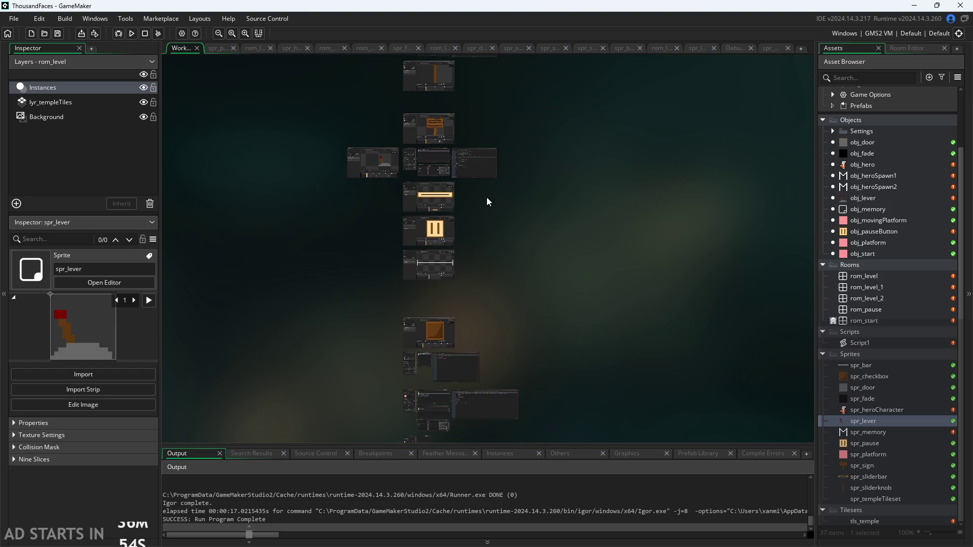
scroll(413, 222, up, 3)
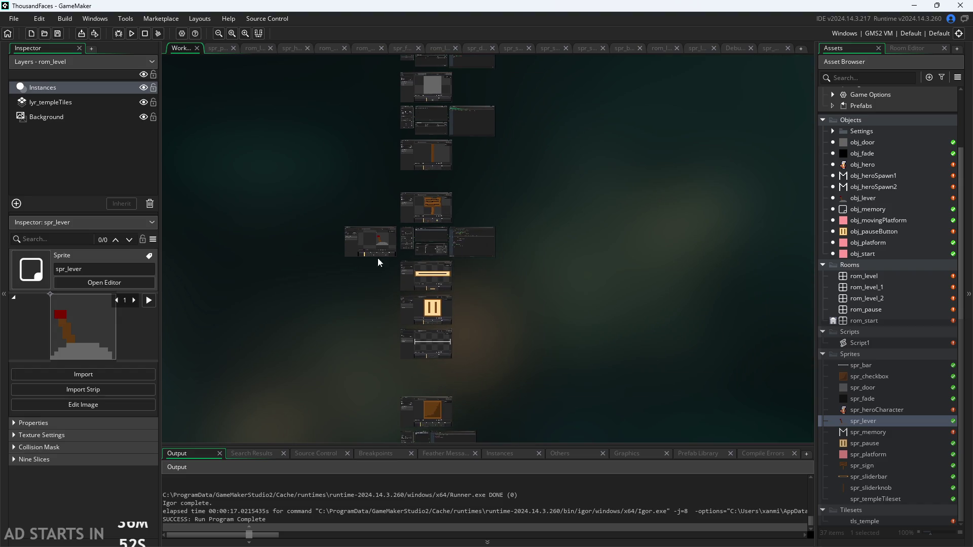
scroll(357, 302, up, 5)
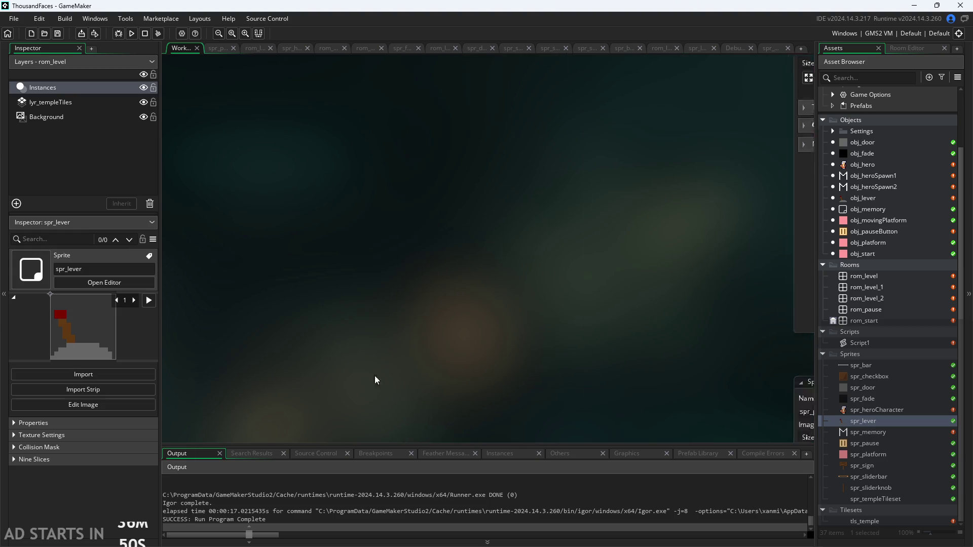
scroll(454, 325, up, 5)
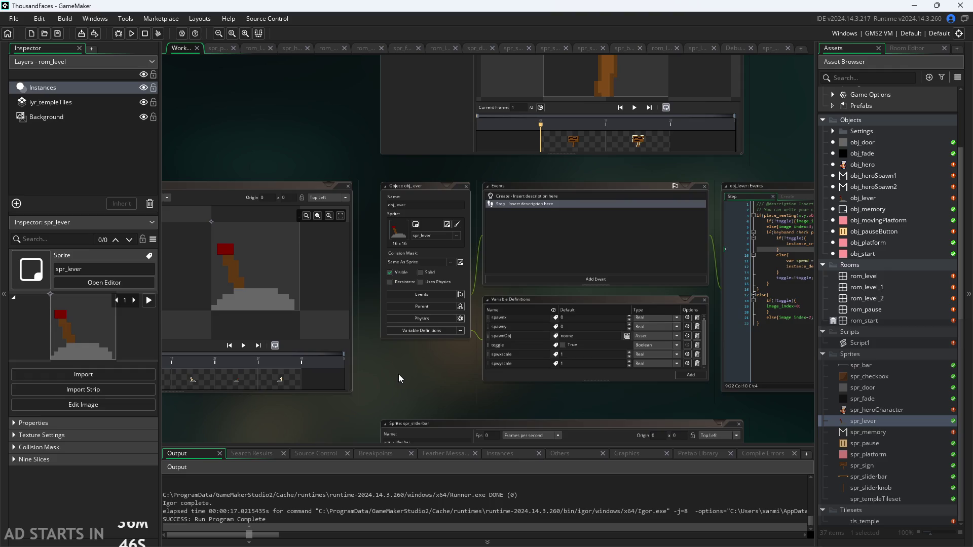
scroll(398, 374, up, 5)
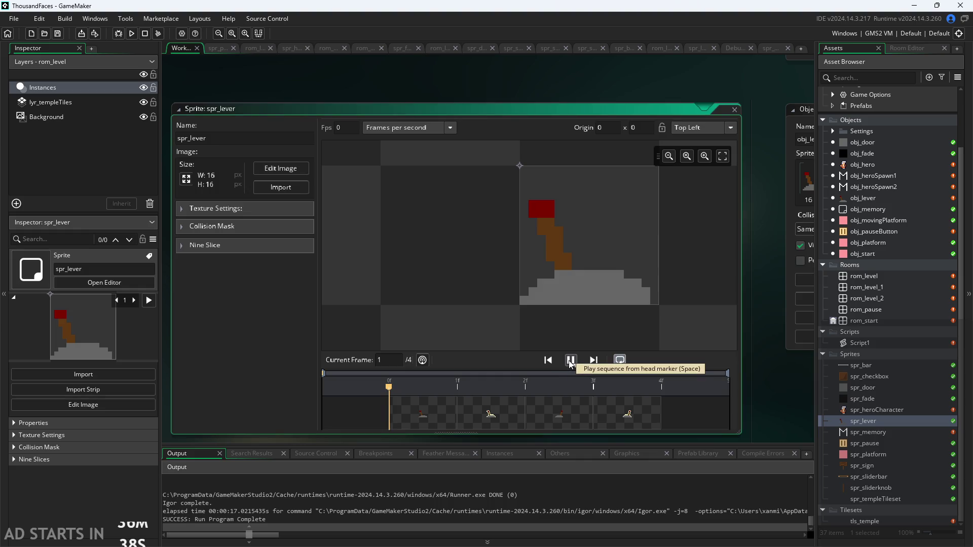
- Step through spr_lever frames 2, 3 and 4, then back to frame 1
click(513, 422)
click(559, 413)
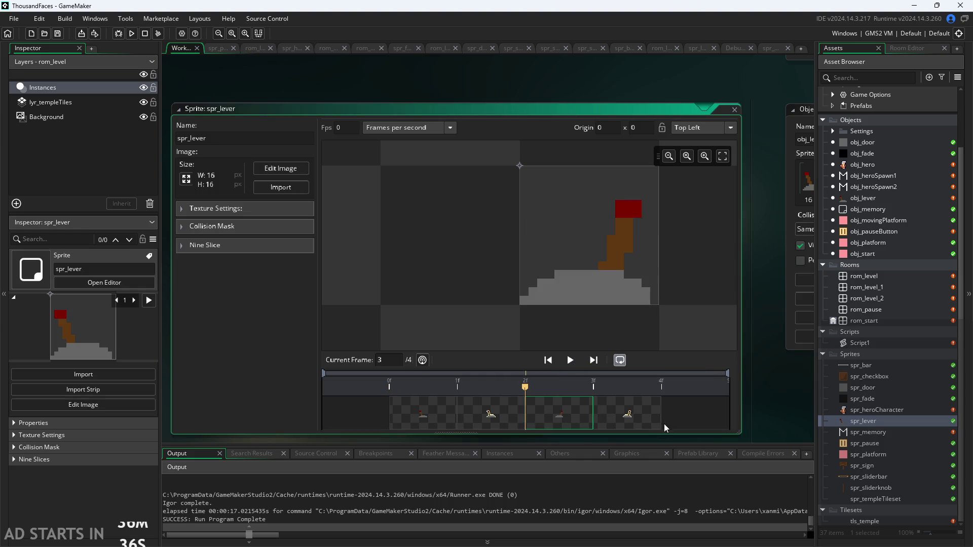
click(635, 421)
click(439, 419)
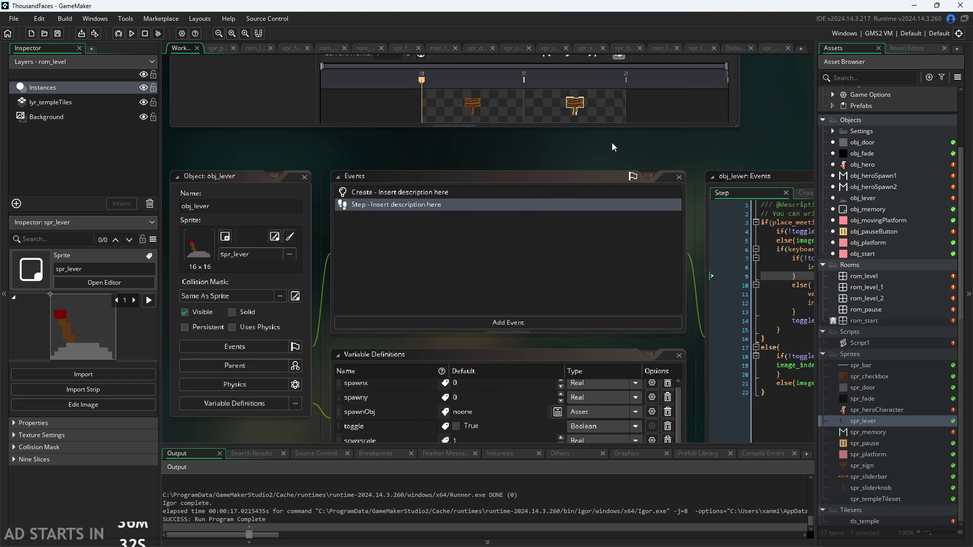
scroll(613, 147, up, 5)
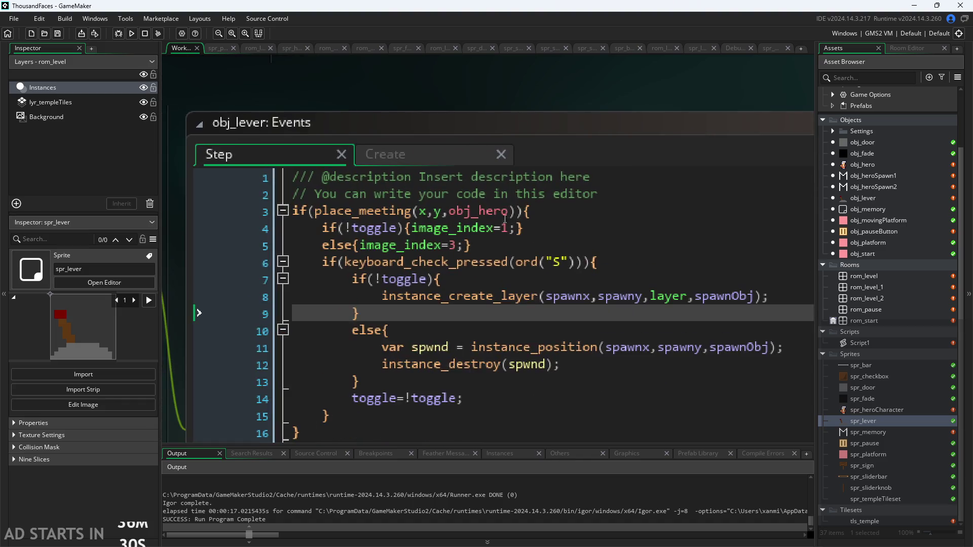
click(509, 228)
key(BackSpace)
text(0)
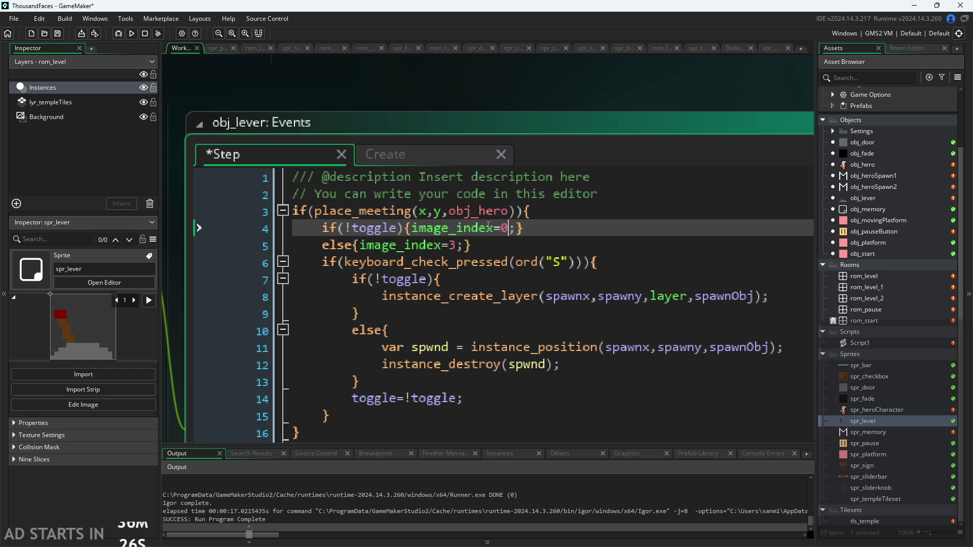
click(354, 231)
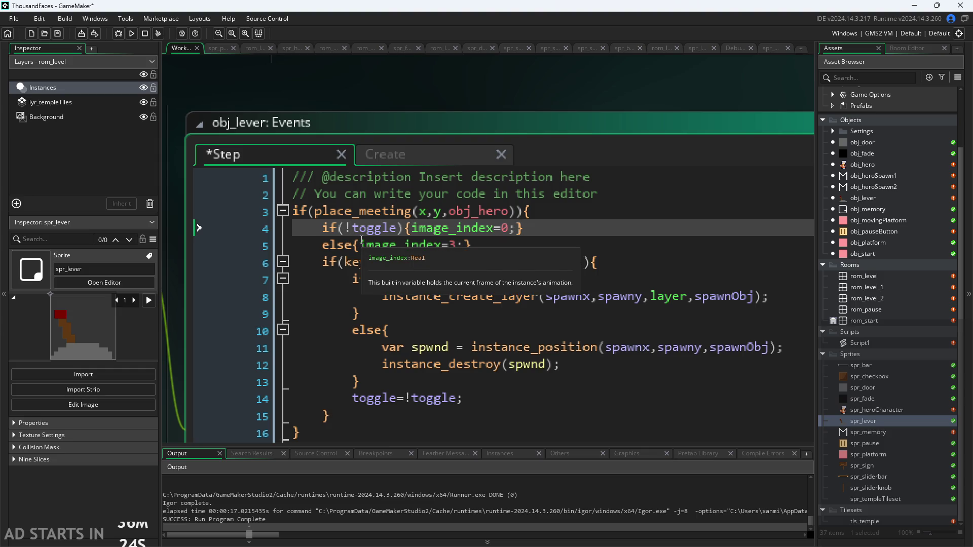
key(BackSpace)
drag(451, 96, 645, 116)
scroll(646, 116, down, 1)
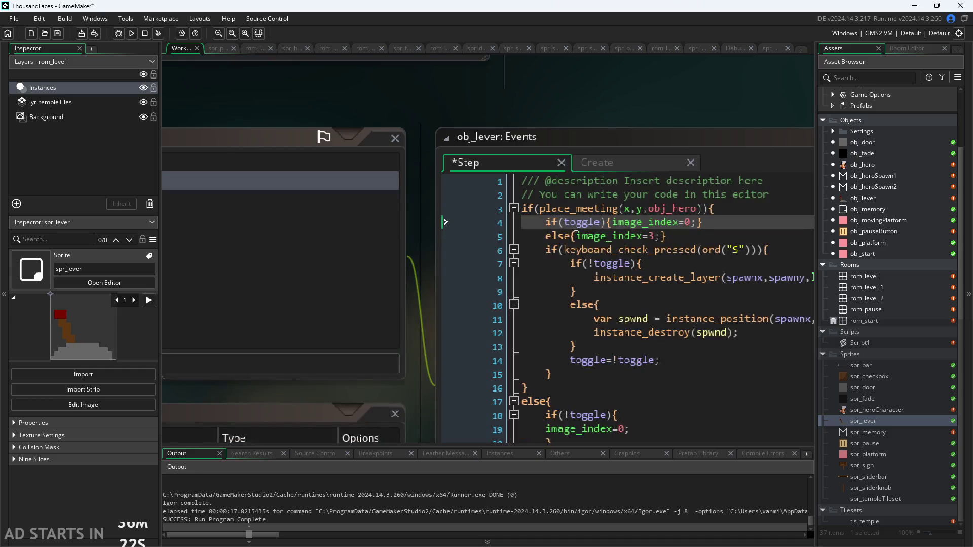
text(!)
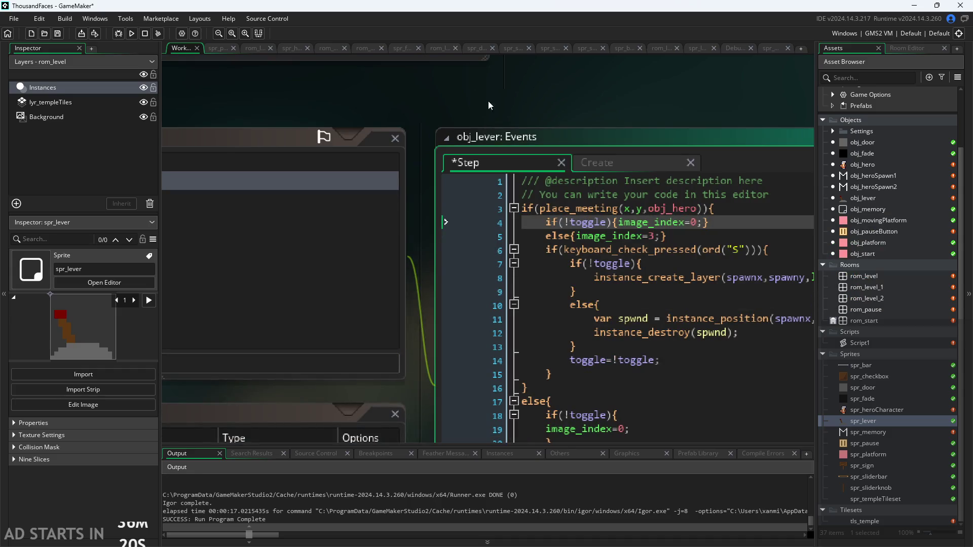
scroll(549, 120, down, 1)
drag(427, 180, 654, 164)
scroll(654, 164, down, 2)
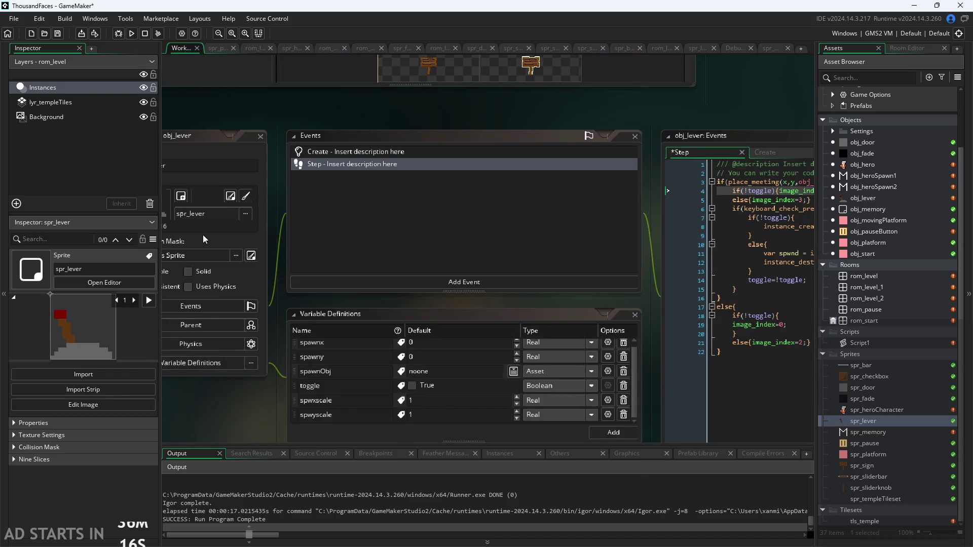
click(705, 152)
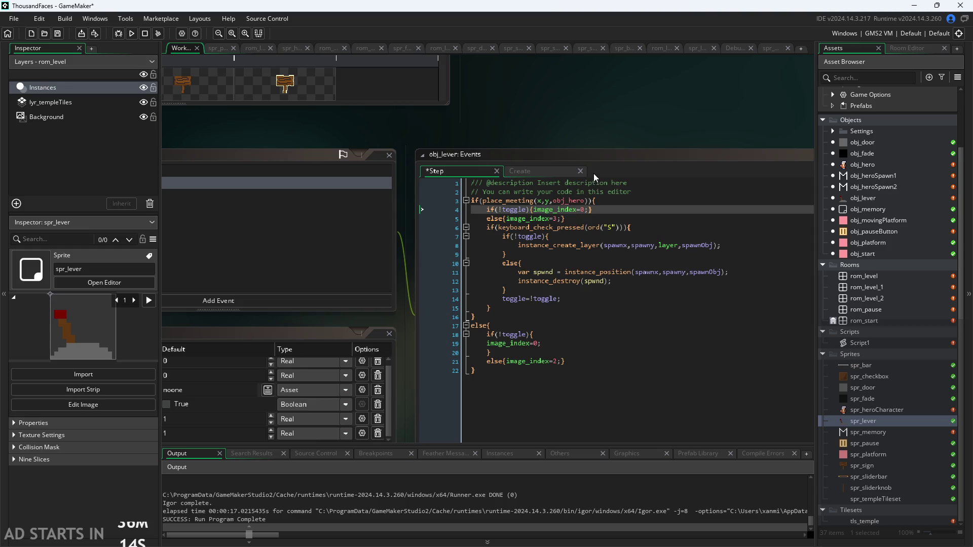
drag(563, 136, 783, 132)
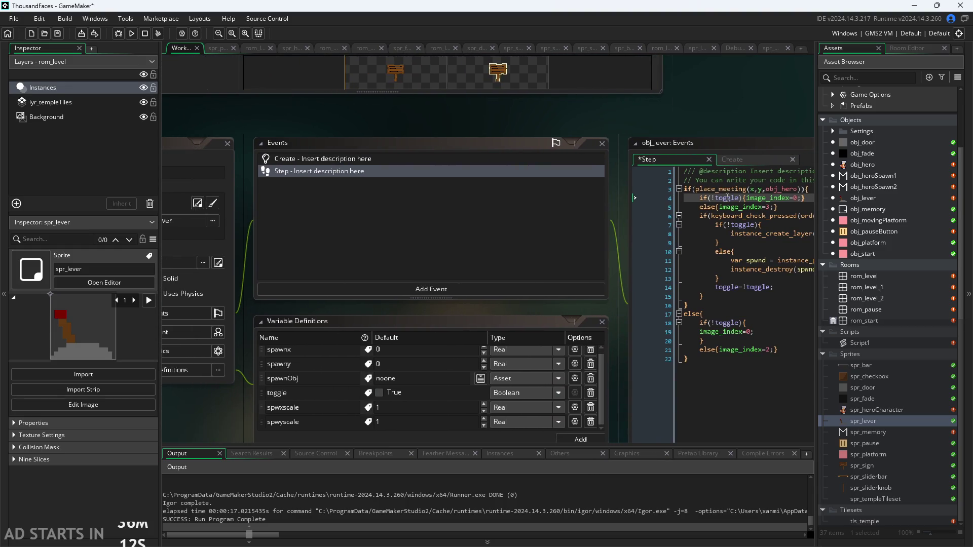
scroll(632, 272, up, 3)
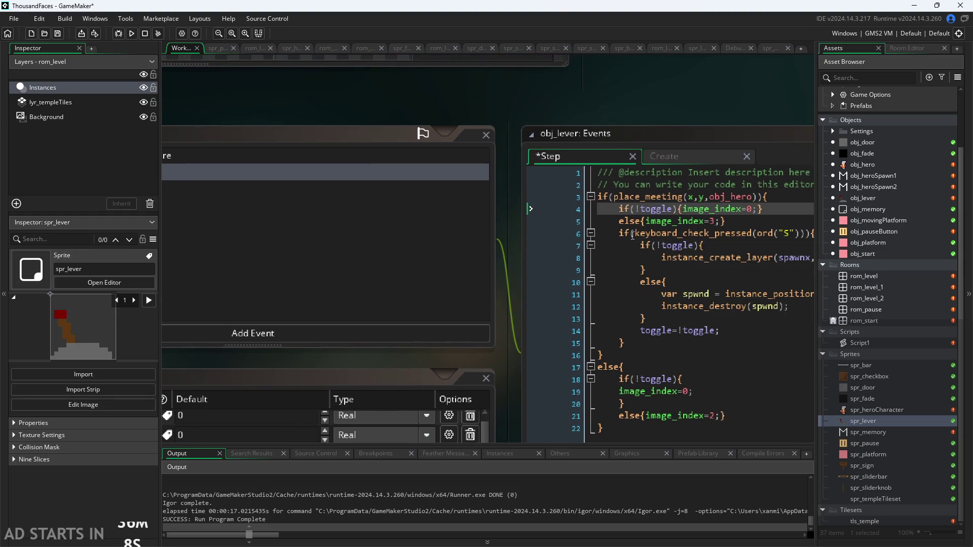
scroll(478, 183, down, 3)
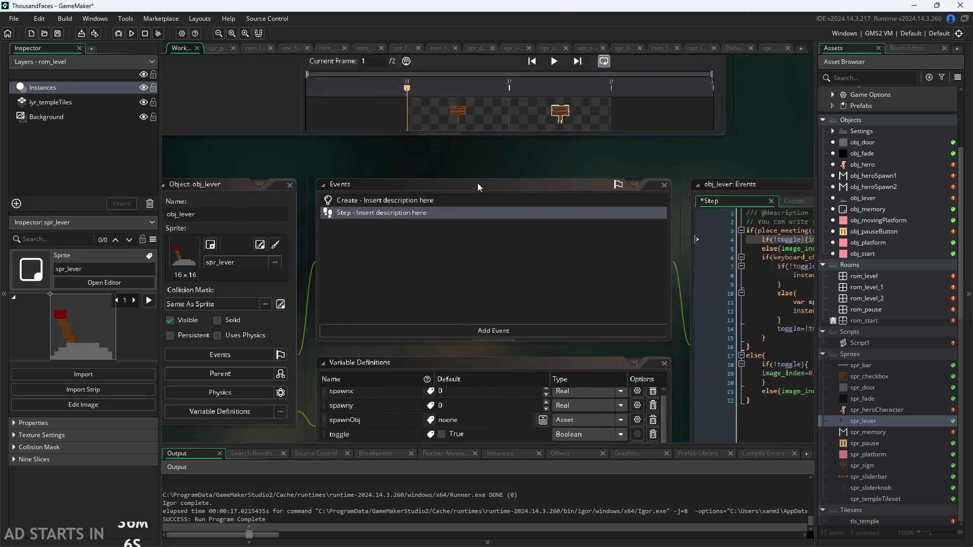
scroll(441, 332, up, 3)
scroll(419, 343, down, 3)
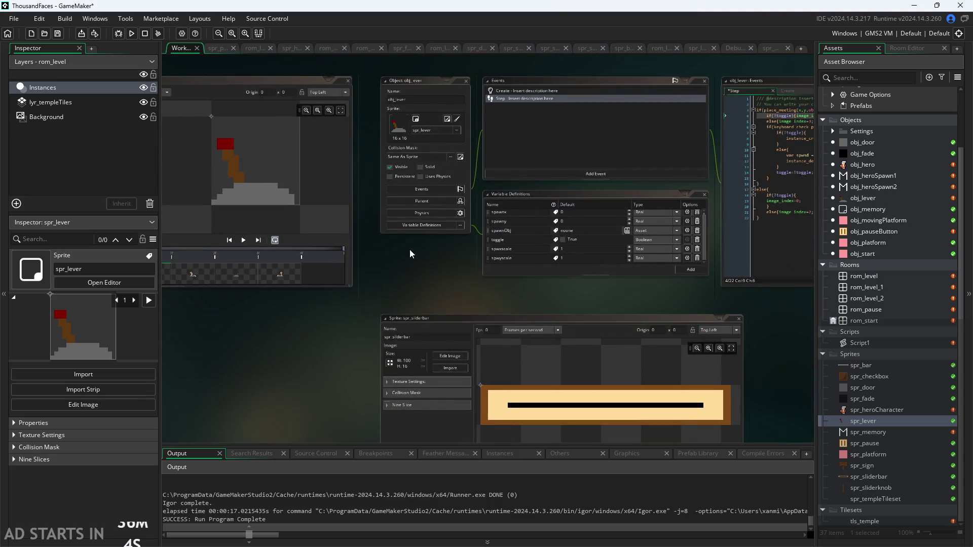
- Preview spr_lever's third frame to check its lever pose
scroll(410, 254, up, 5)
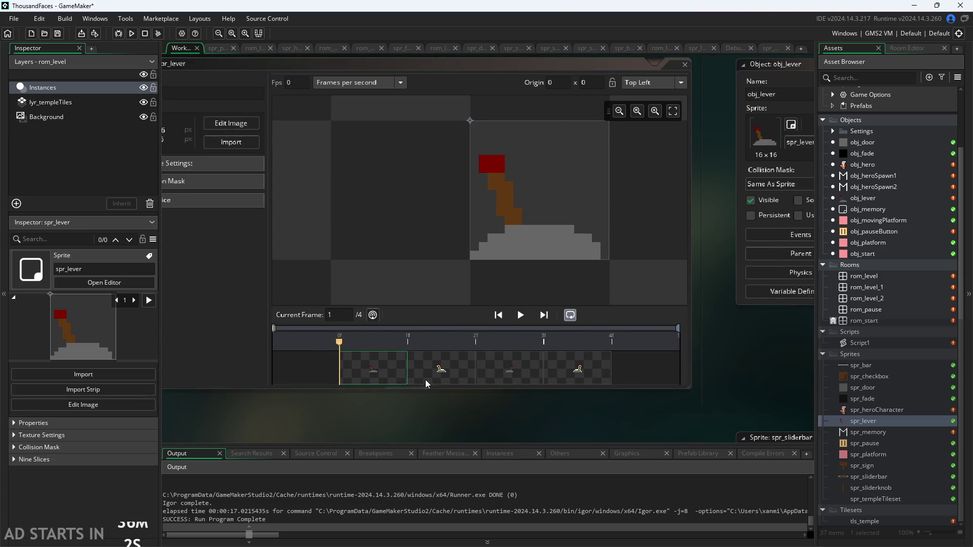
click(504, 366)
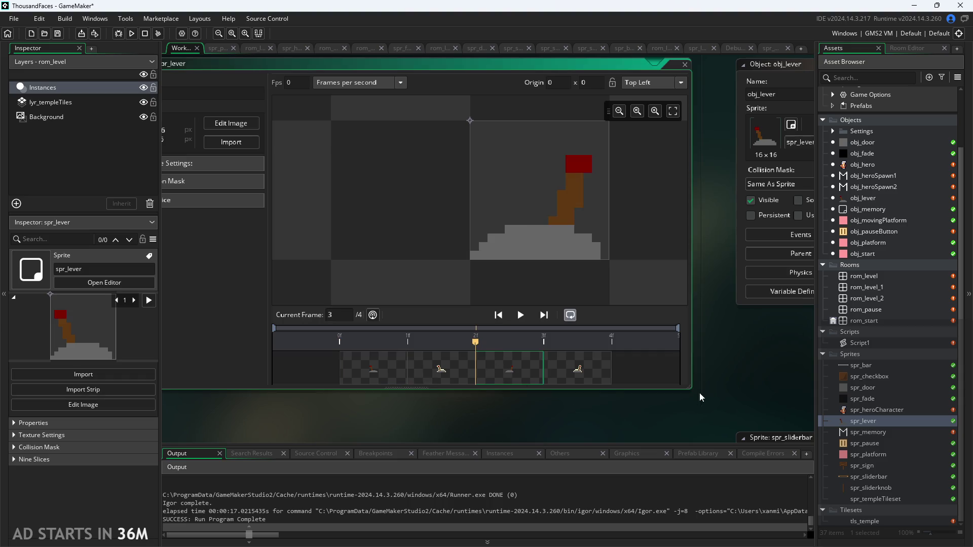
scroll(699, 392, right, 3)
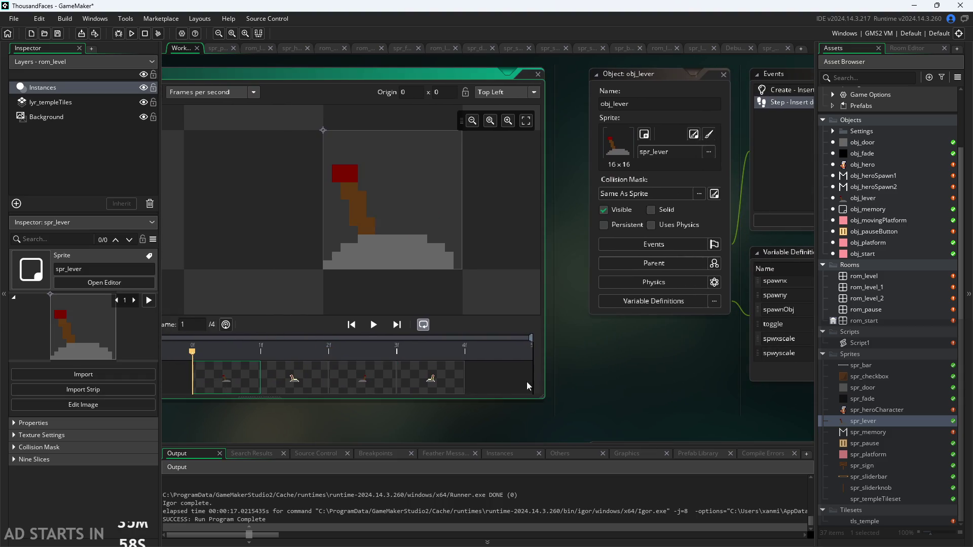
scroll(381, 391, right, 5)
scroll(433, 401, right, 3)
scroll(314, 251, up, 4)
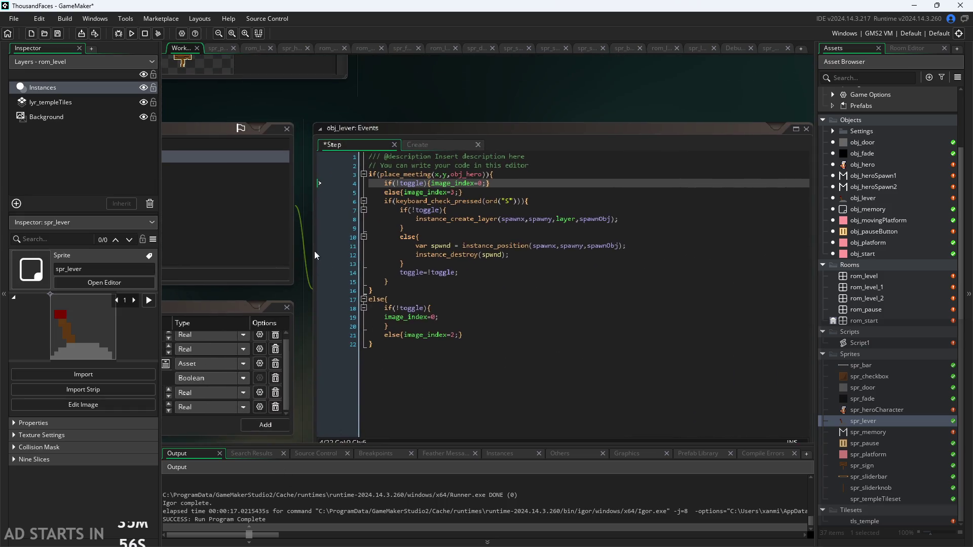
scroll(321, 257, up, 3)
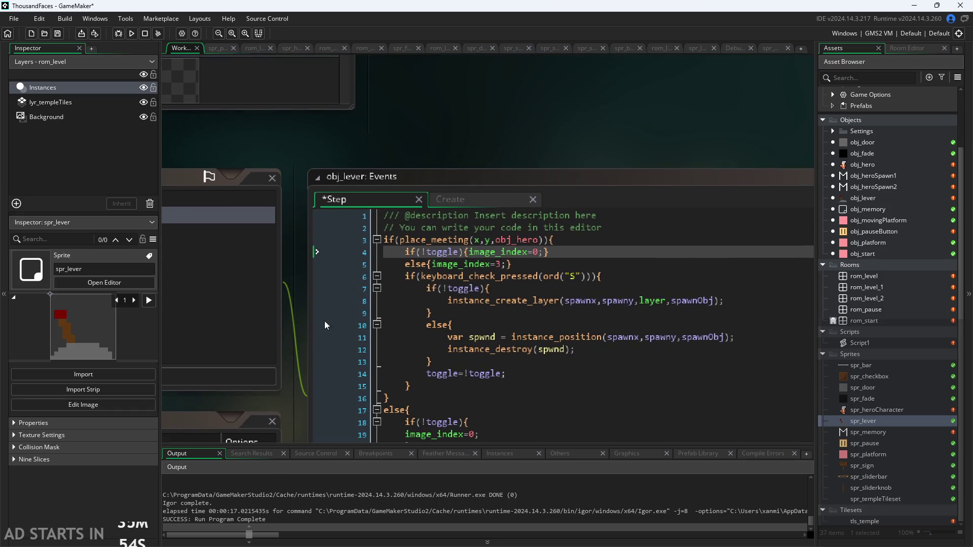
- Change the Step code's line 5 else branch from image_index=3 to image_index=2
click(435, 249)
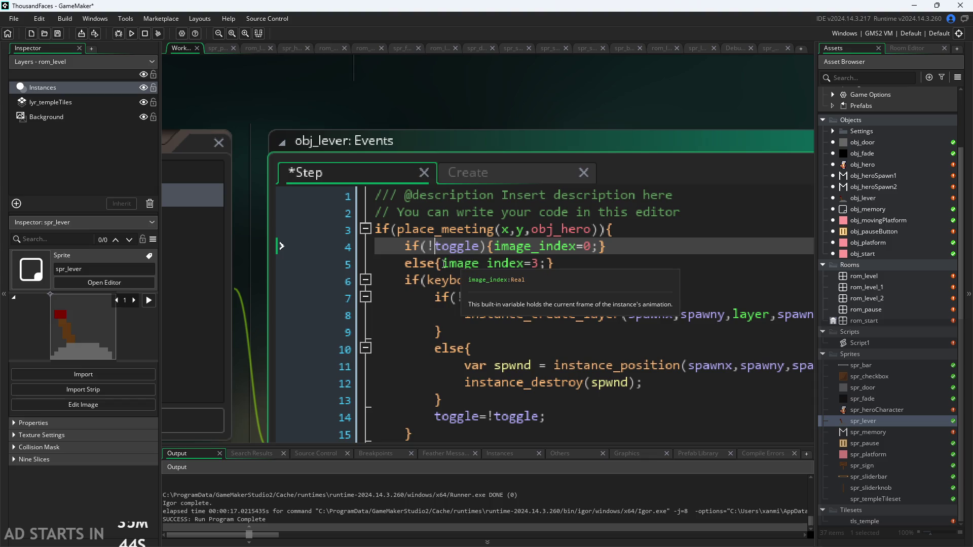
click(443, 264)
scroll(266, 321, down, 3)
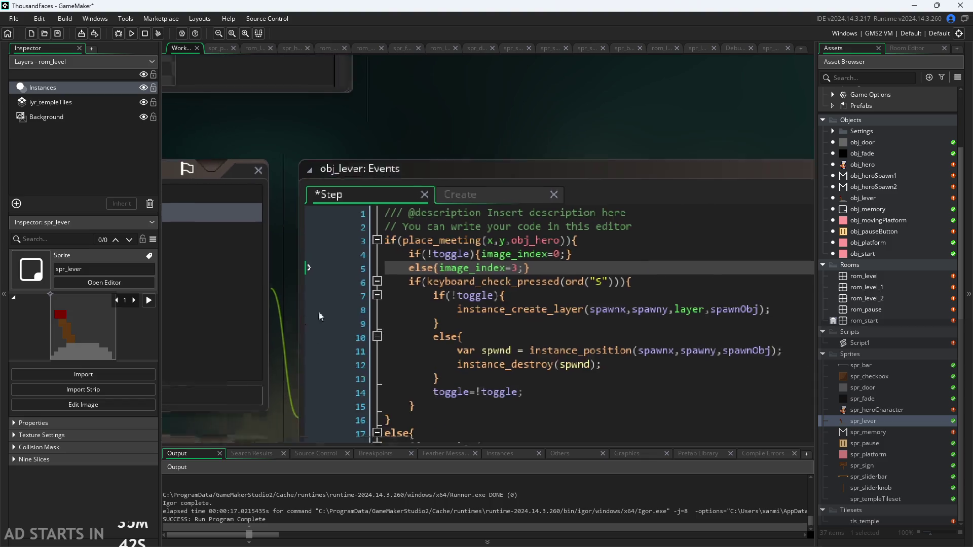
scroll(186, 208, left, 5)
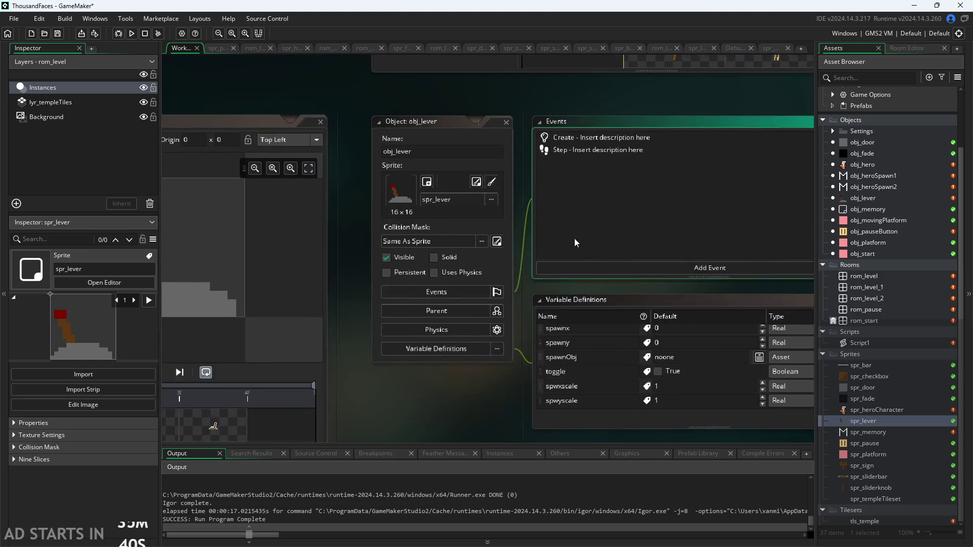
scroll(335, 412, right, 10)
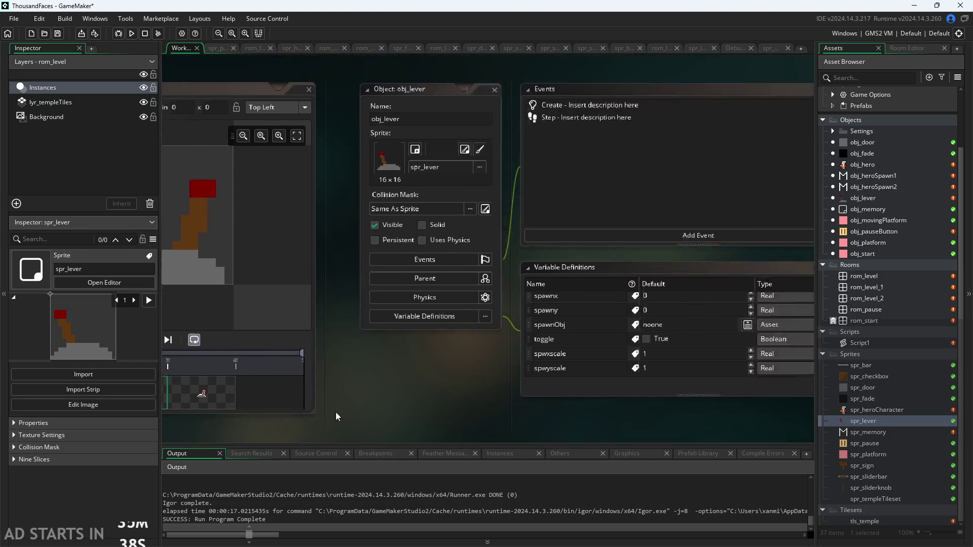
click(636, 166)
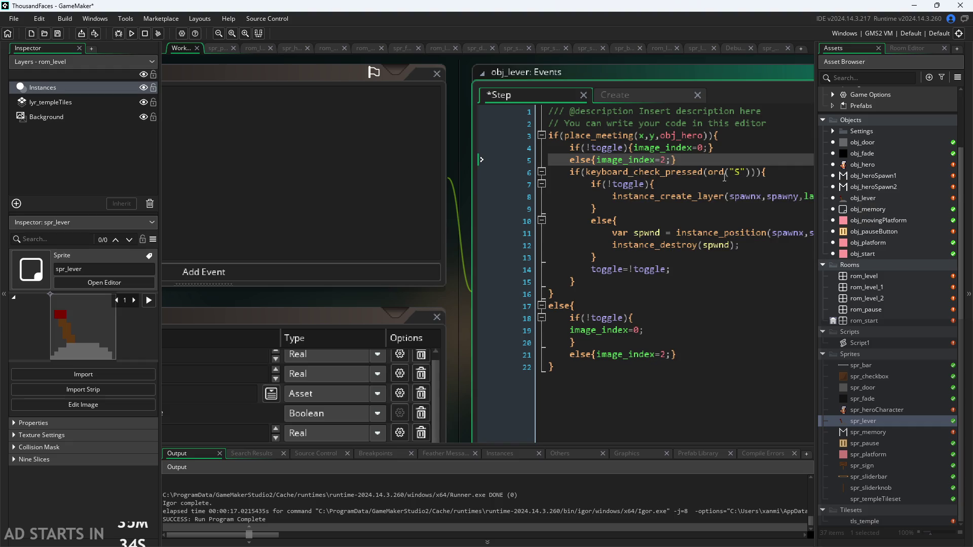
scroll(244, 212, up, 5)
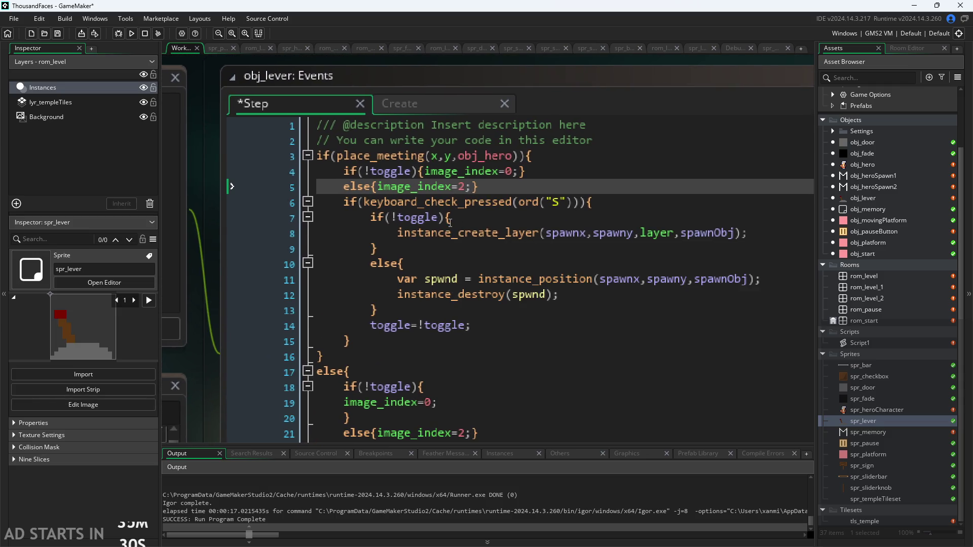
click(465, 223)
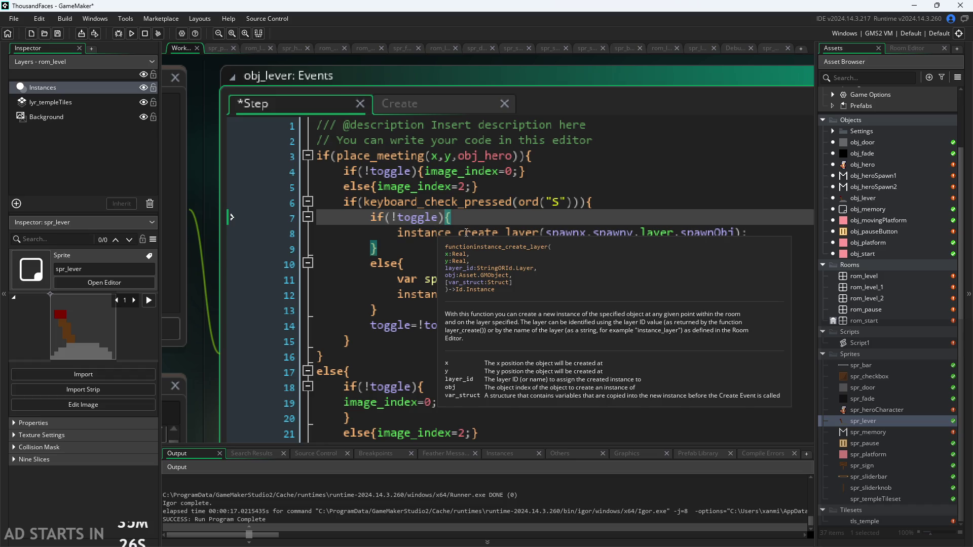
key(Down)
key(Down)
key(Down)
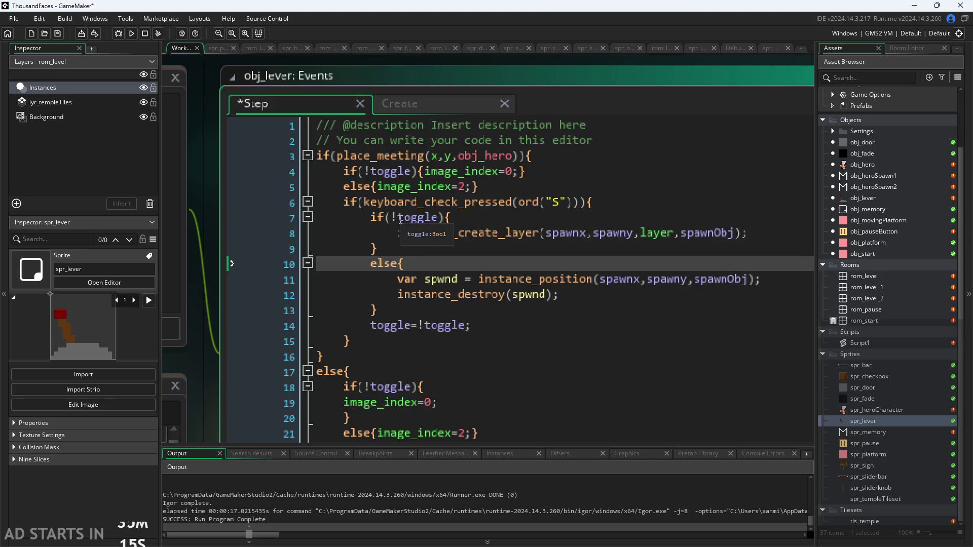
- Review the toggle check and instance_create_layer call on lines 7–12 of the Step code
drag(233, 291, 404, 278)
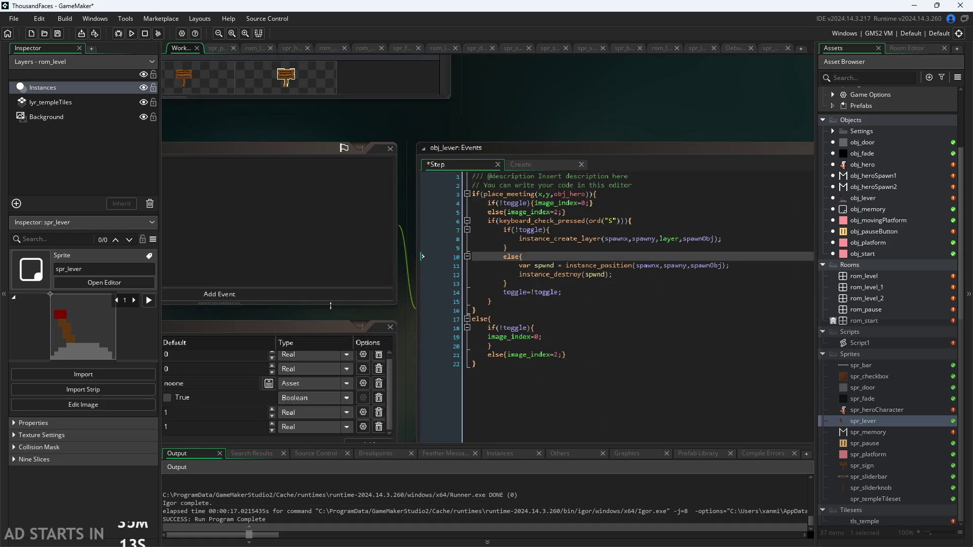
scroll(413, 276, down, 5)
scroll(474, 297, up, 2)
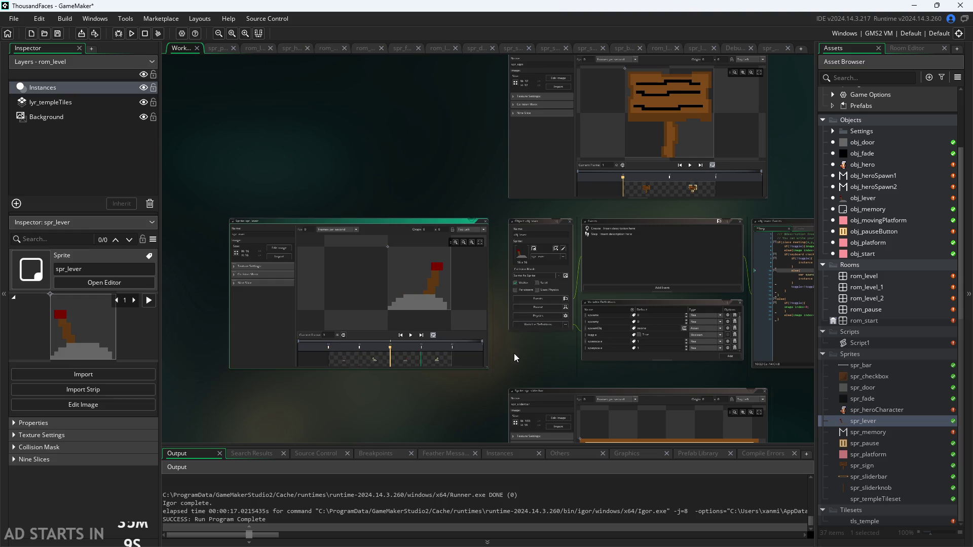
scroll(514, 354, up, 4)
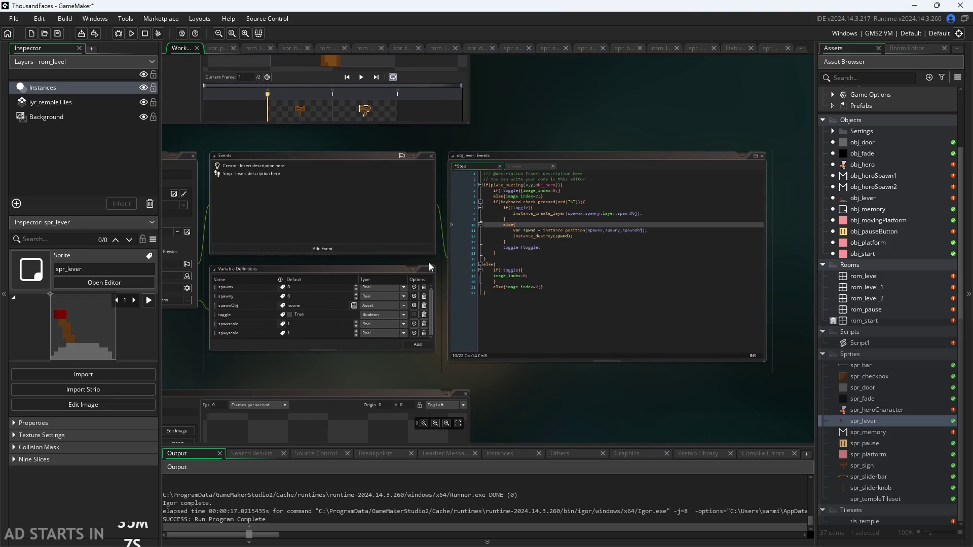
scroll(440, 263, up, 3)
scroll(440, 263, up, 3)
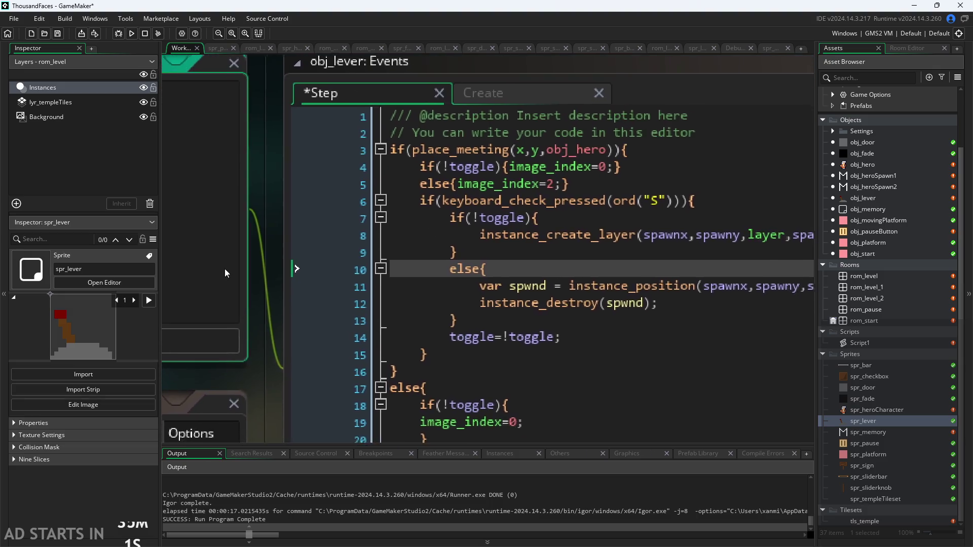
click(385, 207)
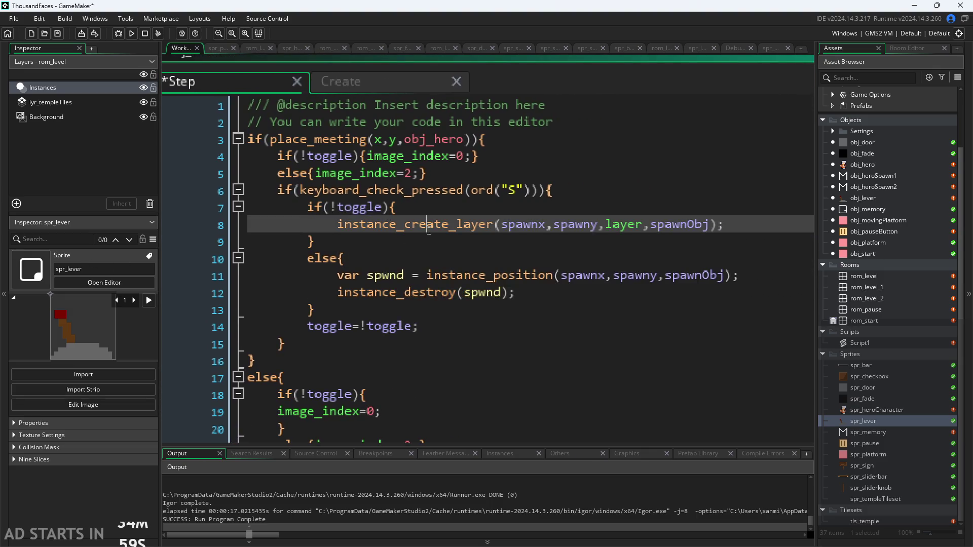
click(378, 209)
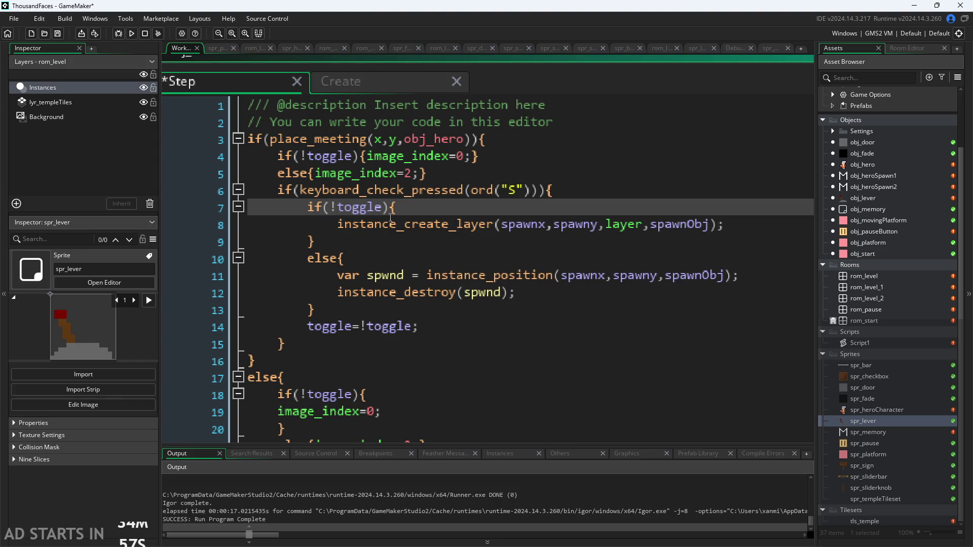
click(403, 225)
mouse_move(395, 226)
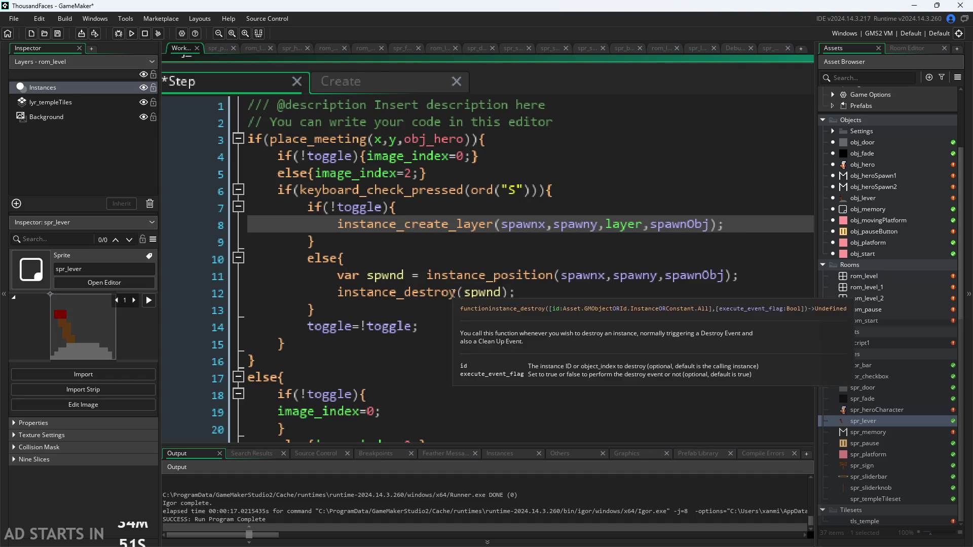
scroll(453, 293, down, 1)
scroll(454, 294, down, 1)
click(542, 210)
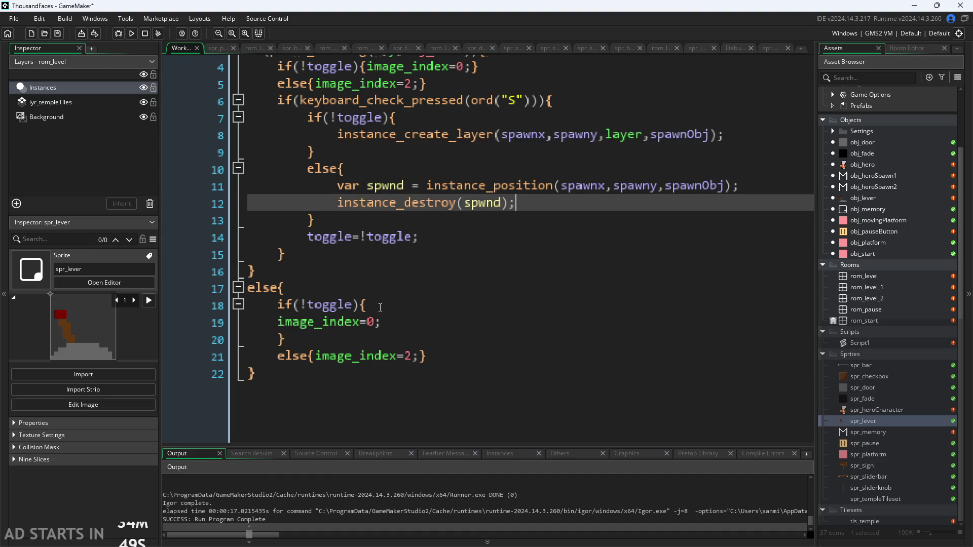
- In the else-branch, change line 19's image_index from 0 to 1
scroll(543, 209, down, 2)
click(390, 262)
click(373, 249)
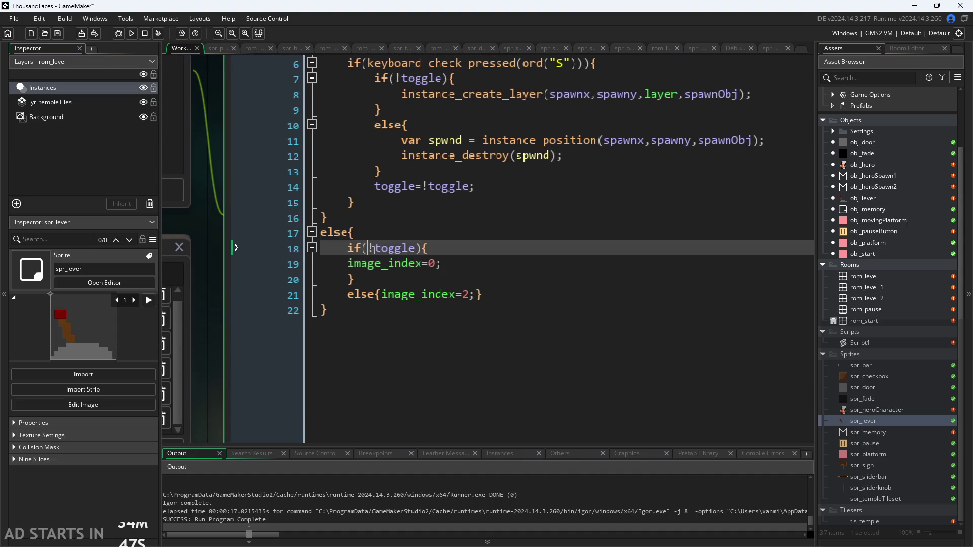
click(435, 263)
text(1)
key(Down)
key(Down)
- Change line 21's image_index from 2 to 3
key(Right)
key(Right)
key(Right)
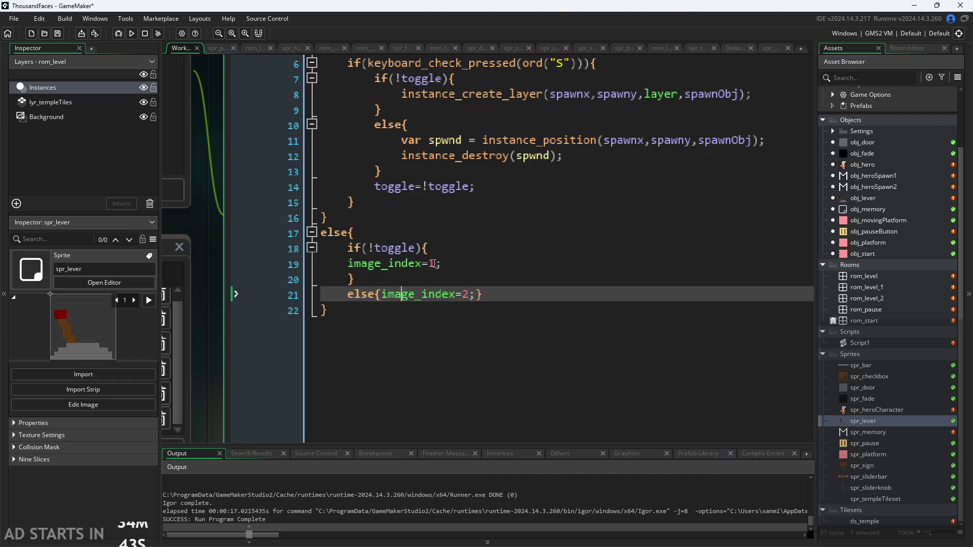
key(Down)
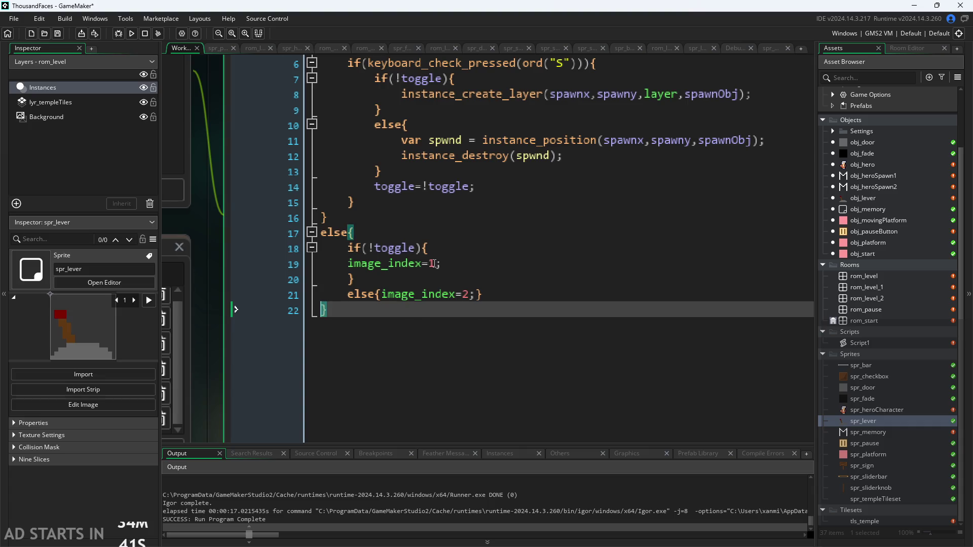
key(Up)
key(BackSpace)
text(3)
scroll(494, 269, up, 5)
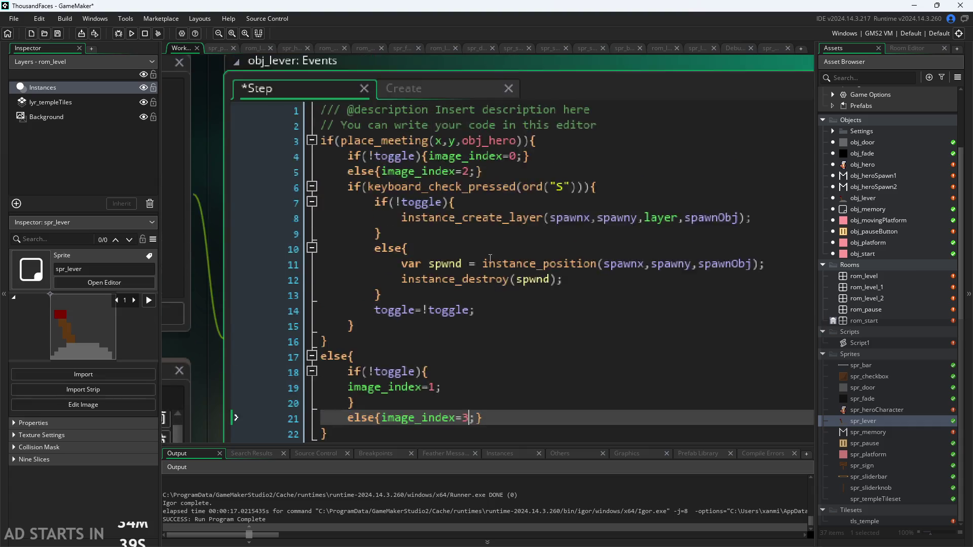
ctrl+scroll(601, 235, down, 1)
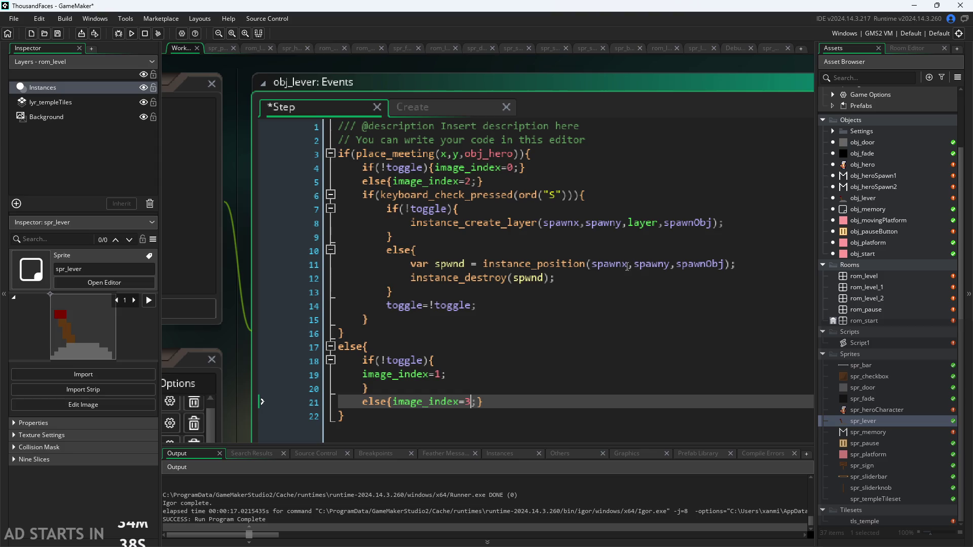
click(579, 224)
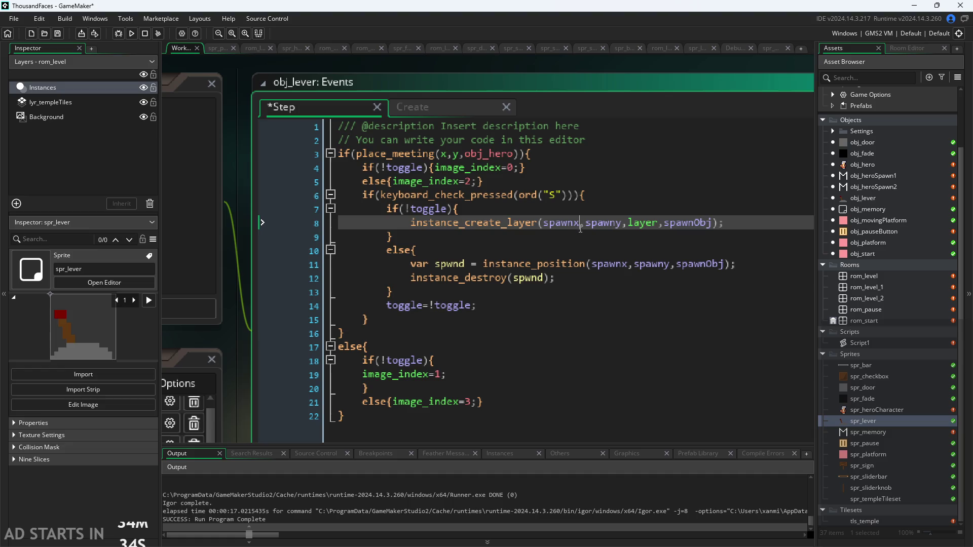
- After spawnObj on line 8, start a struct argument with image_xscale: spwxscale
mouse_move(517, 229)
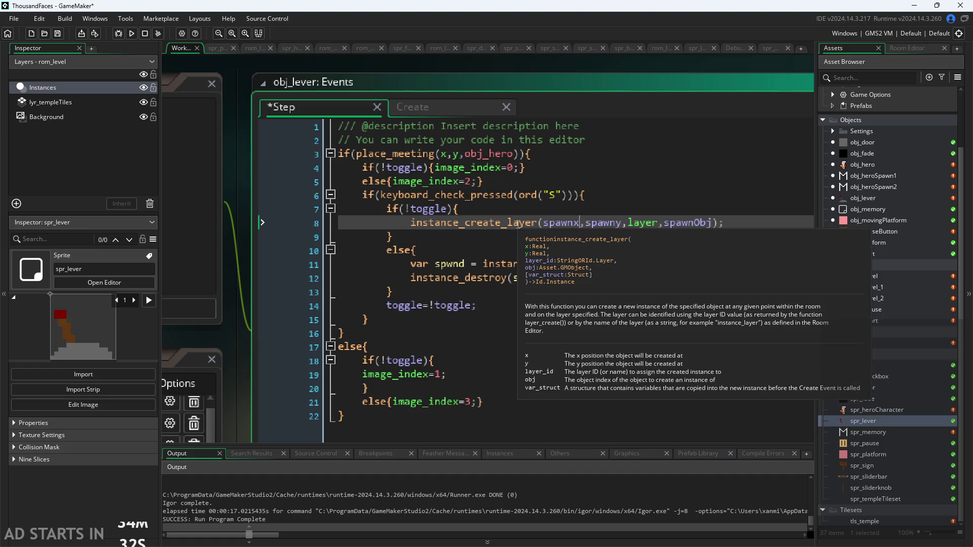
click(715, 223)
text([image)
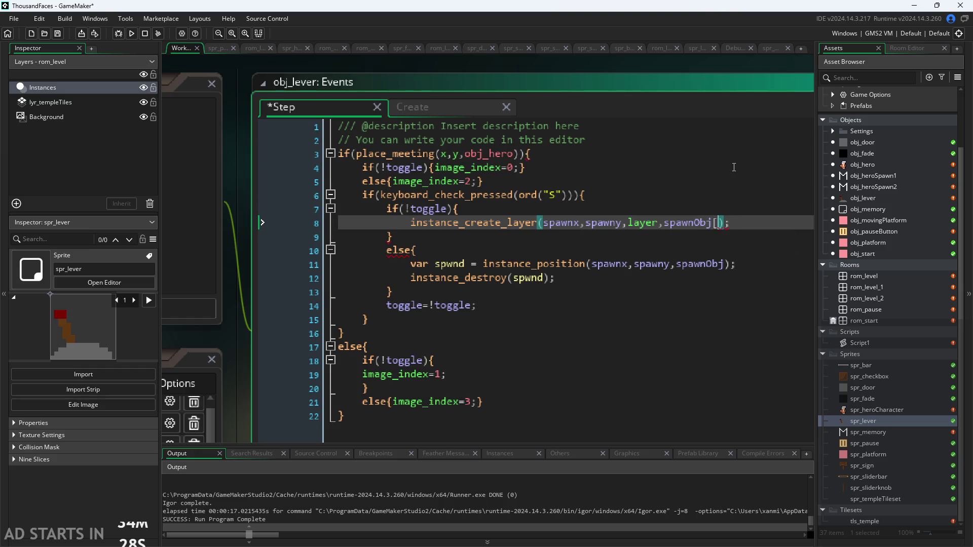
key(Down)
key(Down)
key(Down)
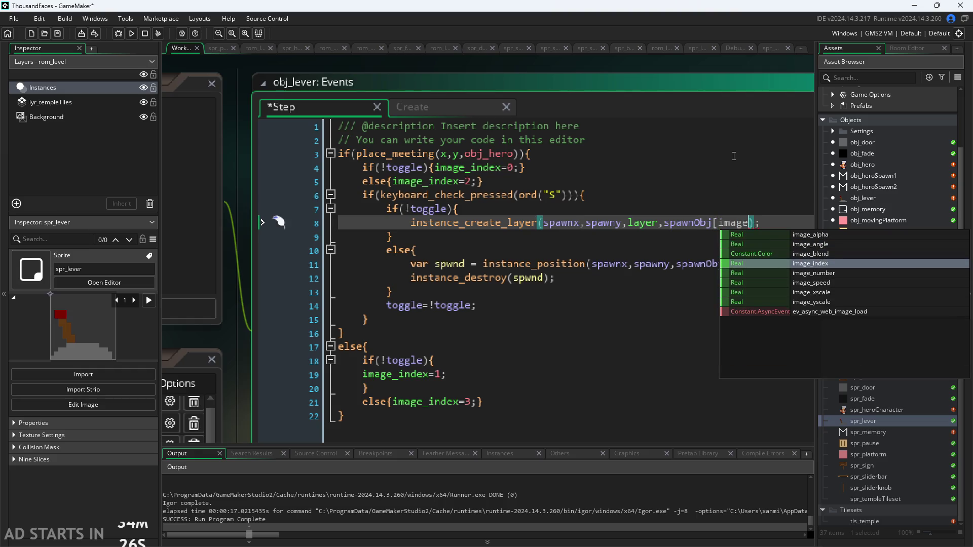
key(Return)
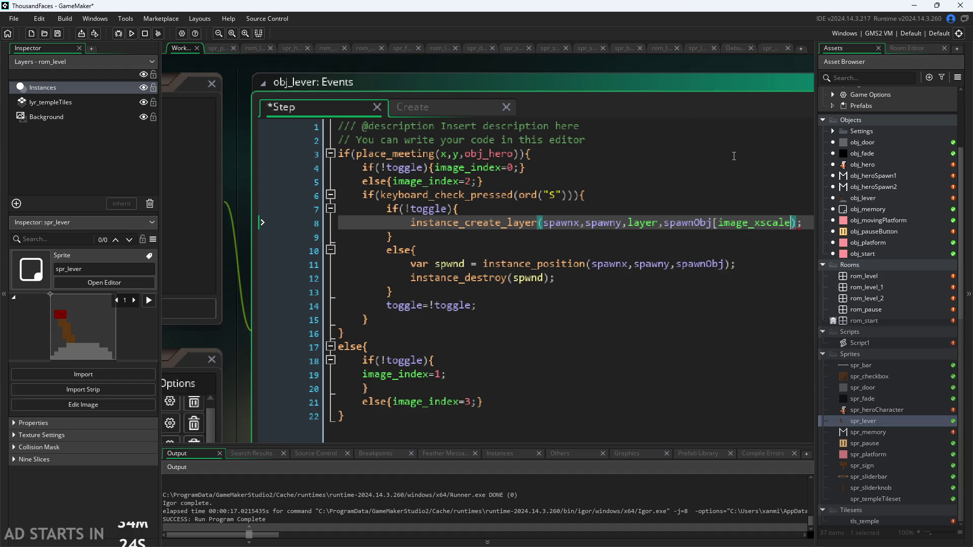
text(: s)
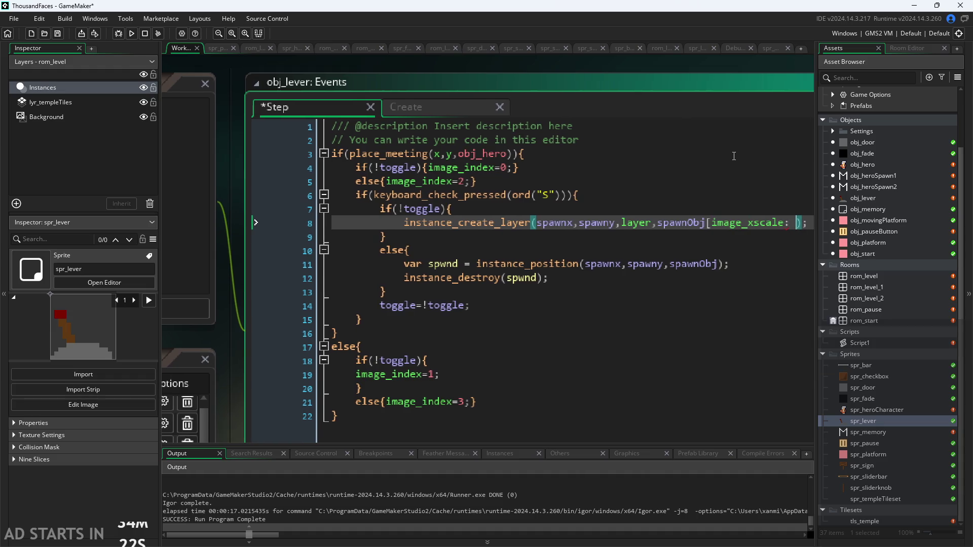
key(BackSpace)
text(sp)
key(Down)
key(Down)
key(Down)
key(Return)
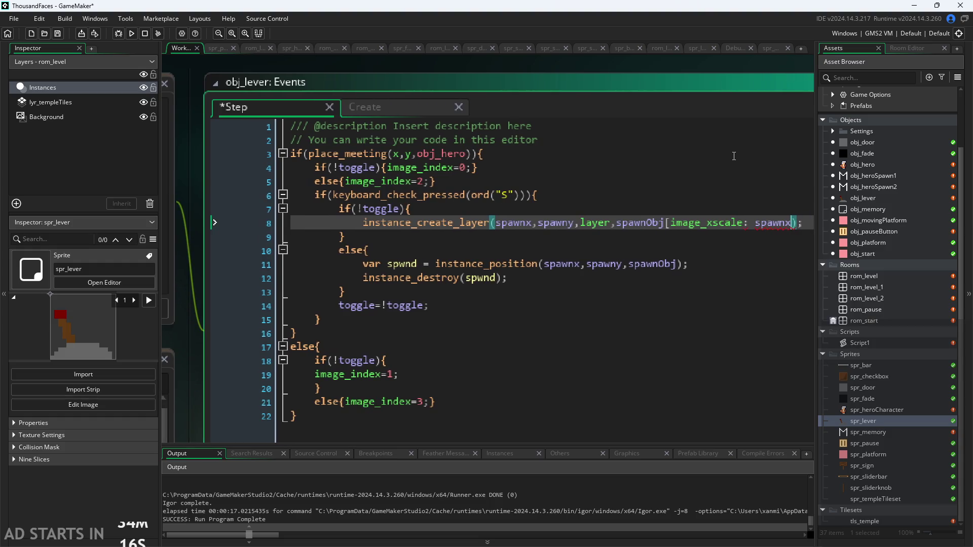
key(BackSpace)
key(BackSpace)
key(BackSpace)
text(w)
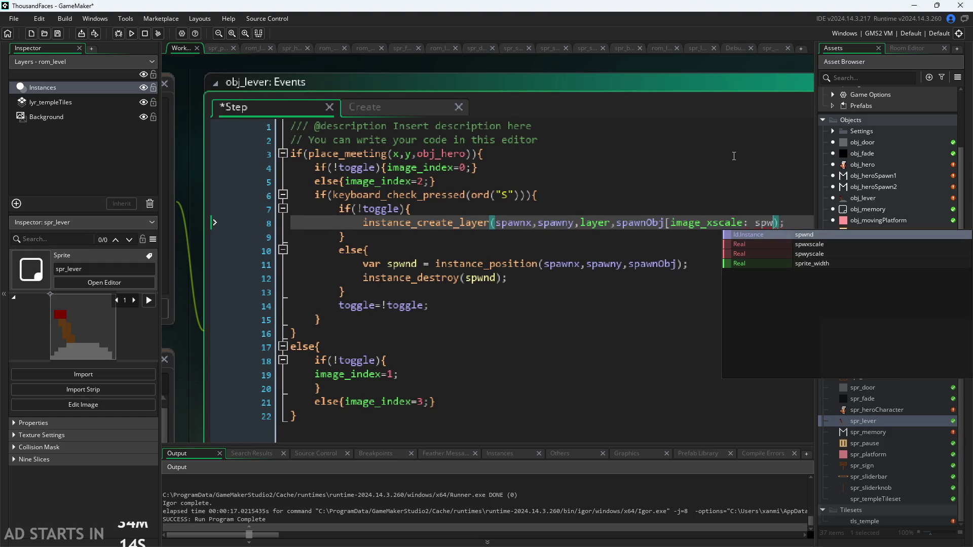
key(Down)
key(Return)
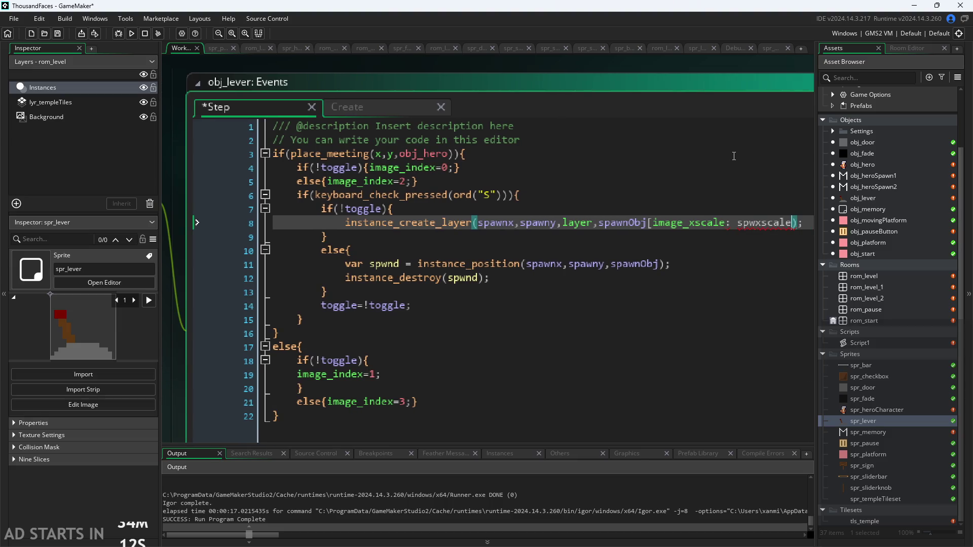
- Add image_yscale: spwyscale to the struct
text(, imag)
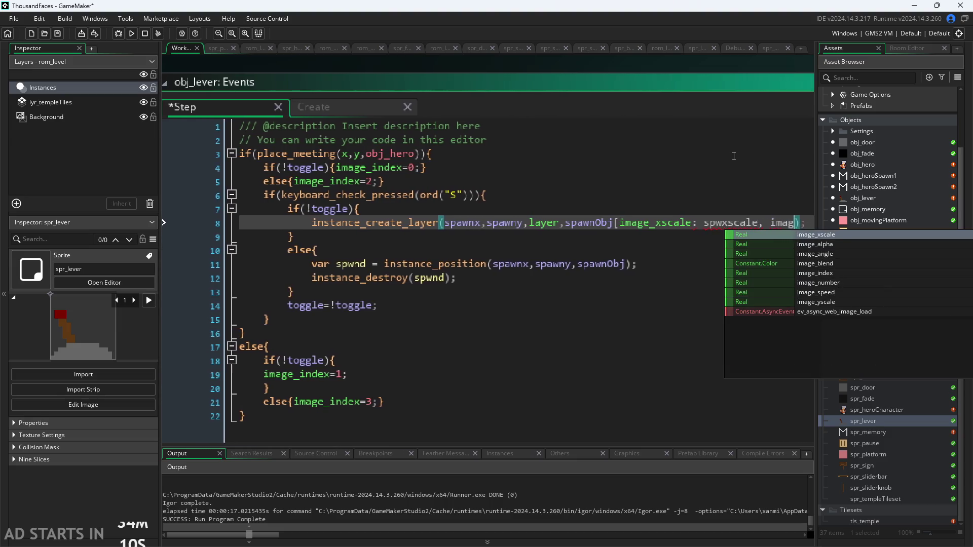
text(e_y)
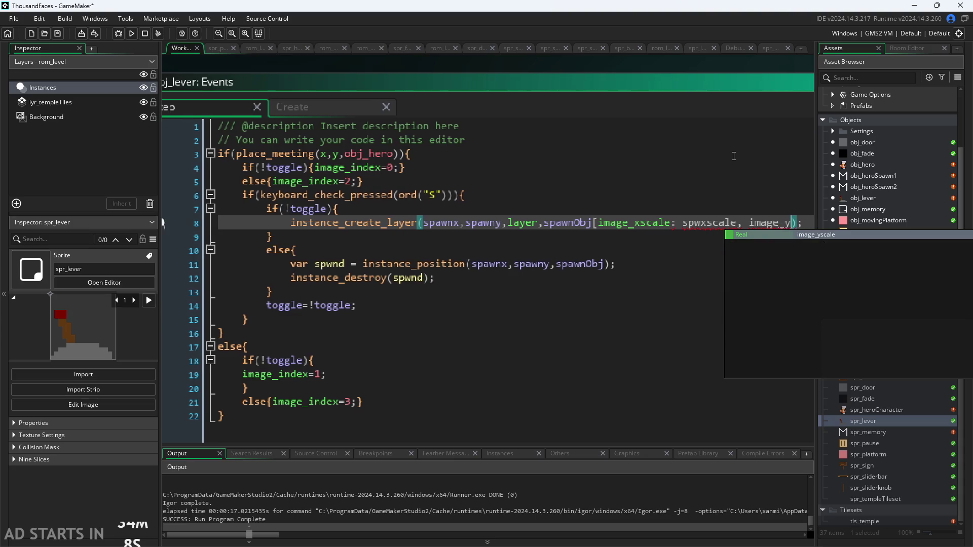
key(Return)
text(:)
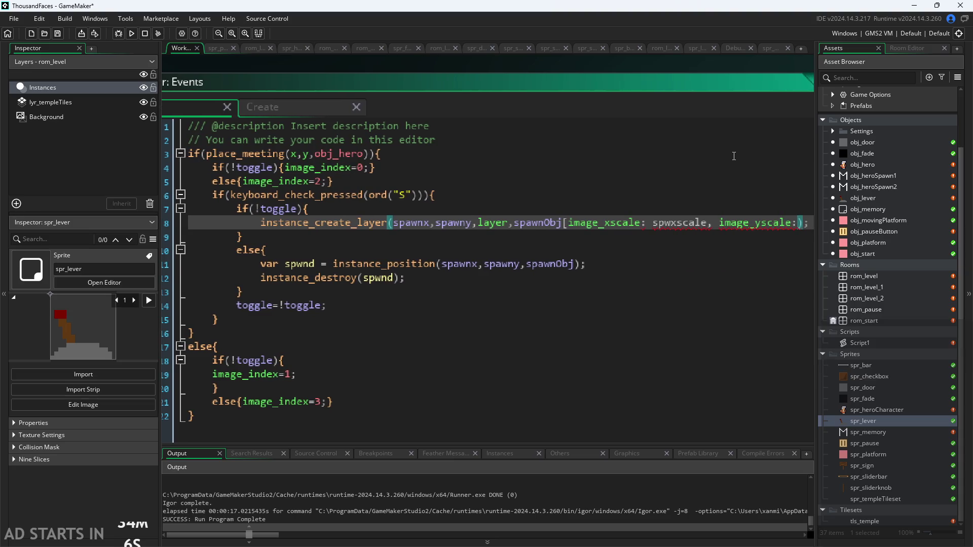
text(spw)
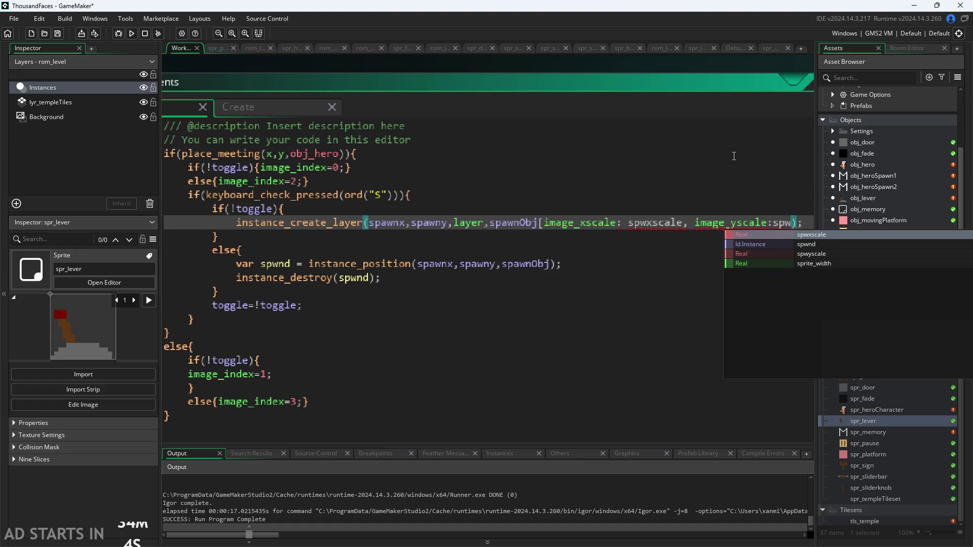
key(Down)
key(Down)
key(Return)
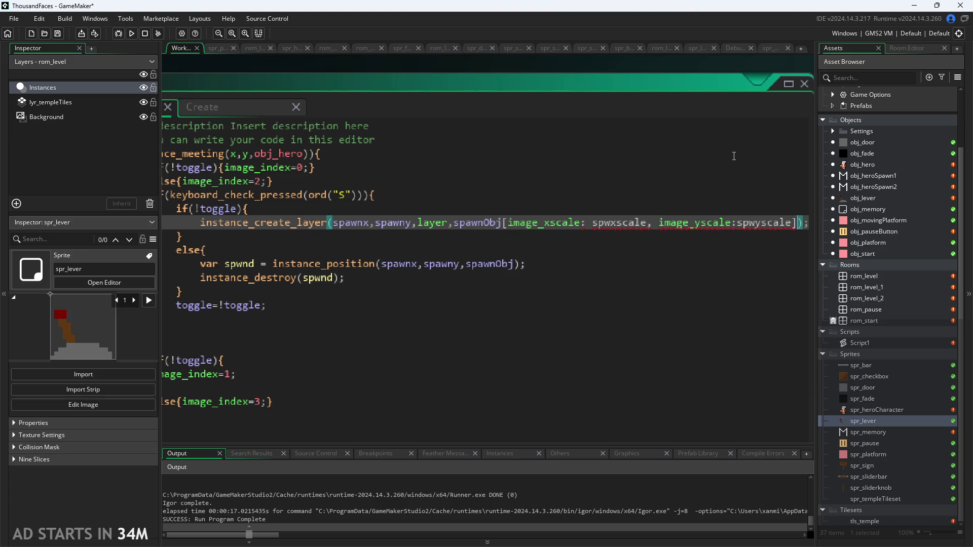
- Tidy the comma and spacing around the struct argument and look up image_xscale
key(Down)
key(Down)
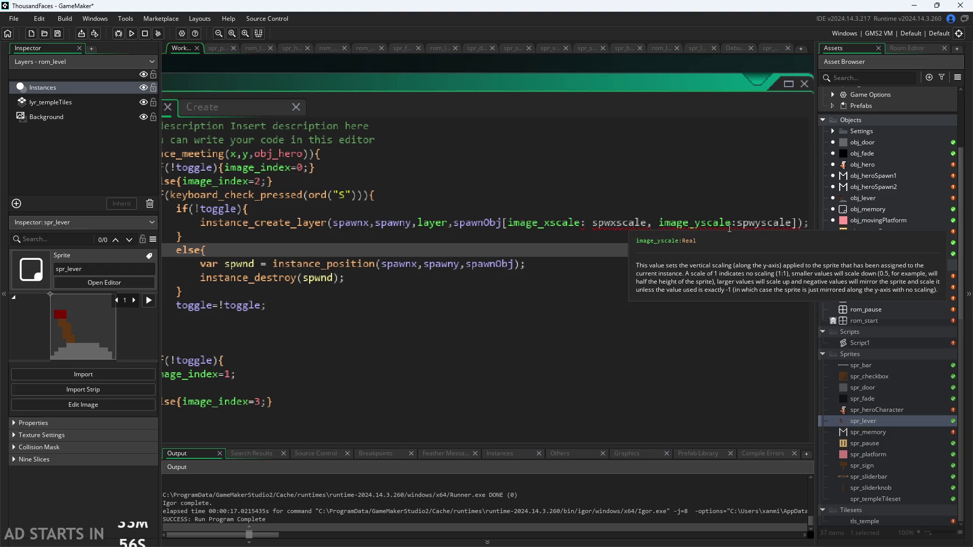
click(798, 225)
click(504, 225)
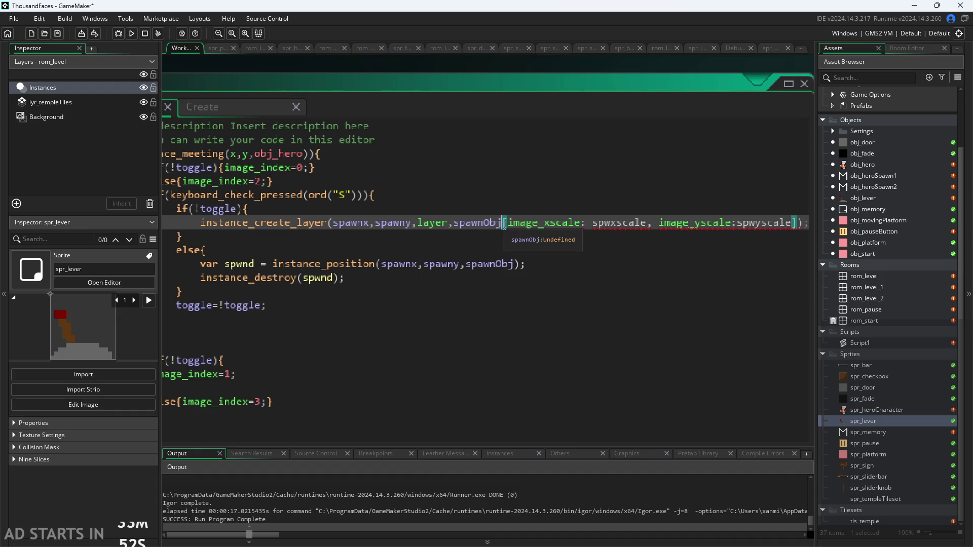
key(ctrl+z)
right_click(504, 225)
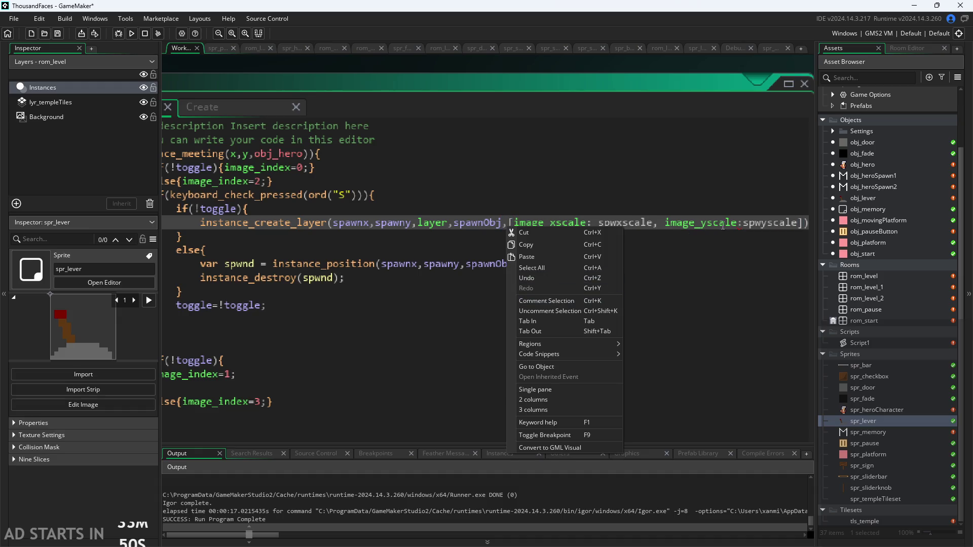
click(741, 222)
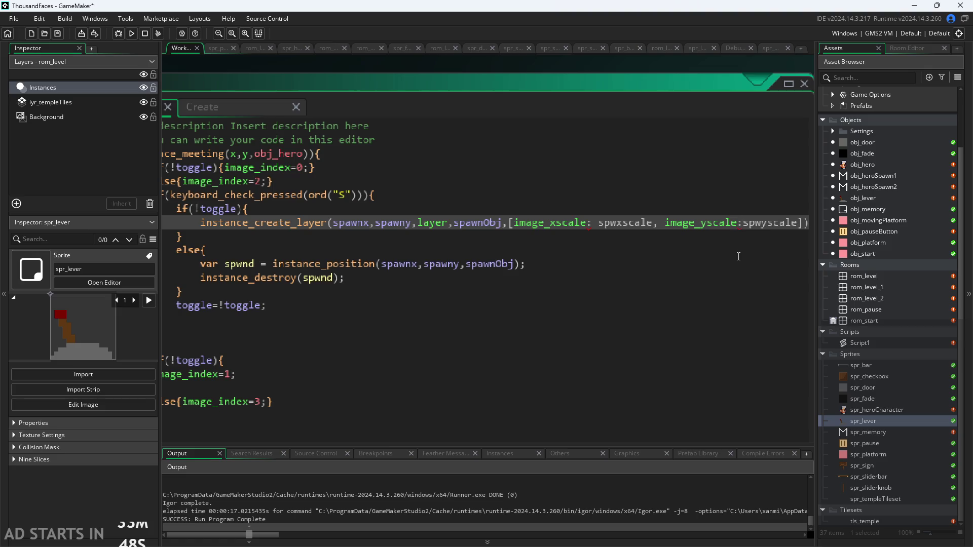
key(Left)
click(588, 225)
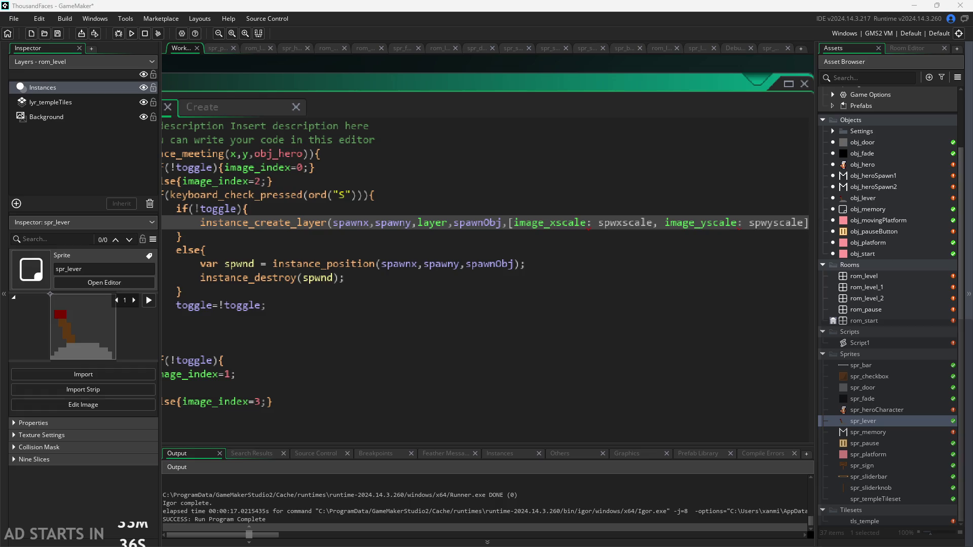
- Open obj_door and bring its obj_hero code, which creates obj_fade with nextRoom, into view
double_click(890, 198)
click(889, 209)
double_click(888, 210)
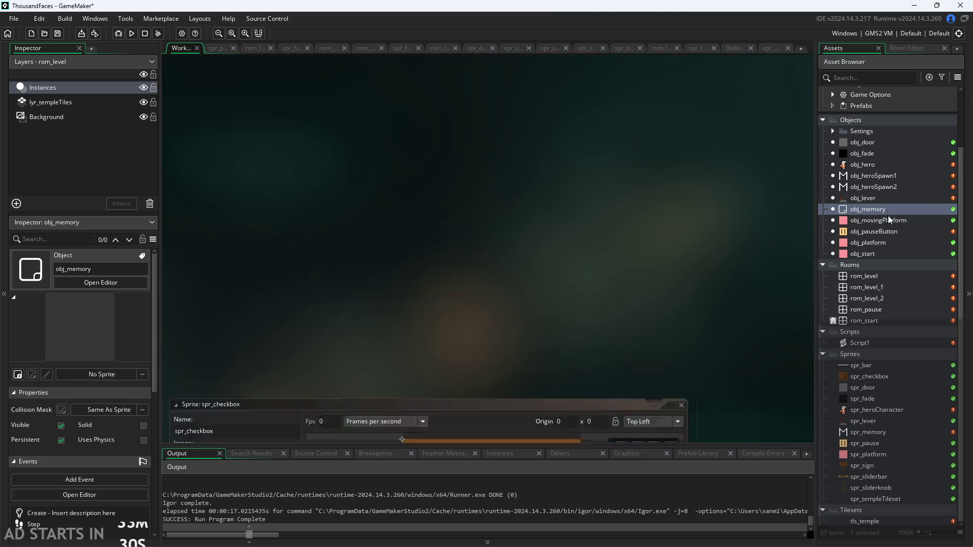
click(876, 141)
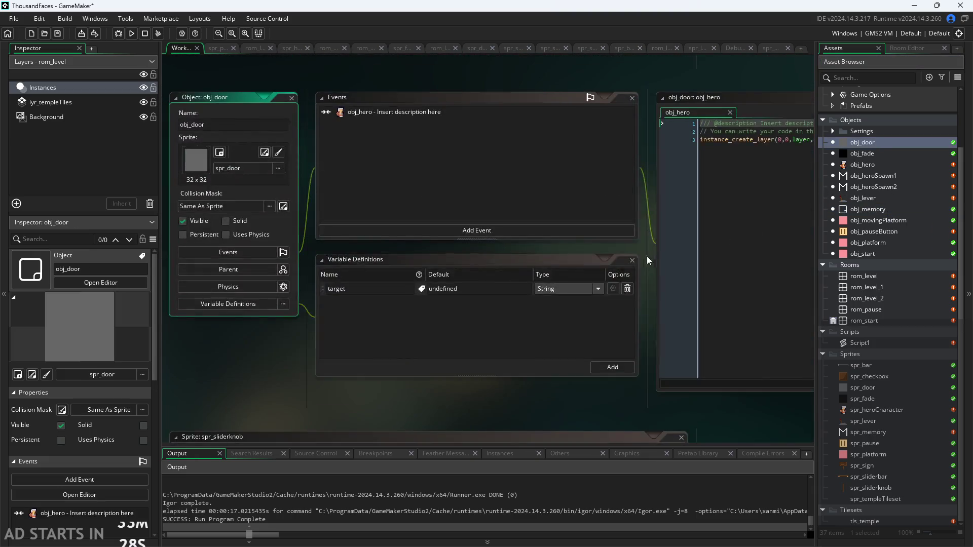
drag(644, 252, 307, 357)
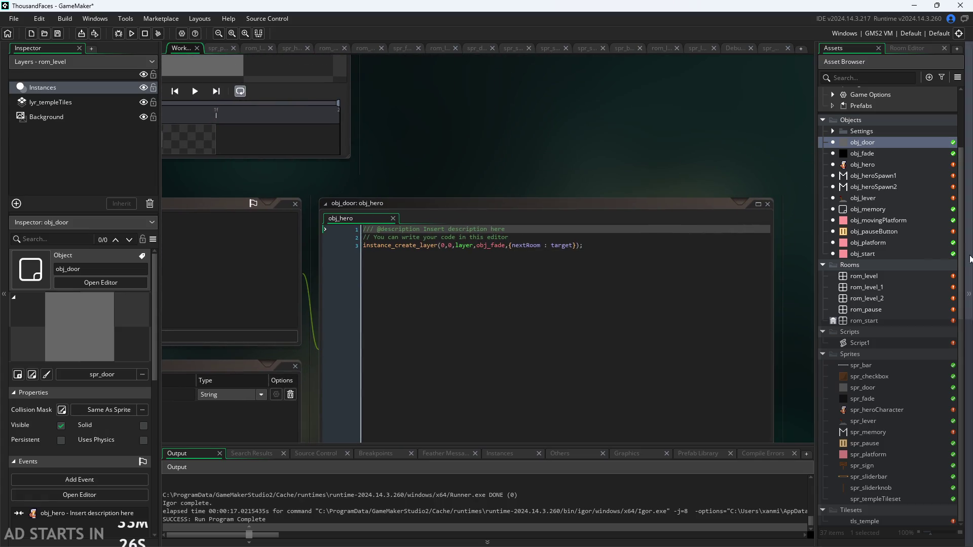
scroll(580, 256, up, 3)
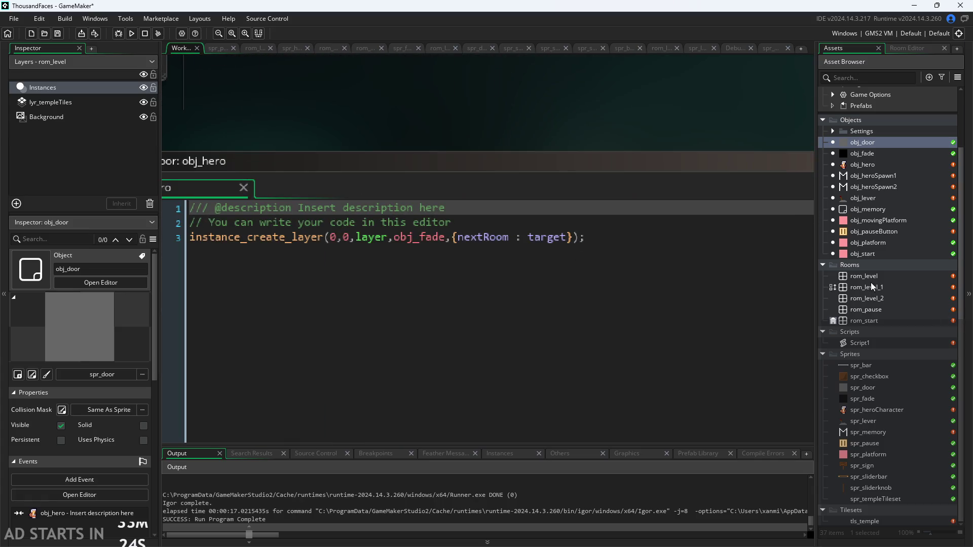
scroll(538, 236, up, 2)
scroll(539, 236, down, 1)
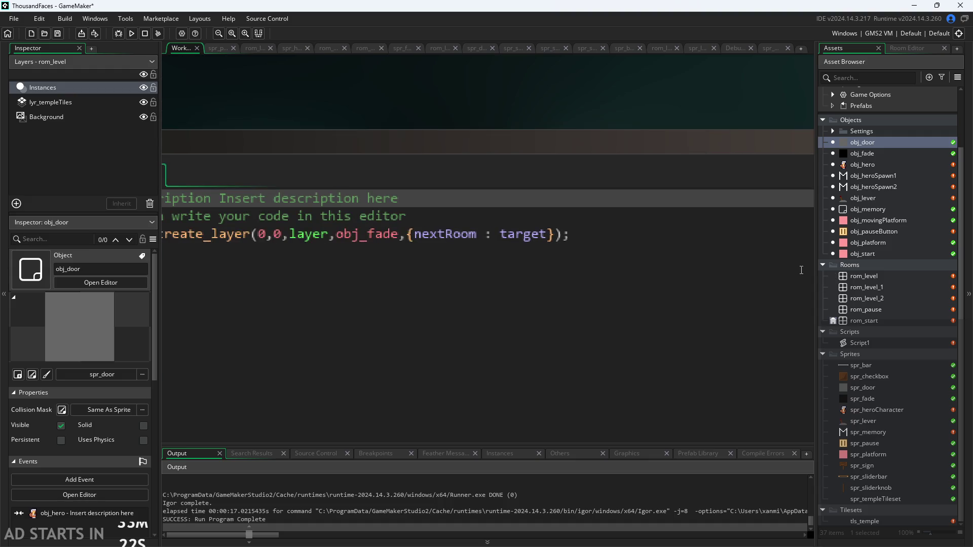
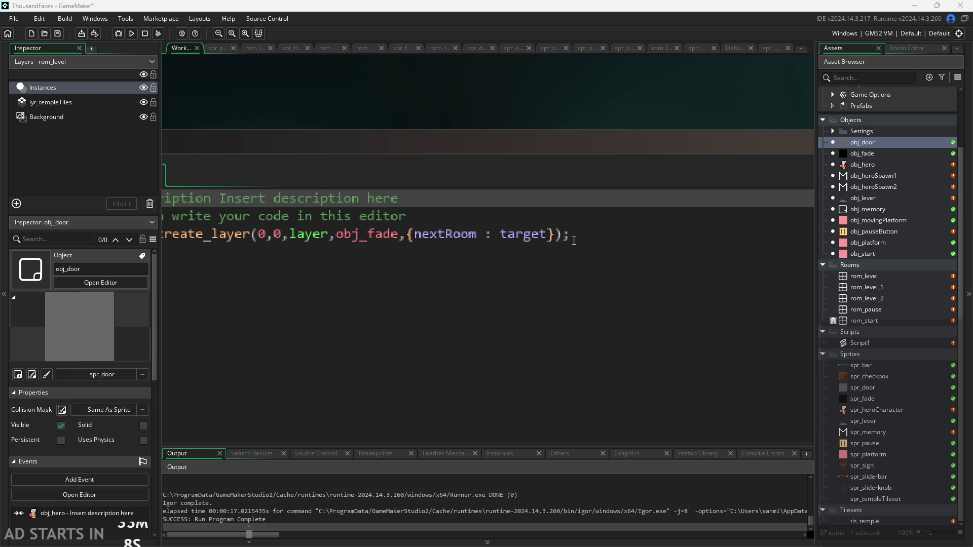
- Review the door's fade-creation line, then open obj_lever's events and Step code from the rom_level_1 room
click(548, 234)
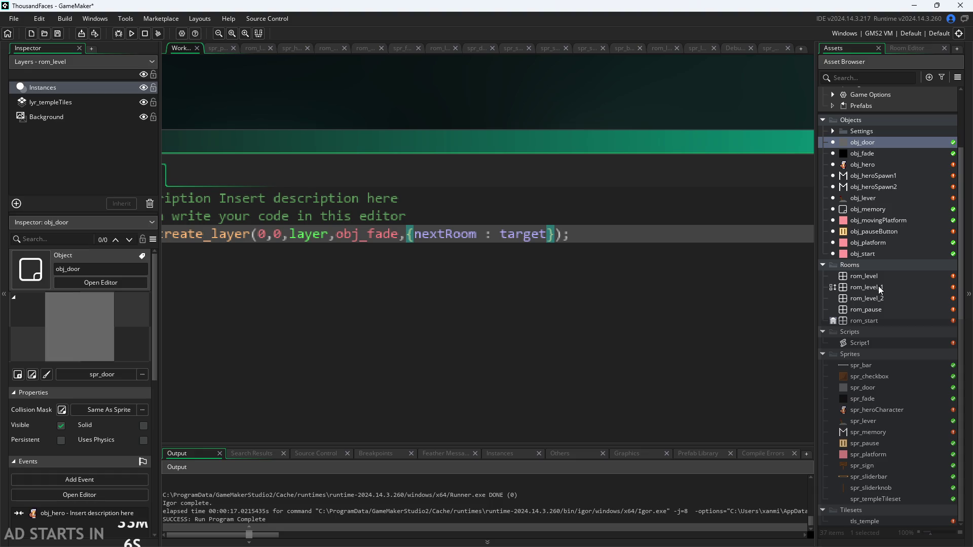
click(556, 234)
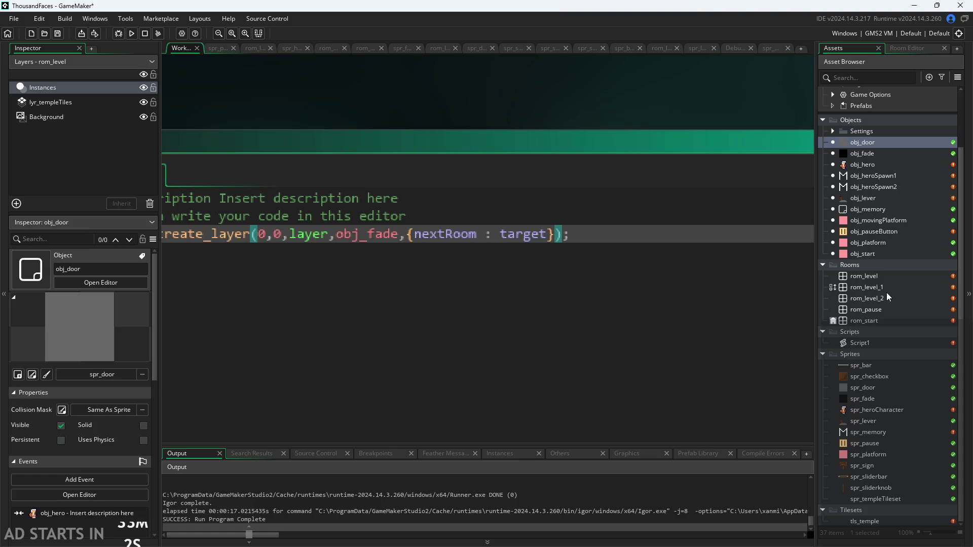
click(907, 287)
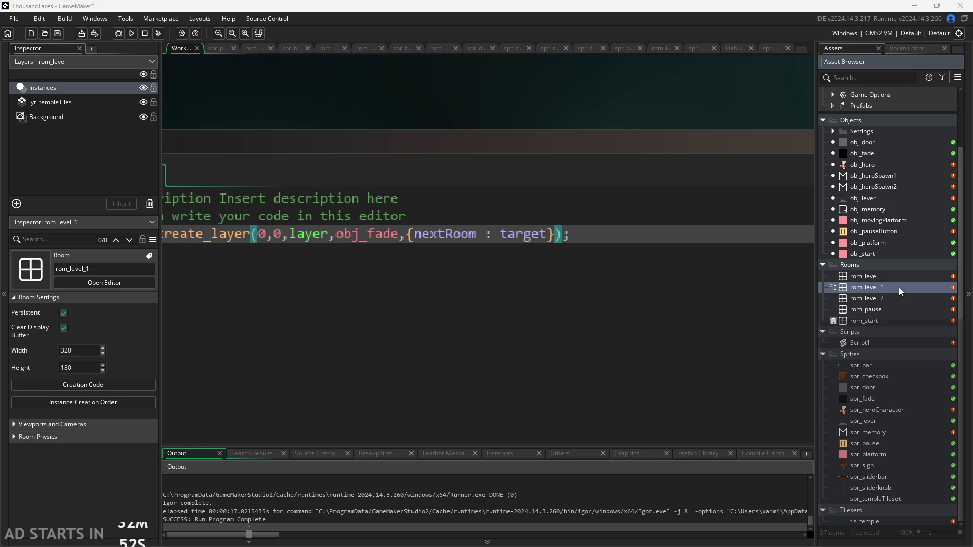
double_click(877, 198)
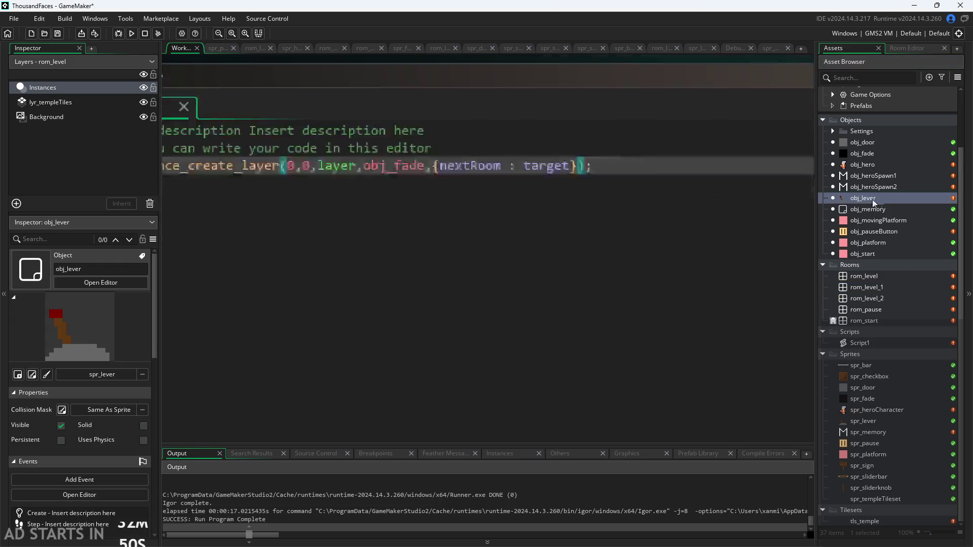
- Replace the square bracket before image_xscale with a curly brace in the lever's spawn call
scroll(655, 223, up, 2)
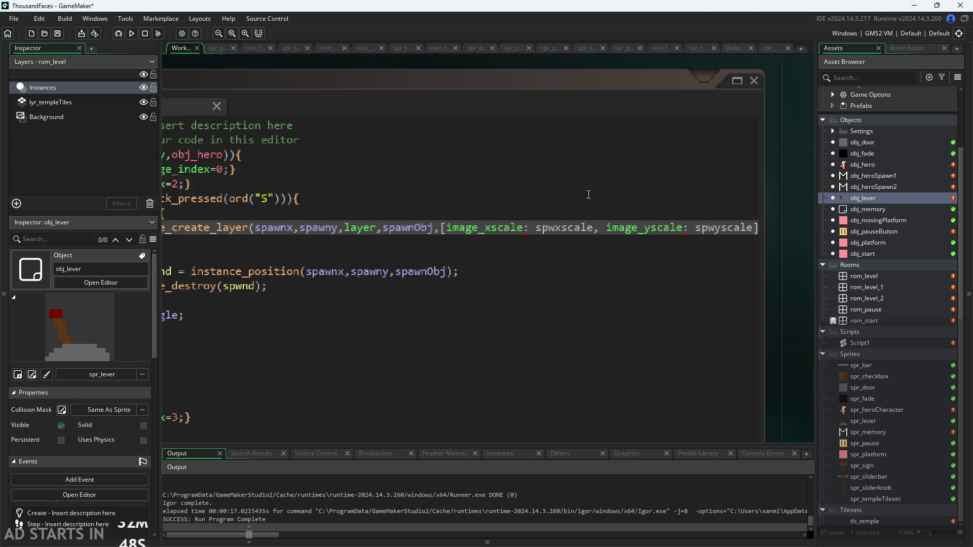
click(448, 227)
key(BackSpace)
text({)
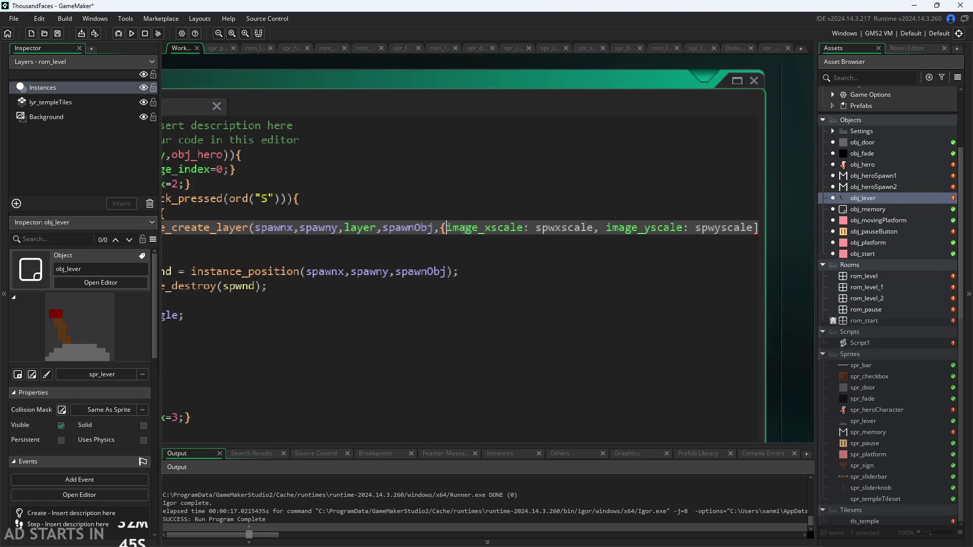
scroll(760, 233, left, 3)
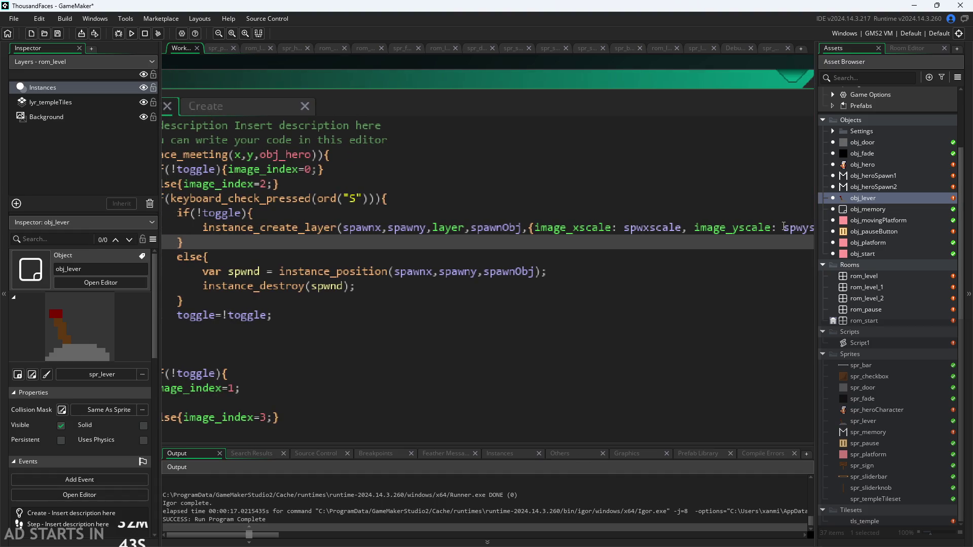
click(779, 227)
key(Down)
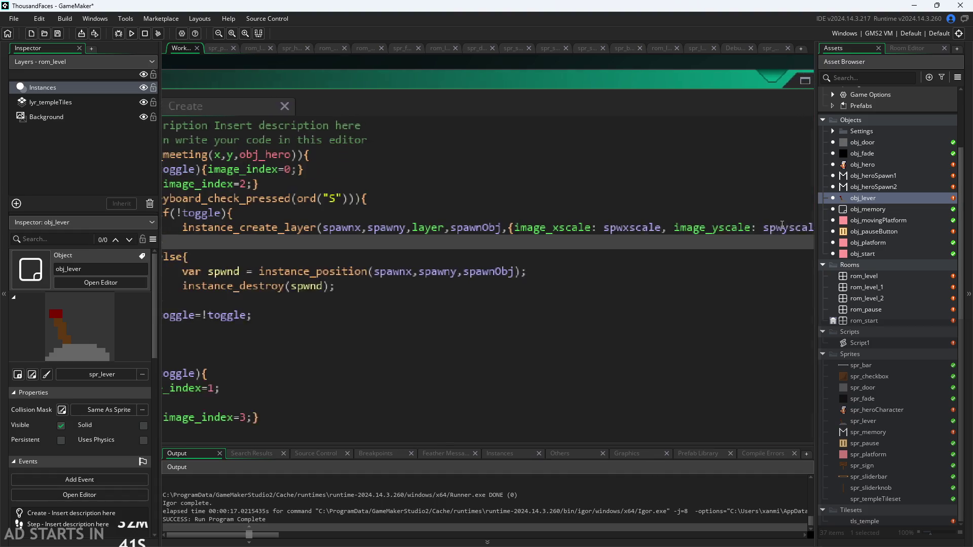
click(782, 227)
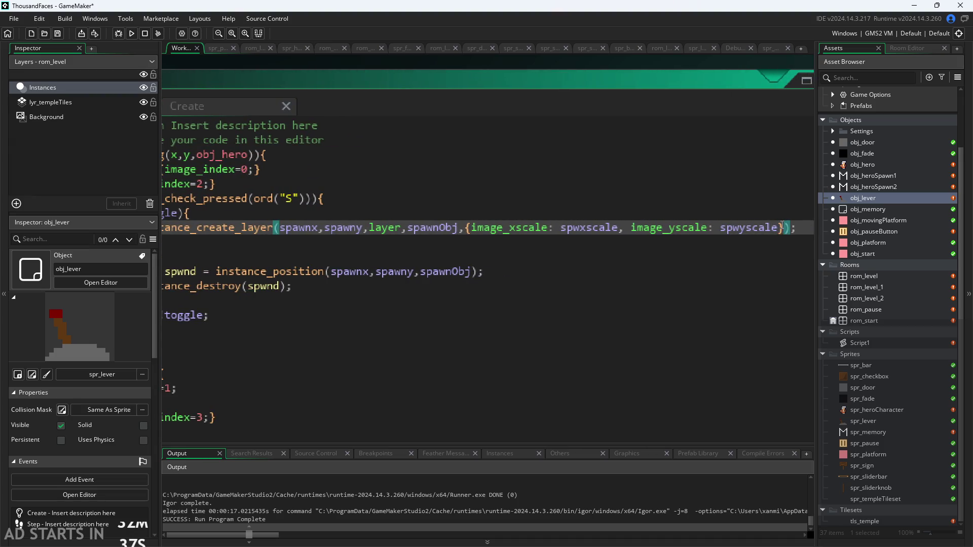
key(Down)
key(Down)
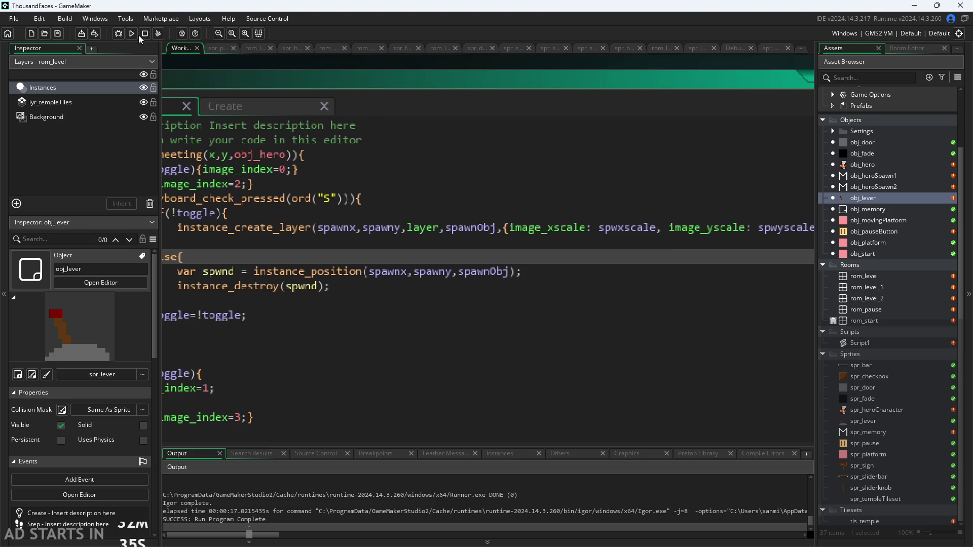
- Test-run the game, walk the hero right through the level, then close it
click(131, 34)
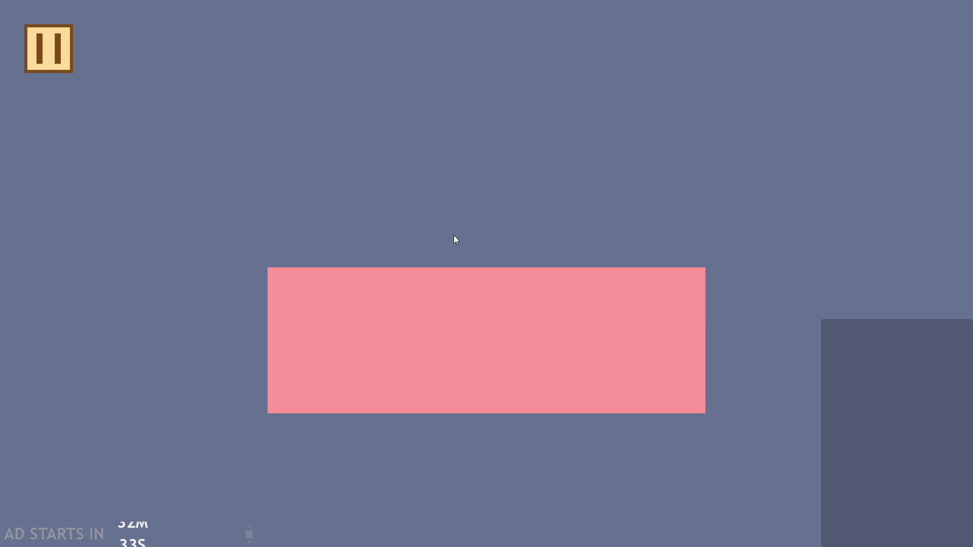
key(Right)
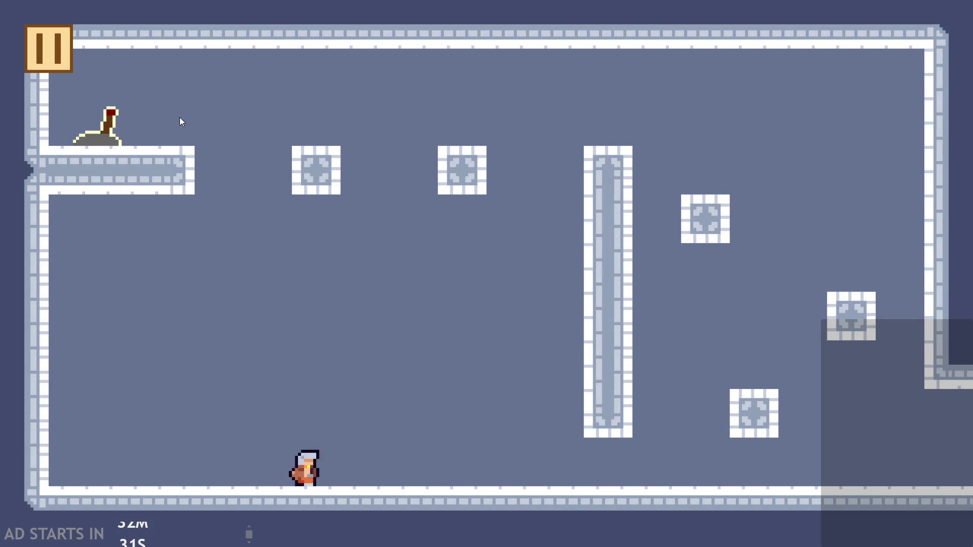
key(Escape)
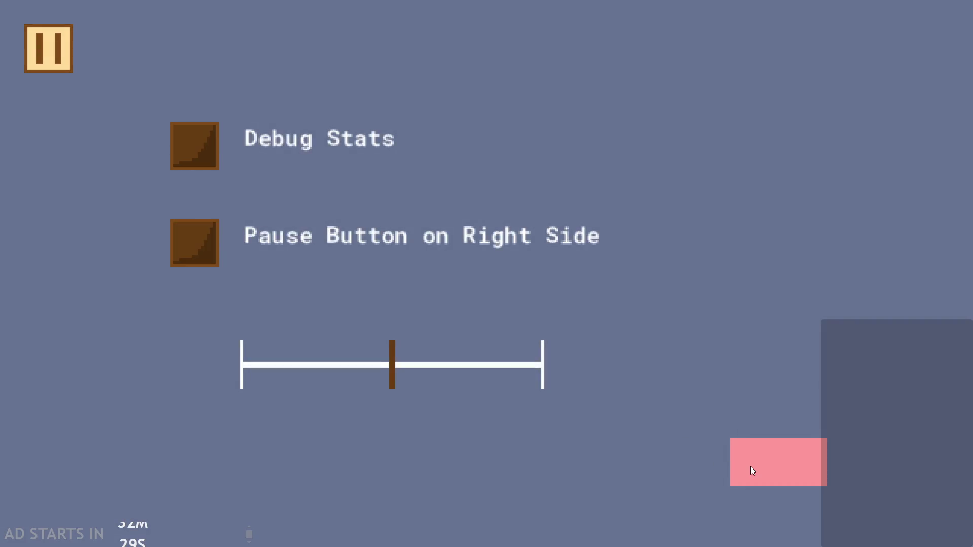
click(752, 471)
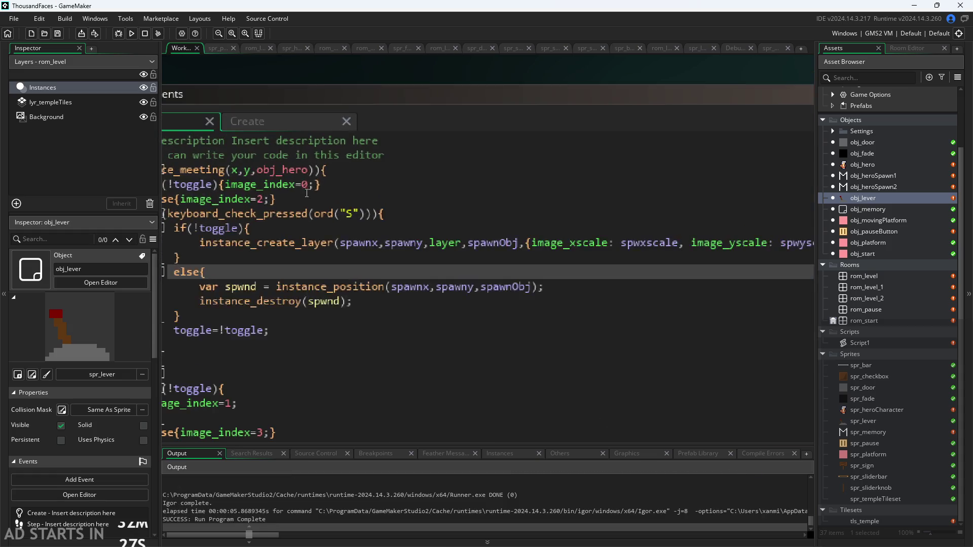
click(431, 169)
- Change the lever's image_index on lines 4 and 5 to 2 and 0
key(BackSpace)
text(2)
key(Down)
key(Left)
key(Left)
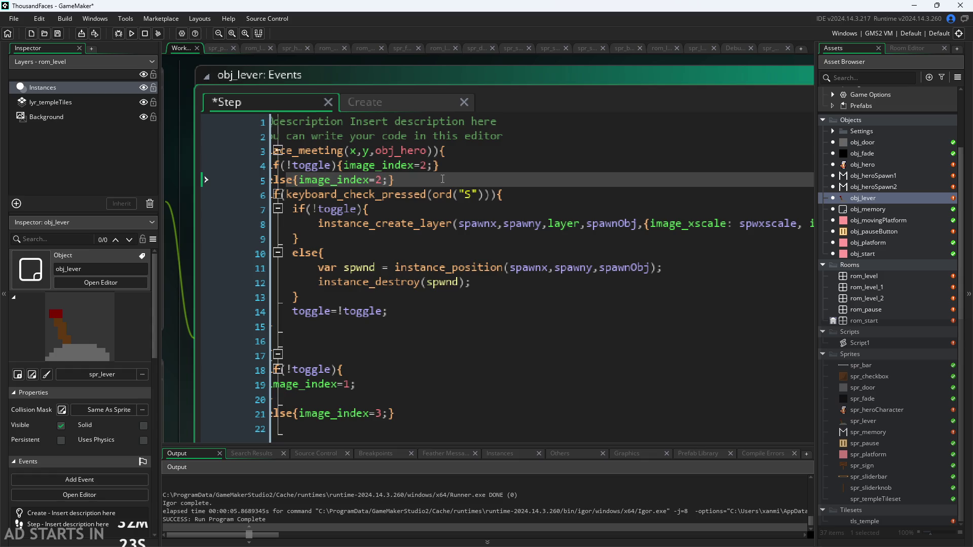
key(BackSpace)
text(0)
- Bring the lever Step code back into view and change line 5's frame to 3
scroll(428, 159, down, 2)
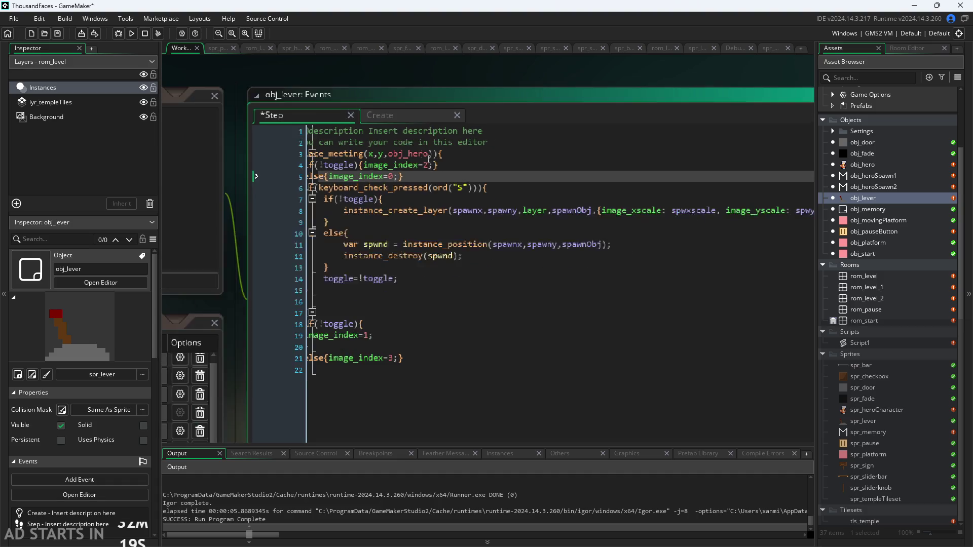
scroll(582, 267, left, 5)
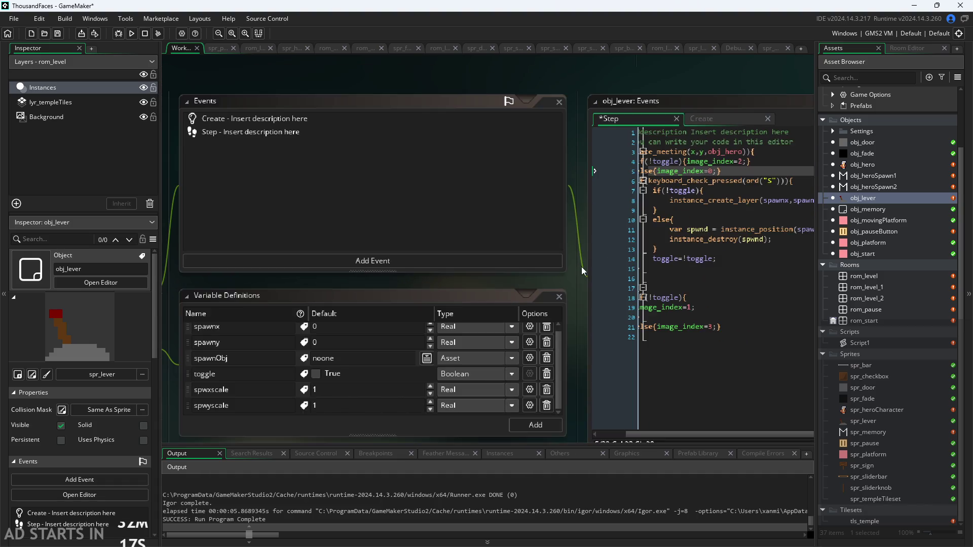
mouse_move(549, 261)
mouse_down()
mouse_move(290, 263)
mouse_move(376, 278)
mouse_move(222, 273)
mouse_up()
scroll(317, 272, up, 1)
click(576, 293)
scroll(230, 269, up, 3)
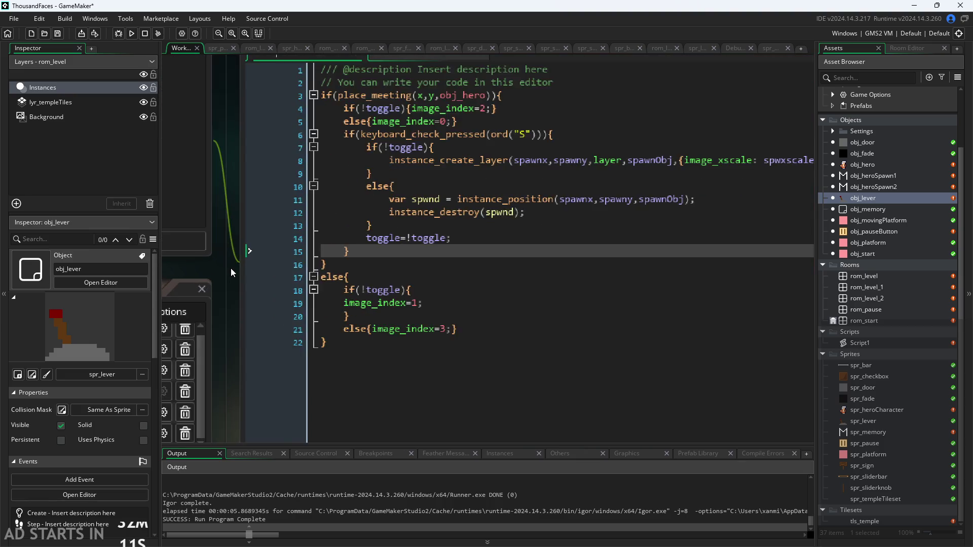
click(432, 172)
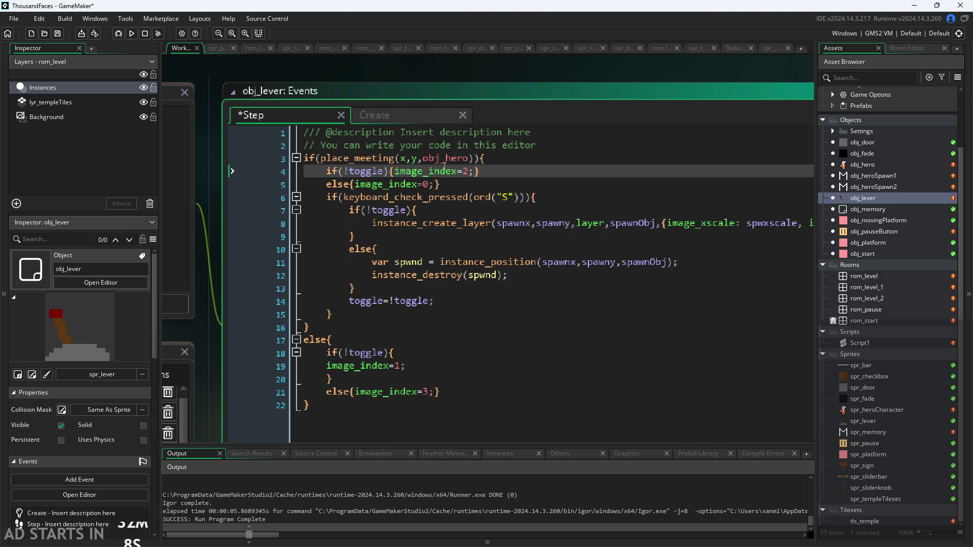
click(470, 172)
key(Down)
key(BackSpace)
text(3)
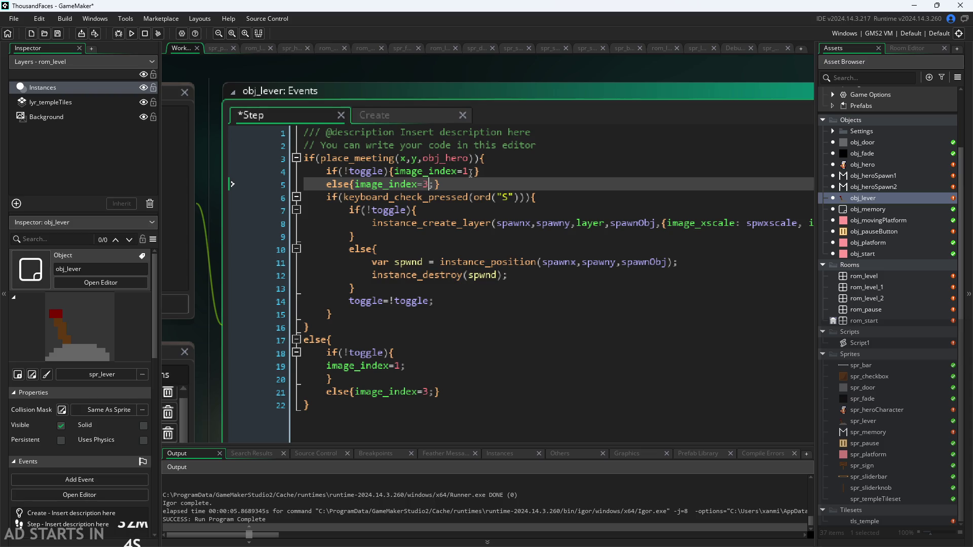
- Save and test-run the game, then inspect the lever sprite's second frame
key(ctrl+s)
click(131, 33)
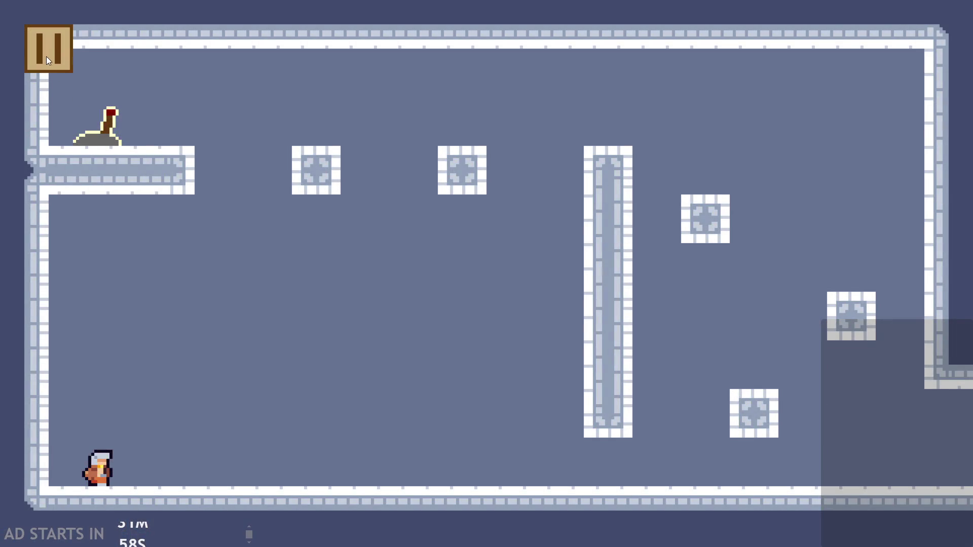
click(47, 56)
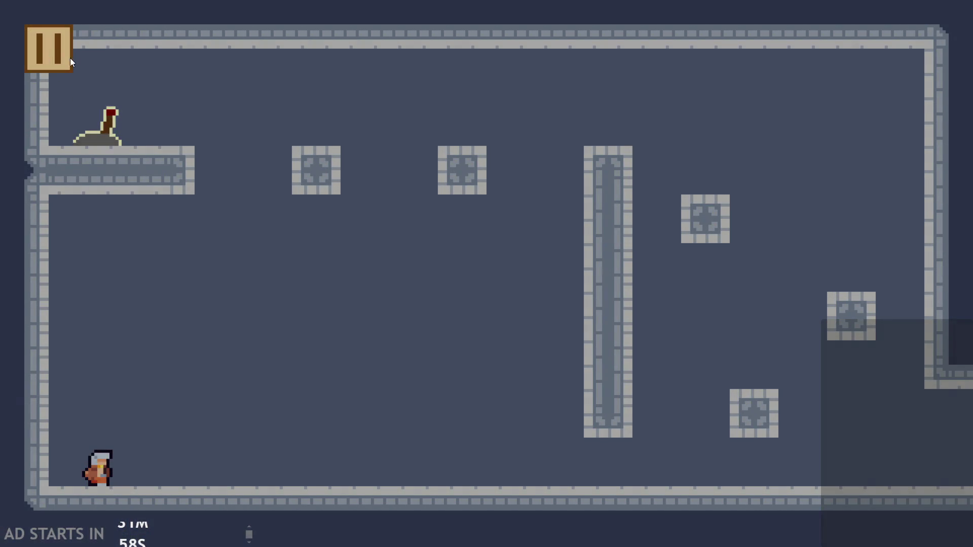
click(770, 454)
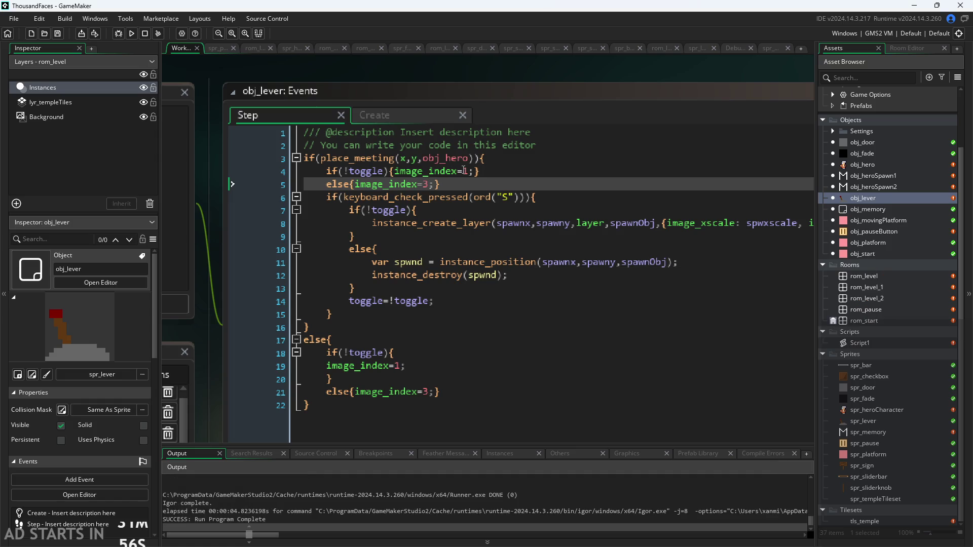
scroll(197, 283, down, 1)
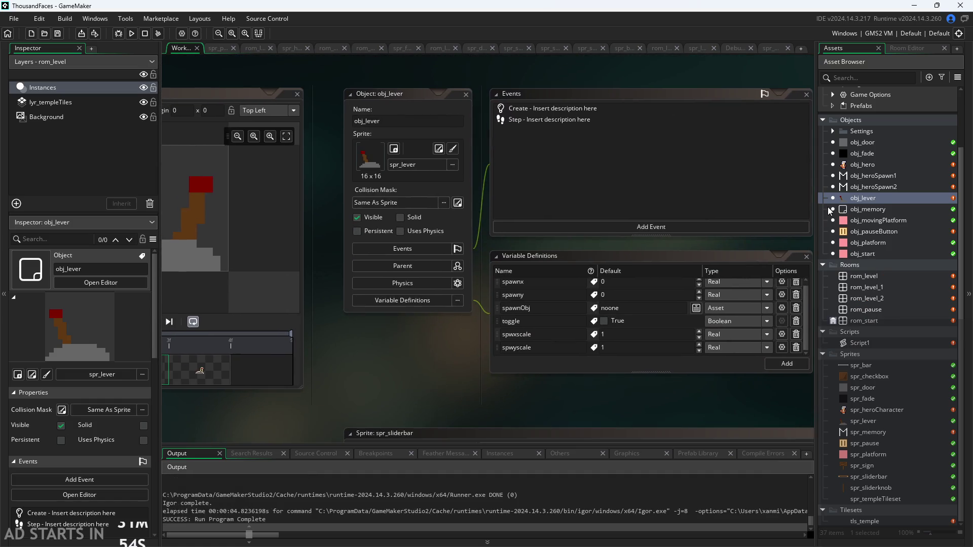
click(378, 284)
key(ctrl+Tab)
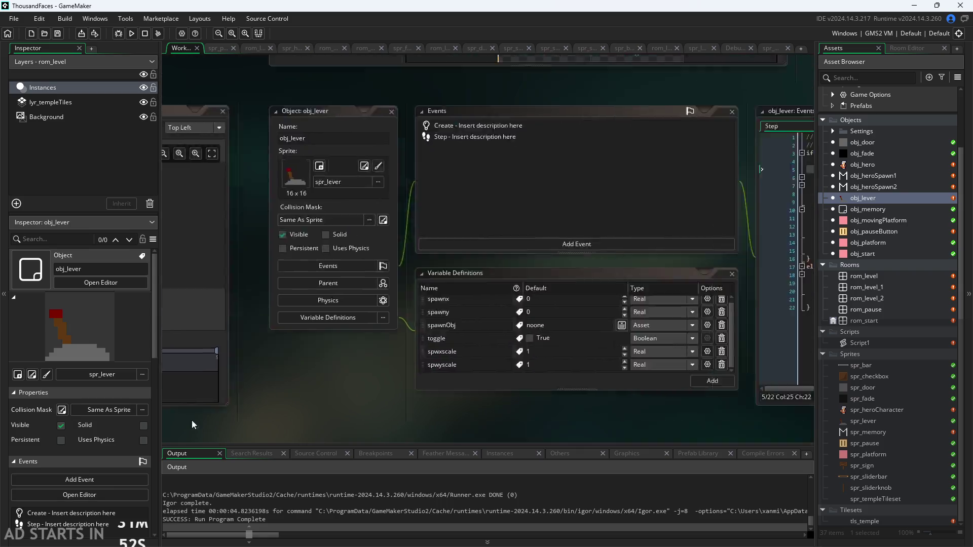
- Set lines 4 and 5 to frames 0 and 2, save, and run the game
scroll(778, 247, up, 3)
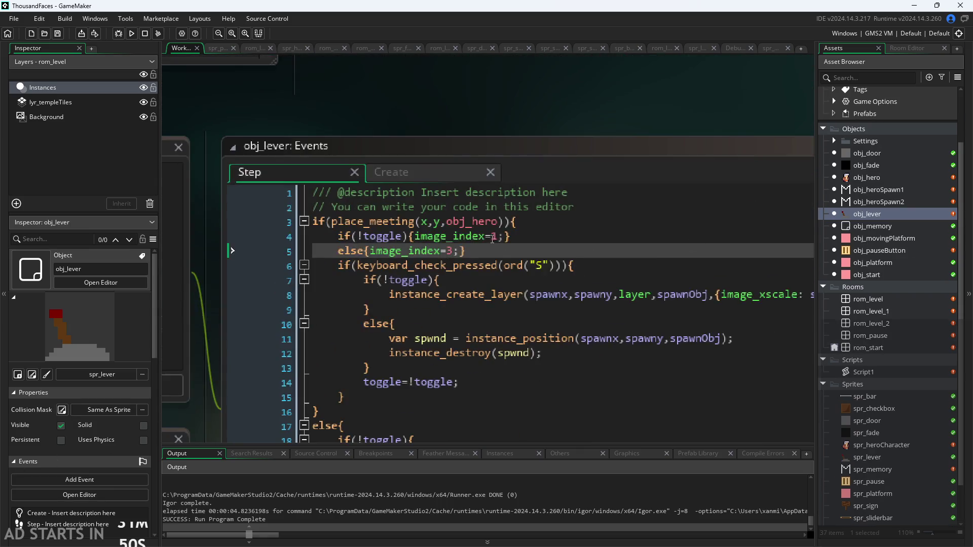
click(498, 236)
key(BackSpace)
text(0)
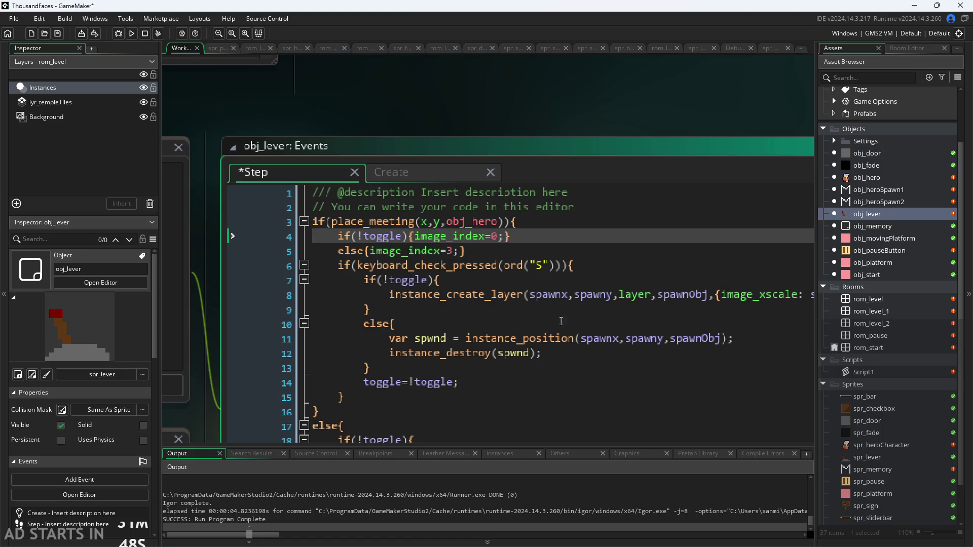
click(456, 252)
key(BackSpace)
text(1)
key(BackSpace)
text(2)
key(ctrl+s)
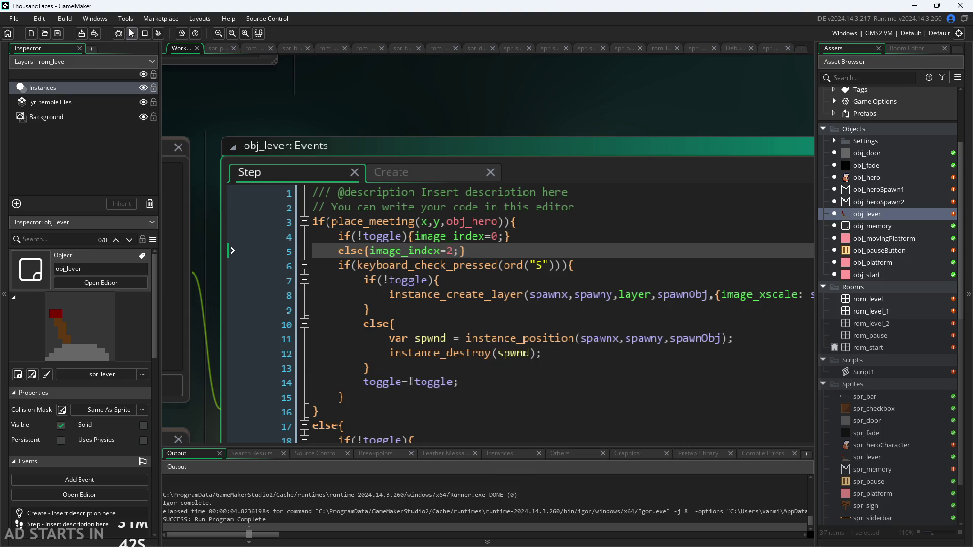
click(131, 33)
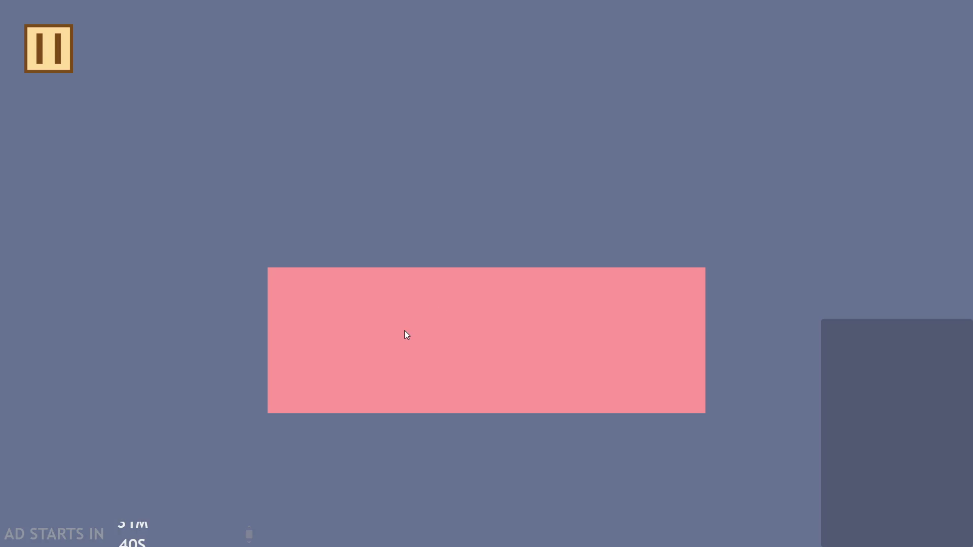
- Close the game and set the touching-hero frames on lines 4 and 5 to 1 and 3
click(40, 62)
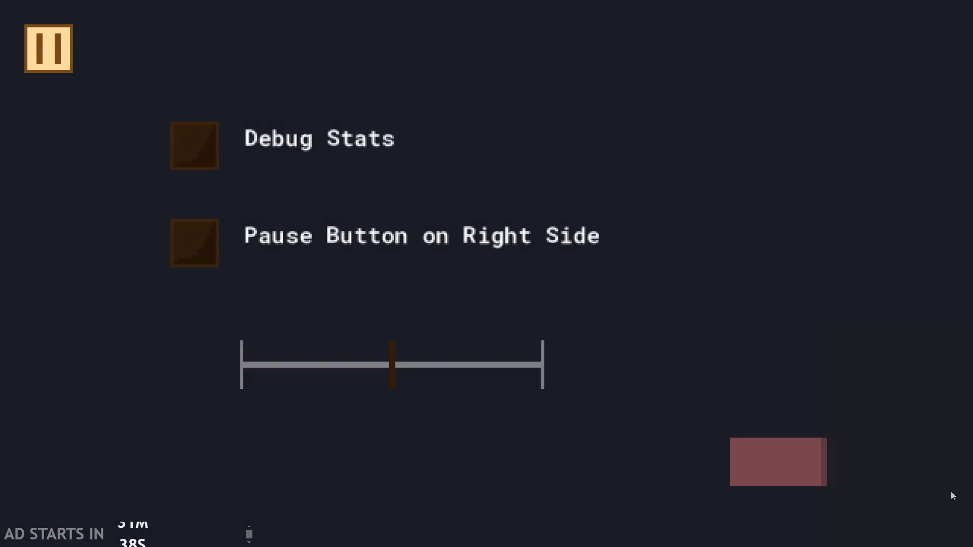
key(alt+F4)
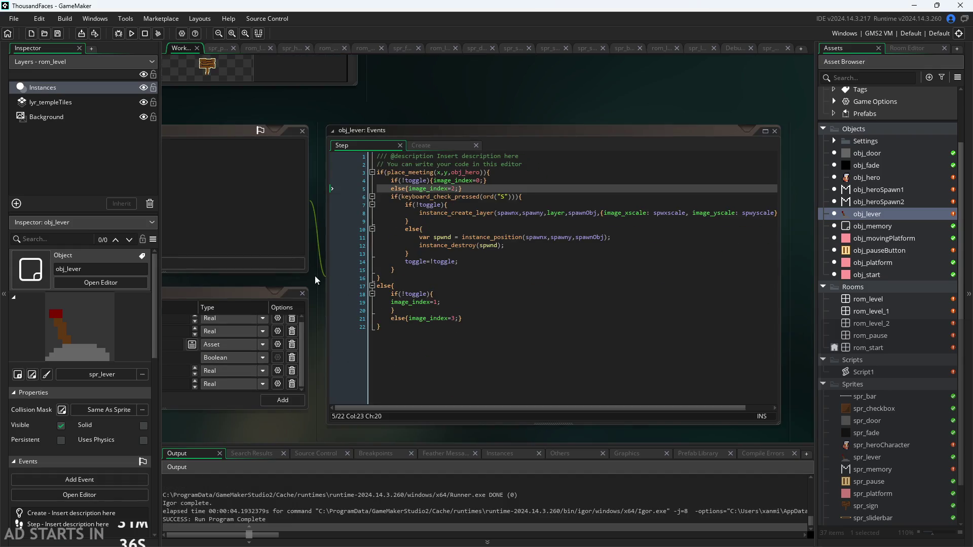
scroll(426, 284, up, 3)
click(445, 314)
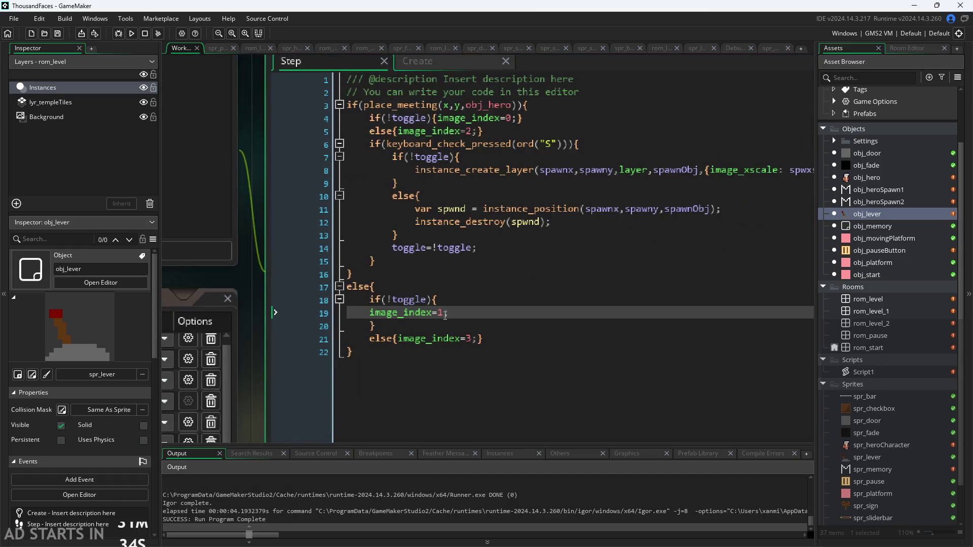
scroll(445, 316, down, 1)
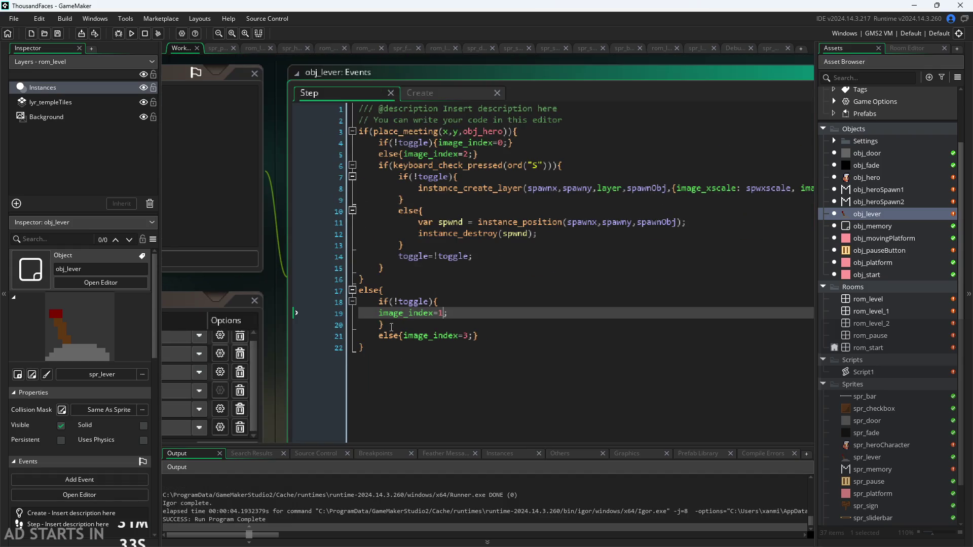
click(504, 145)
text(1)
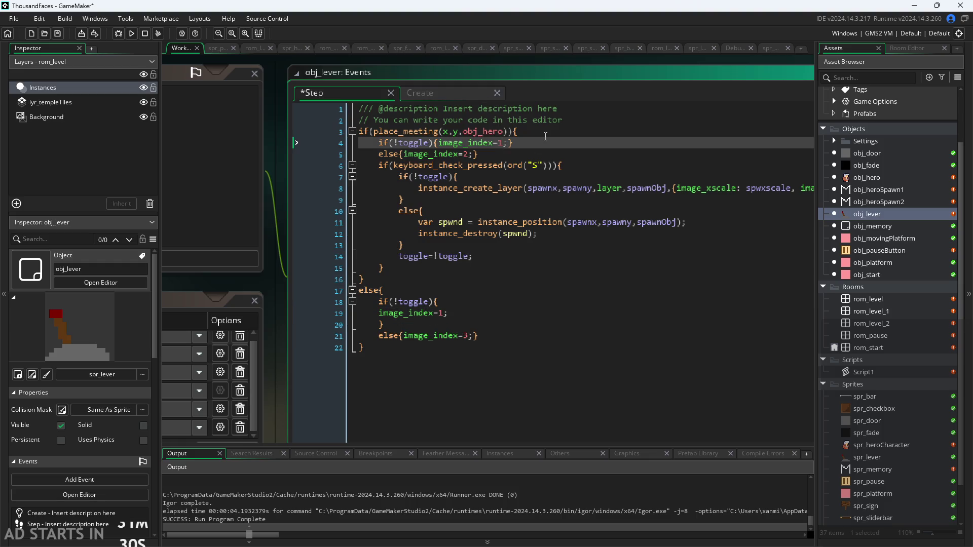
click(465, 154)
double_click(465, 154)
text(3)
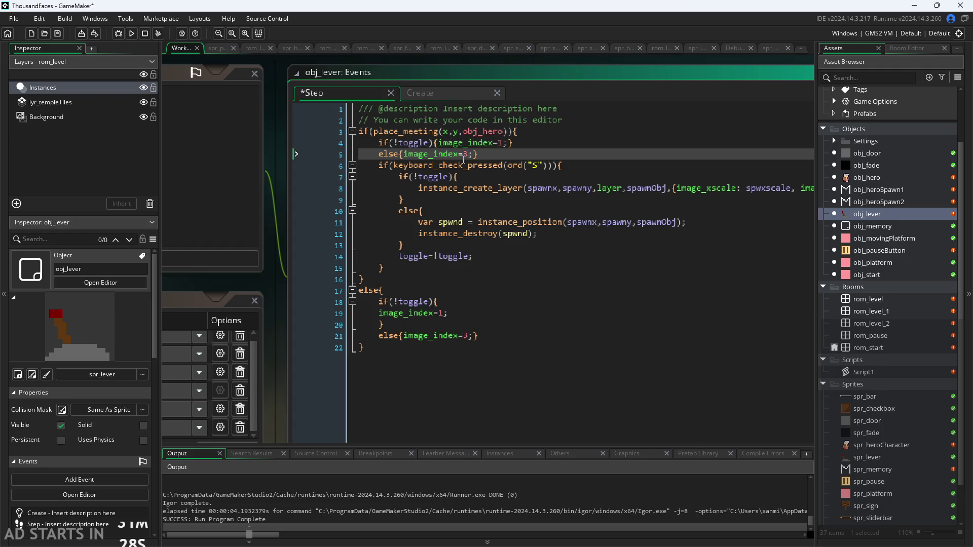
- Set lines 19 and 21 to frames 0 and 2, save, and test-run the game
double_click(441, 314)
text(0)
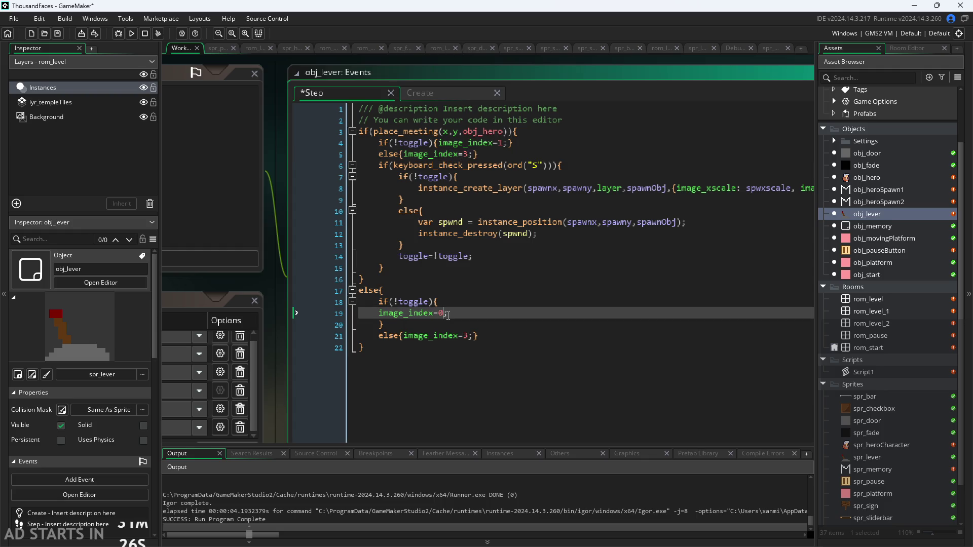
click(470, 336)
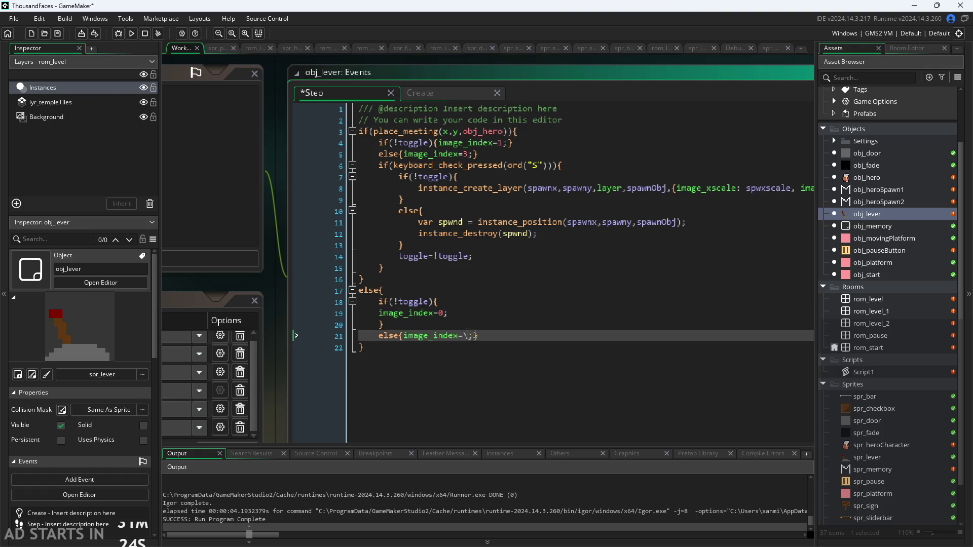
text(2)
key(ctrl+s)
click(133, 34)
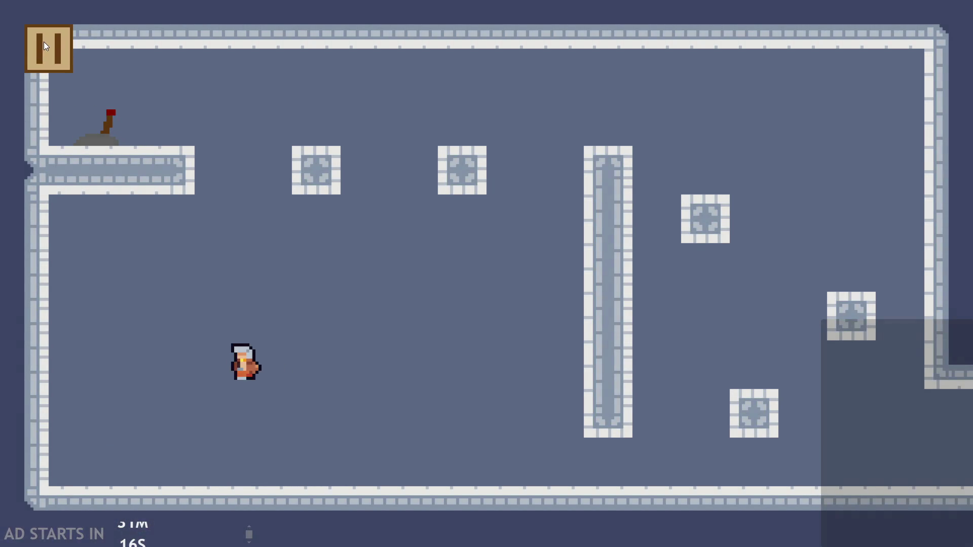
click(46, 45)
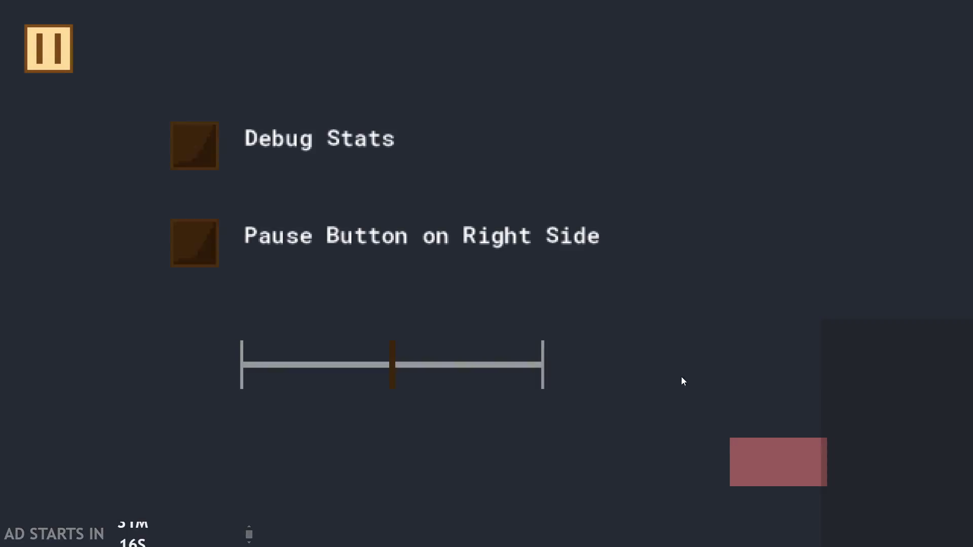
click(752, 459)
click(418, 95)
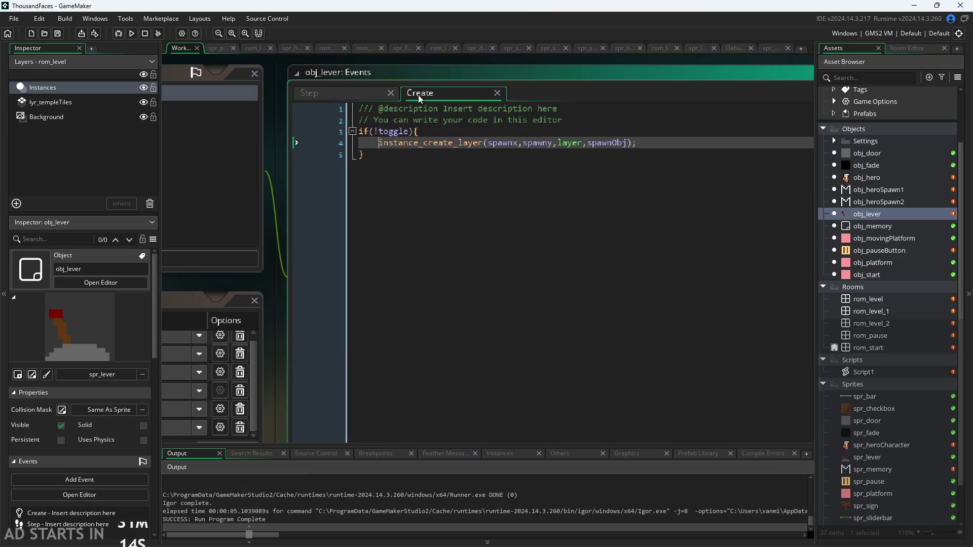
- Remove the '!' so obj_lever's Create check reads if(toggle), and save the code
click(443, 157)
click(515, 143)
mouse_move(269, 206)
mouse_down()
mouse_move(701, 132)
mouse_move(679, 184)
mouse_move(545, 215)
mouse_move(395, 270)
mouse_up()
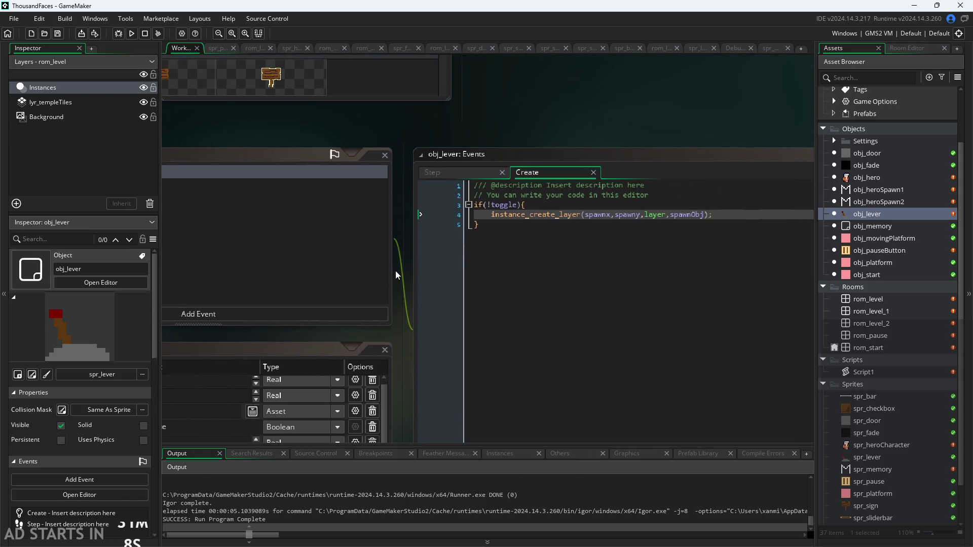
scroll(403, 263, up, 3)
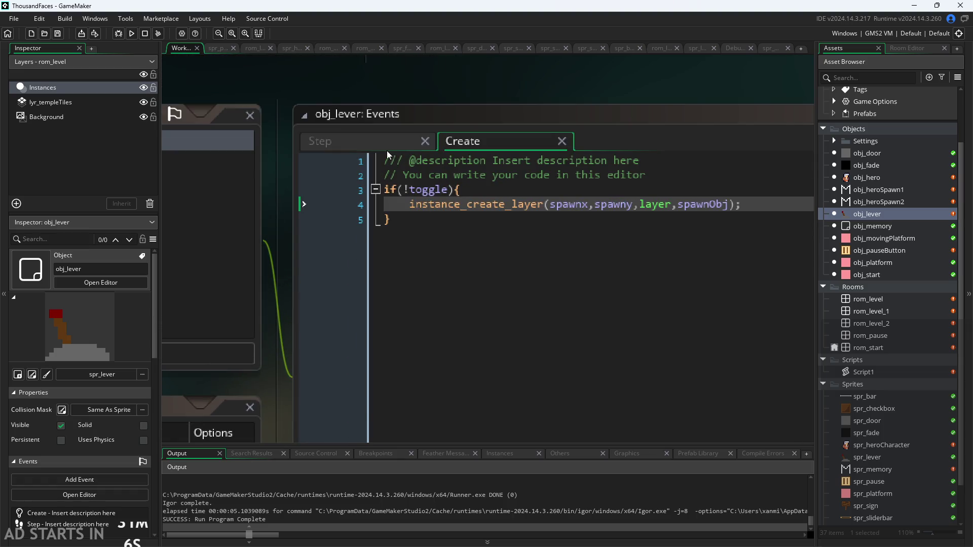
click(387, 151)
drag(297, 287, 93, 272)
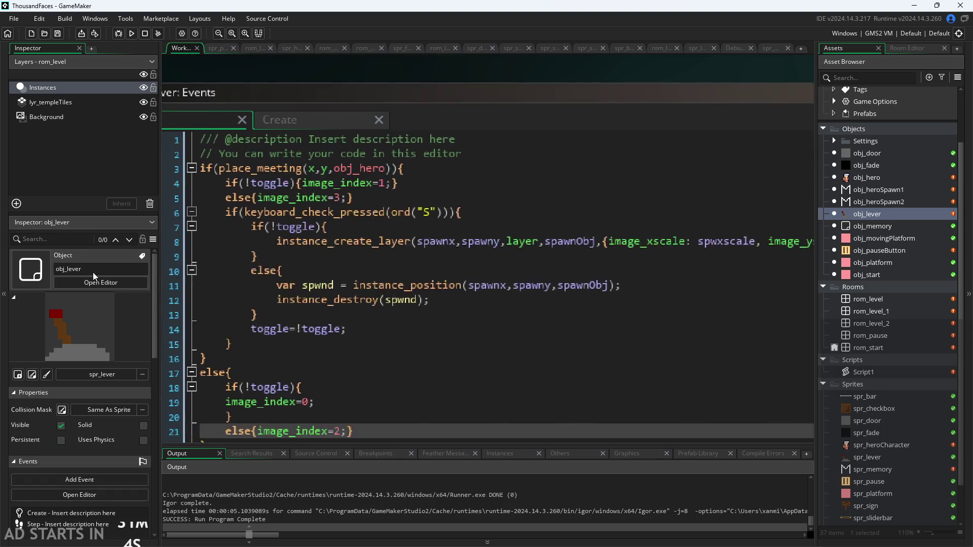
scroll(255, 291, down, 2)
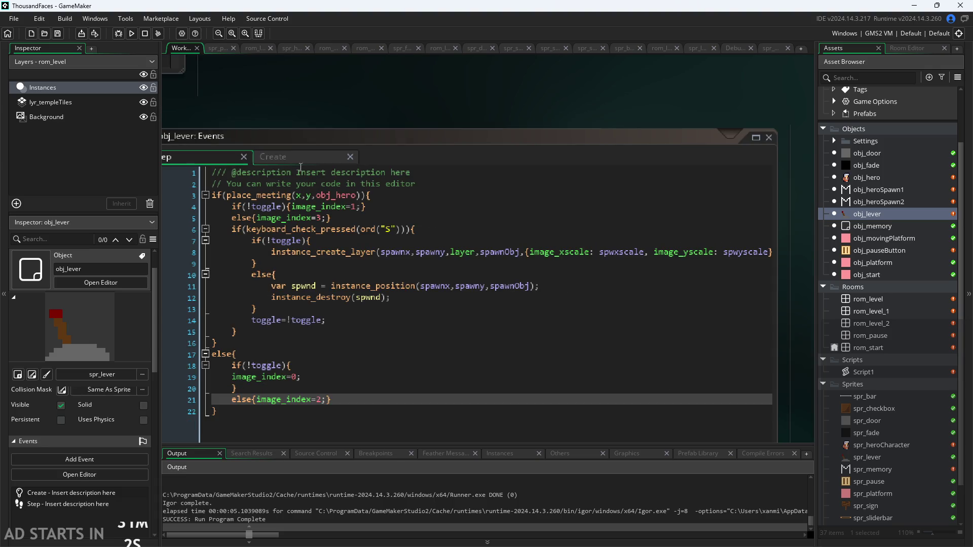
click(303, 157)
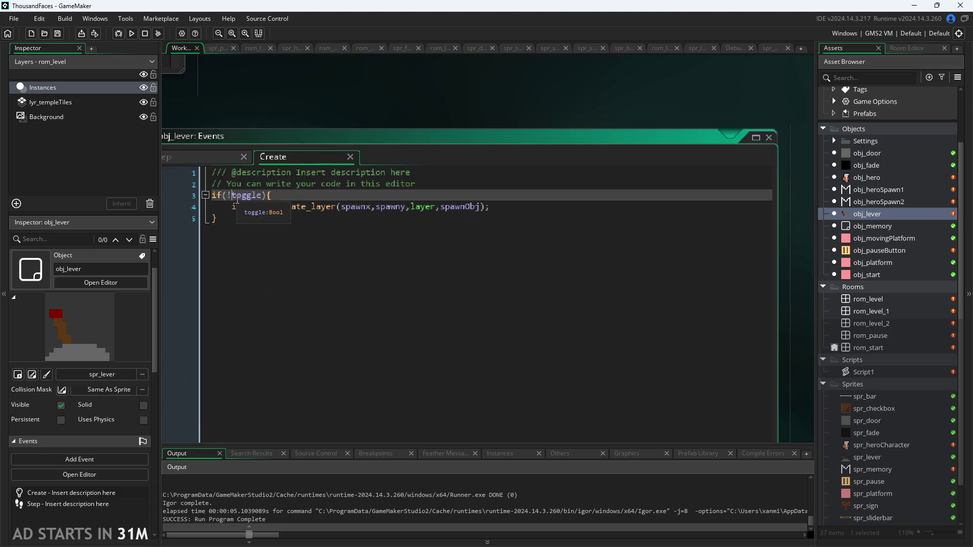
key(BackSpace)
key(ctrl+s)
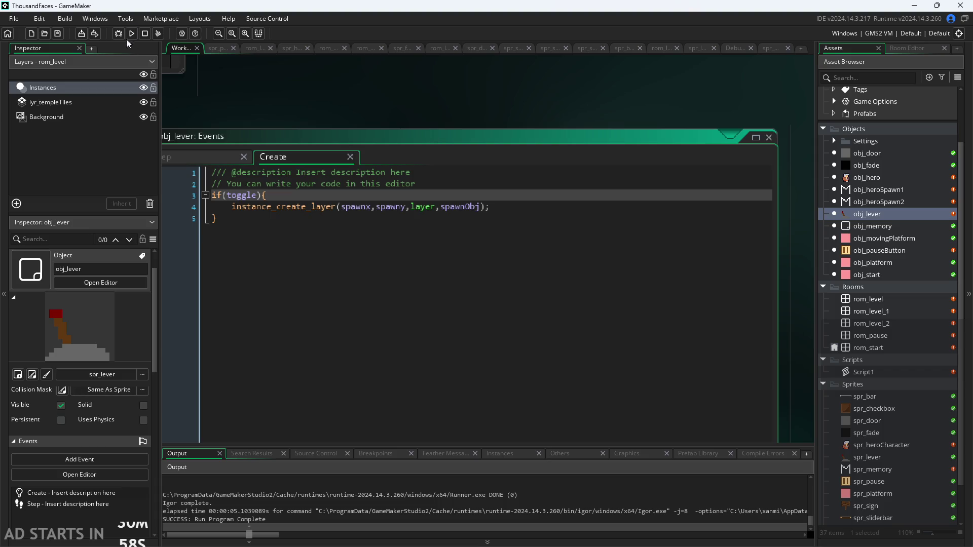
- Test-run the game with the if(toggle) change, then close it
click(129, 33)
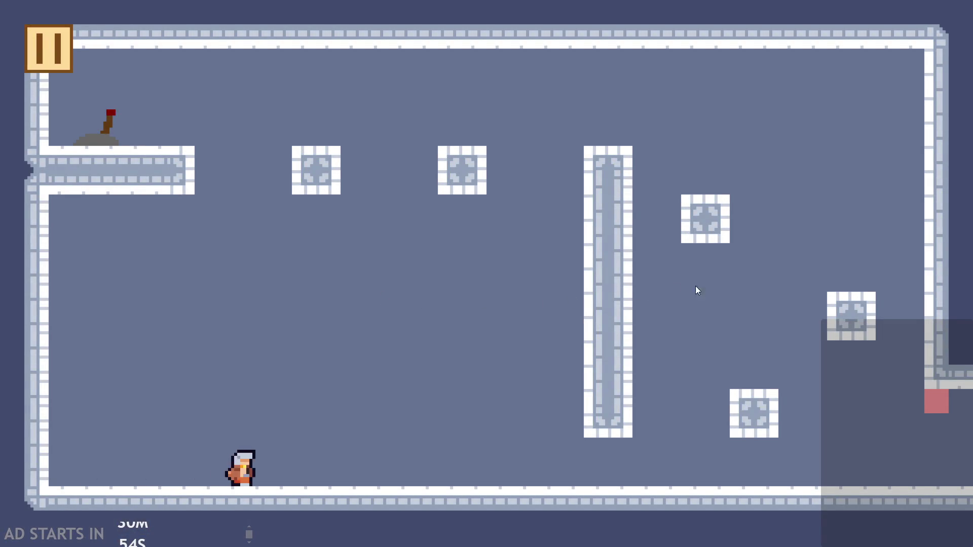
click(48, 51)
click(761, 443)
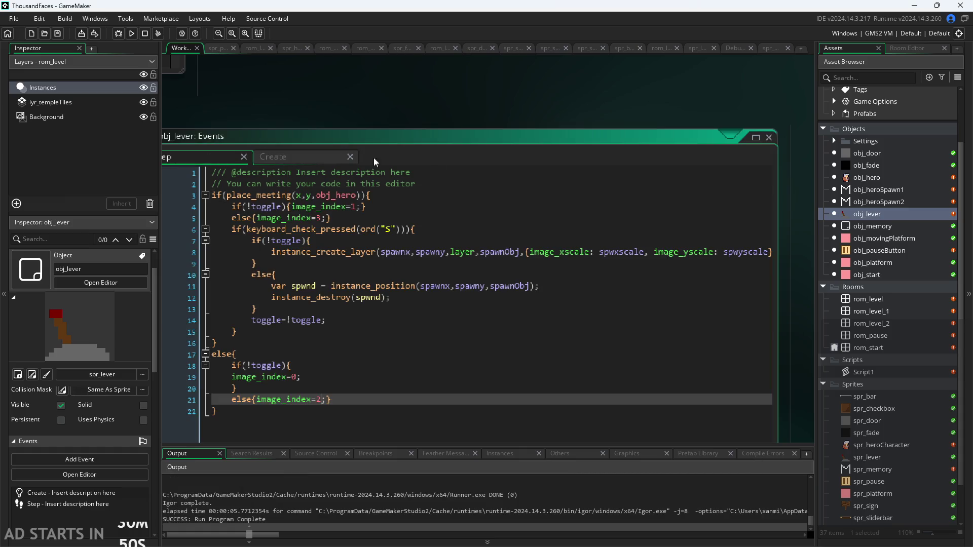
- Add ,{image_xscale: spwxscale, image_yscale: spwyscale} after spawnObj in the Create spawn call
drag(525, 252, 770, 255)
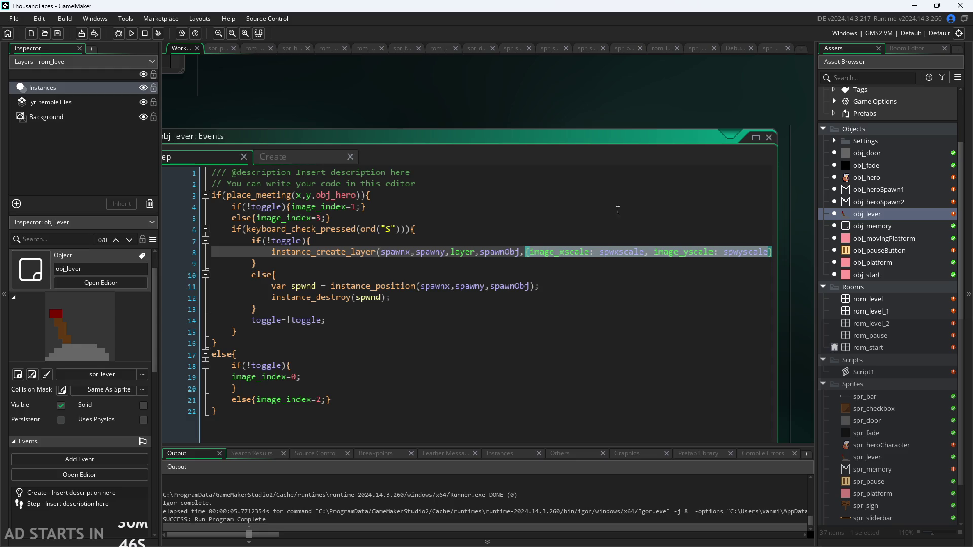
click(328, 154)
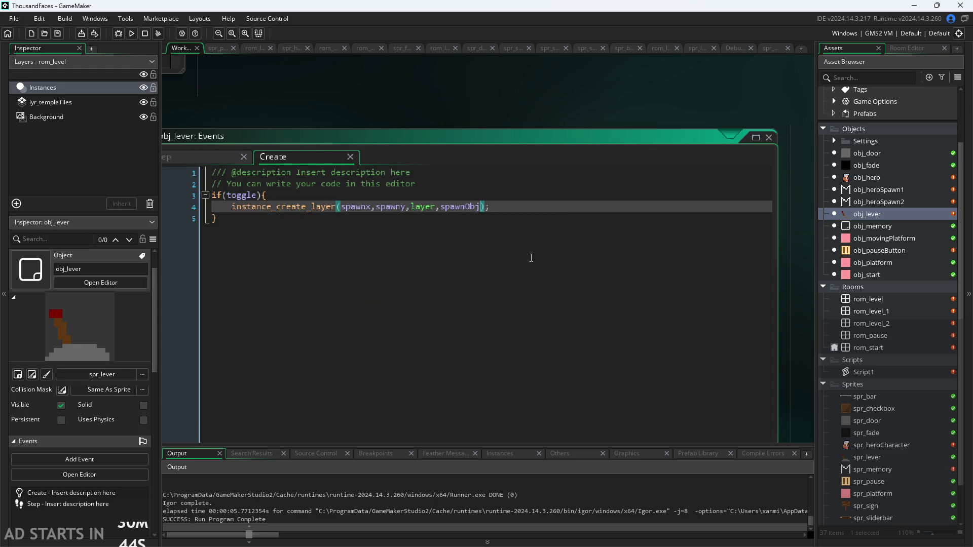
text(,{image_xscale: spwxscale, image_yscale: spwyscale)
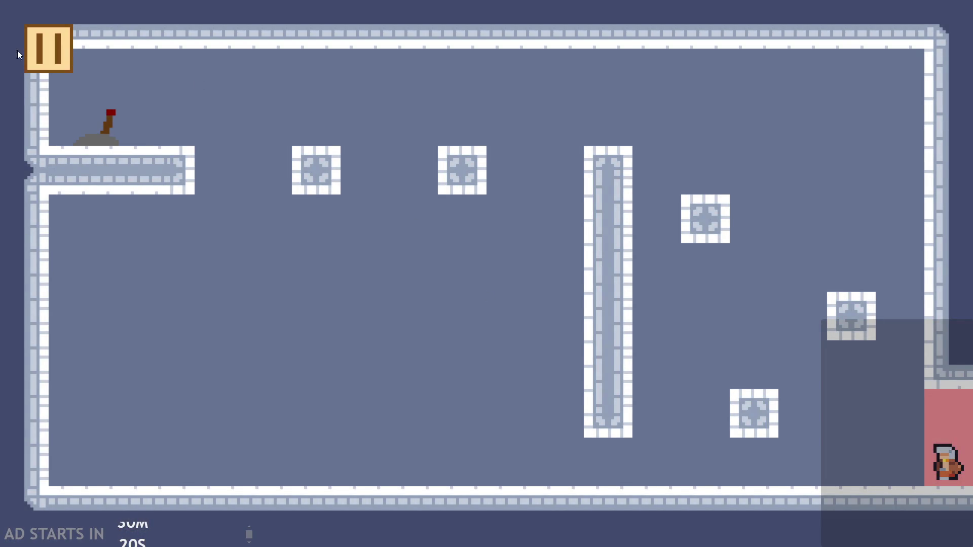
- Bring up the game's pause menu after playing through the level
click(30, 48)
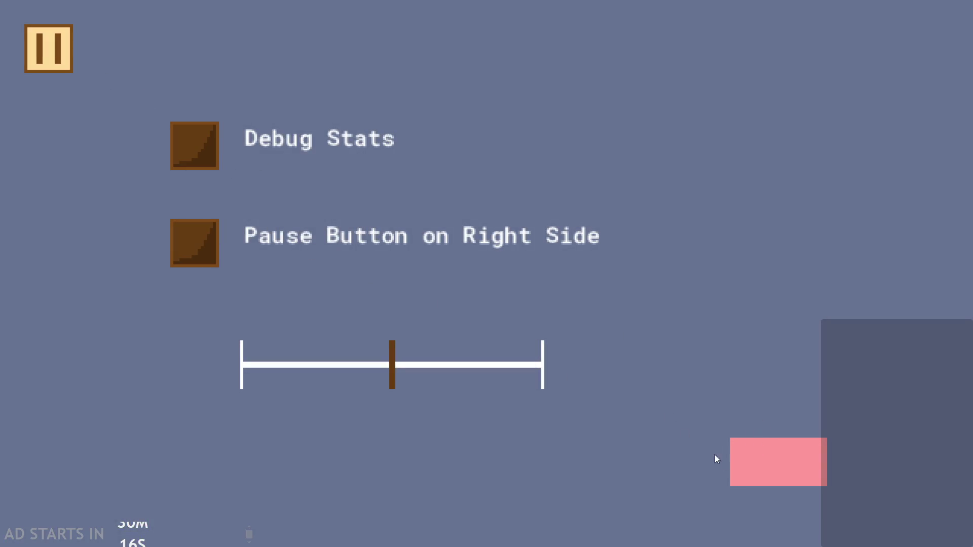
- Close the running game with Escape
key(Escape)
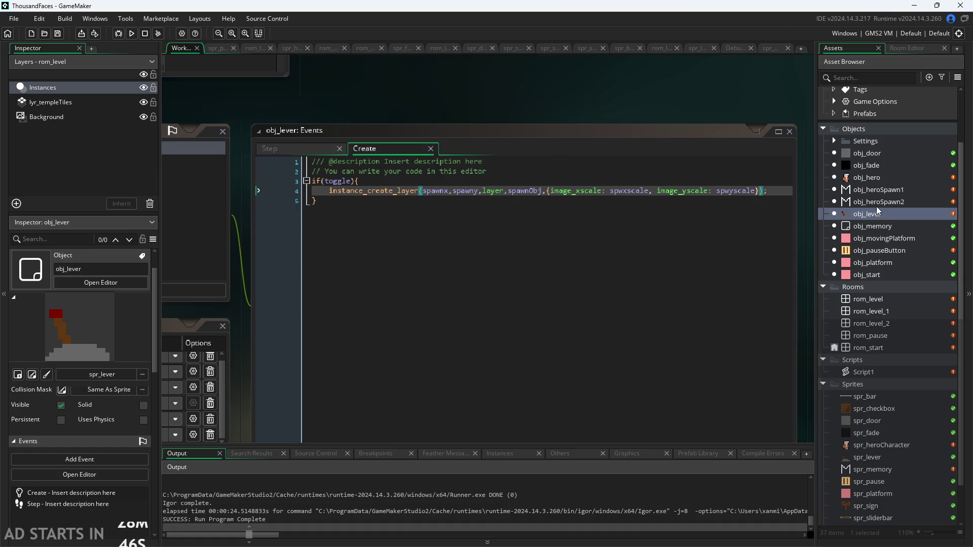
- Add a new object to the Objects folder and name it obj_controller
double_click(889, 251)
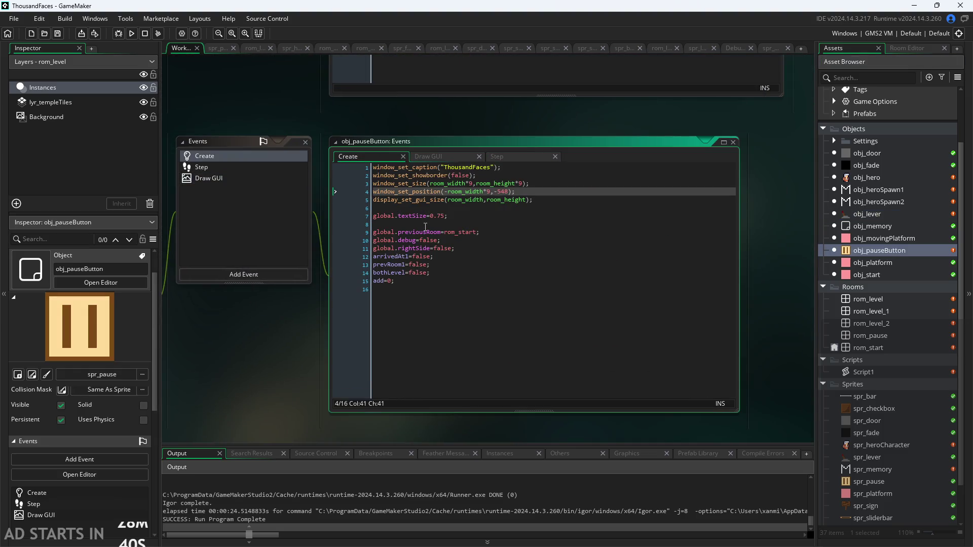
click(425, 208)
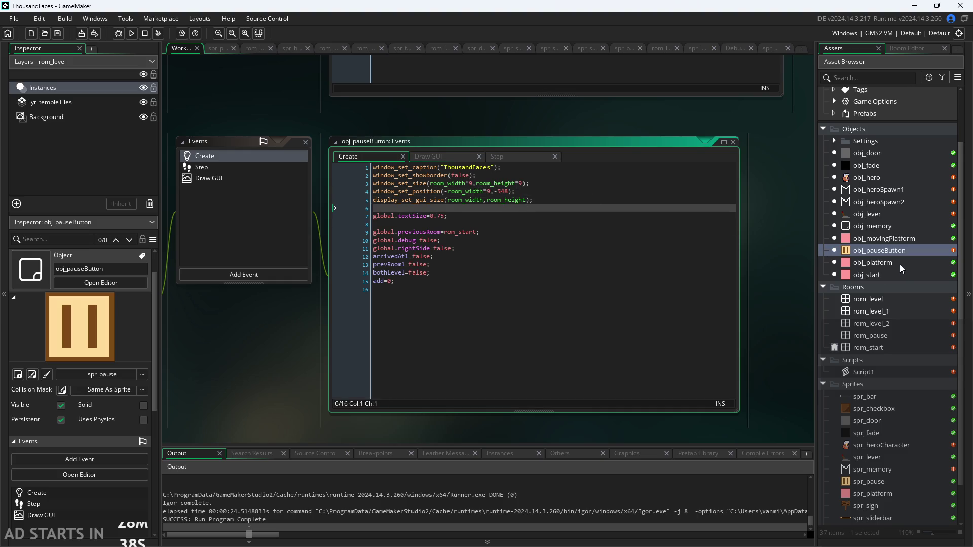
right_click(868, 133)
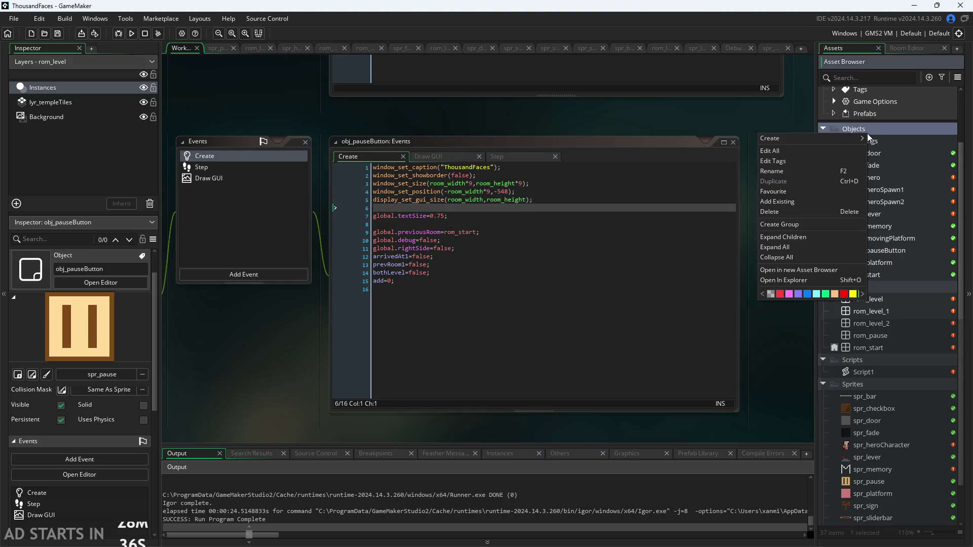
mouse_move(847, 133)
click(892, 192)
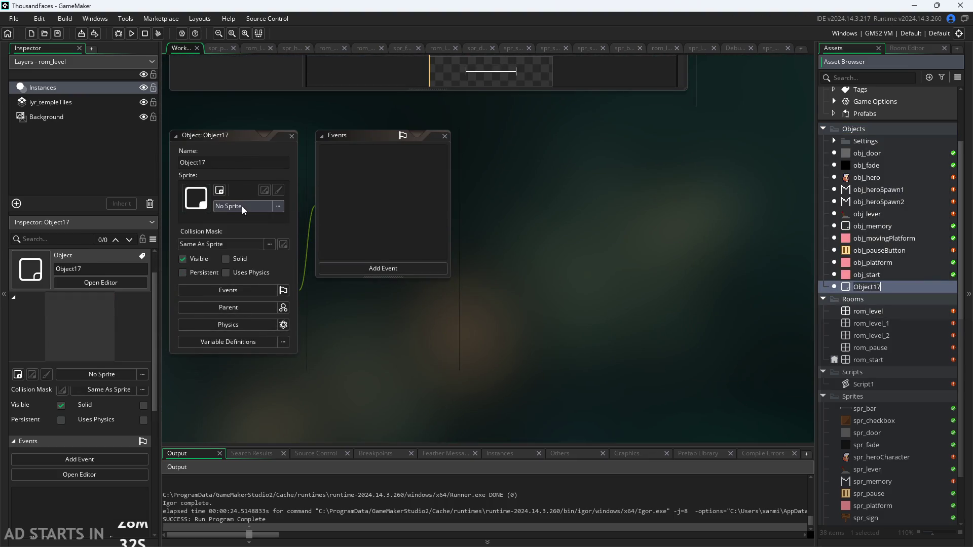
click(246, 155)
text(obj_s)
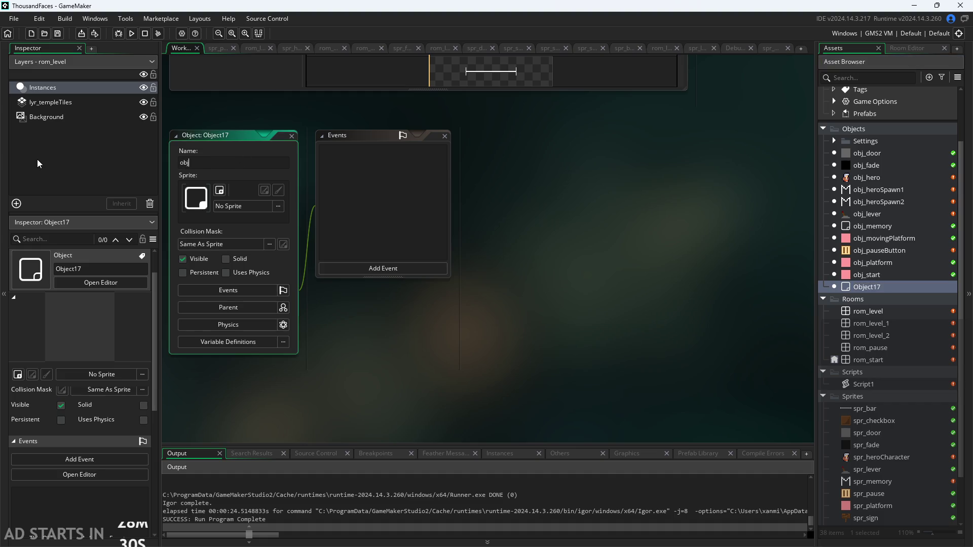
text(r)
key(Return)
- Make obj_controller invisible and persistent, and give it an empty Create event
click(182, 258)
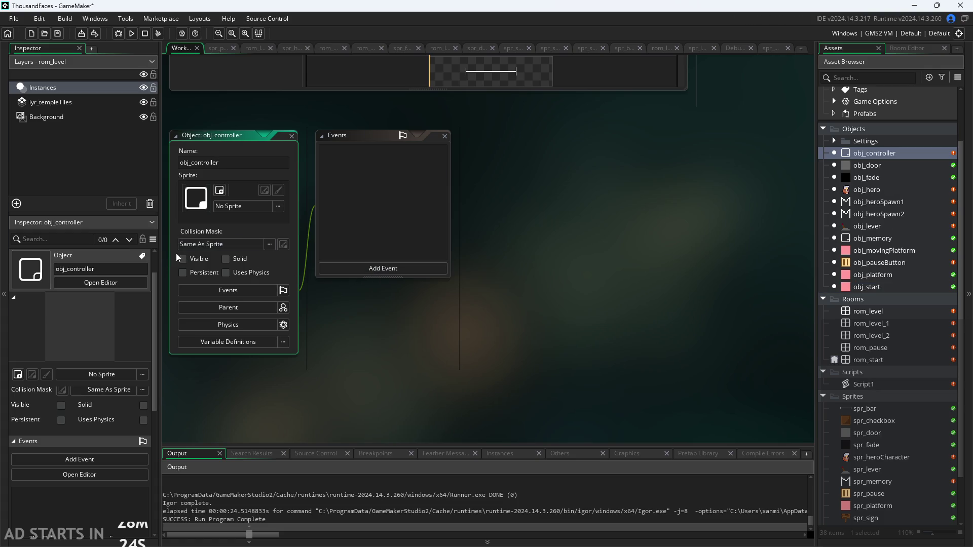
click(183, 273)
click(397, 267)
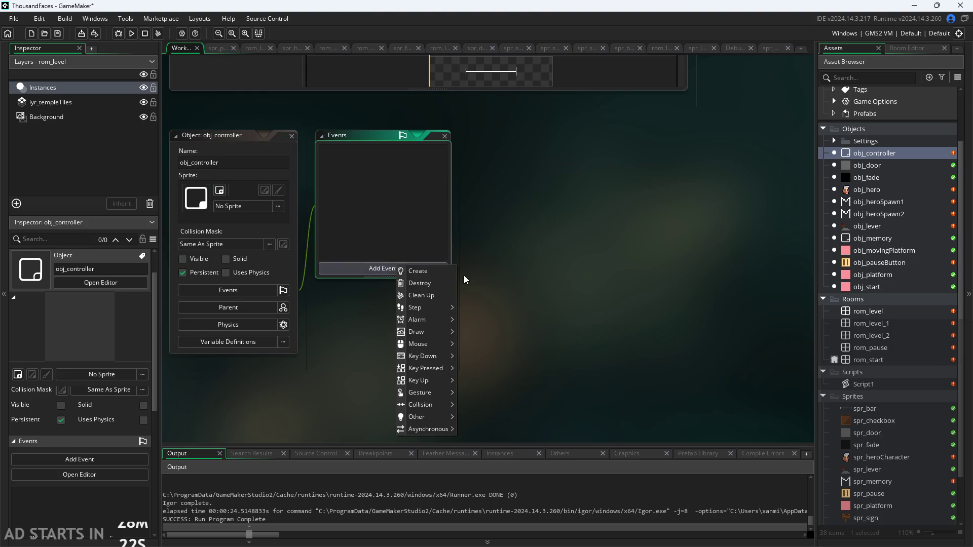
click(419, 272)
key(ctrl+a)
key(Delete)
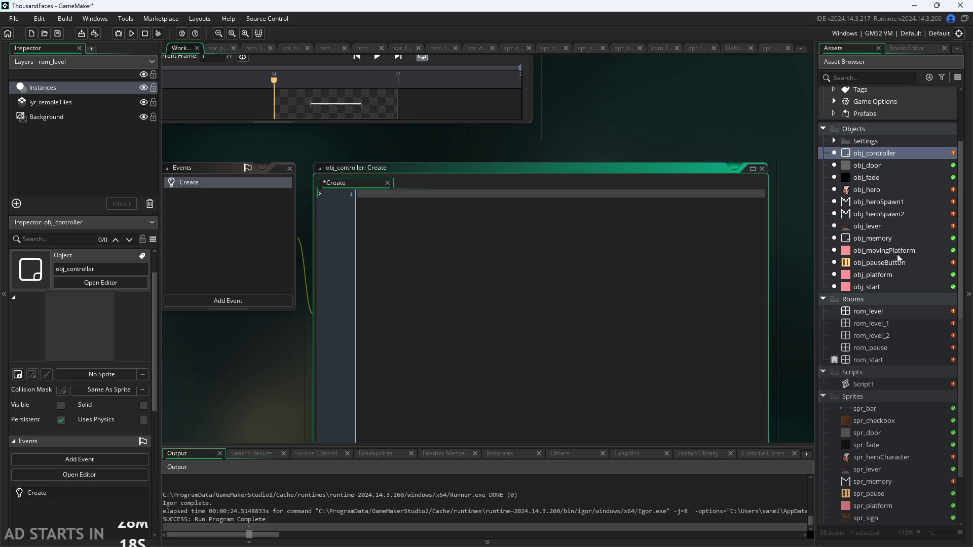
- Move the five window setup lines from obj_pauseButton's Create into obj_controller's Create
double_click(892, 261)
drag(680, 168, 262, 83)
key(ctrl+c)
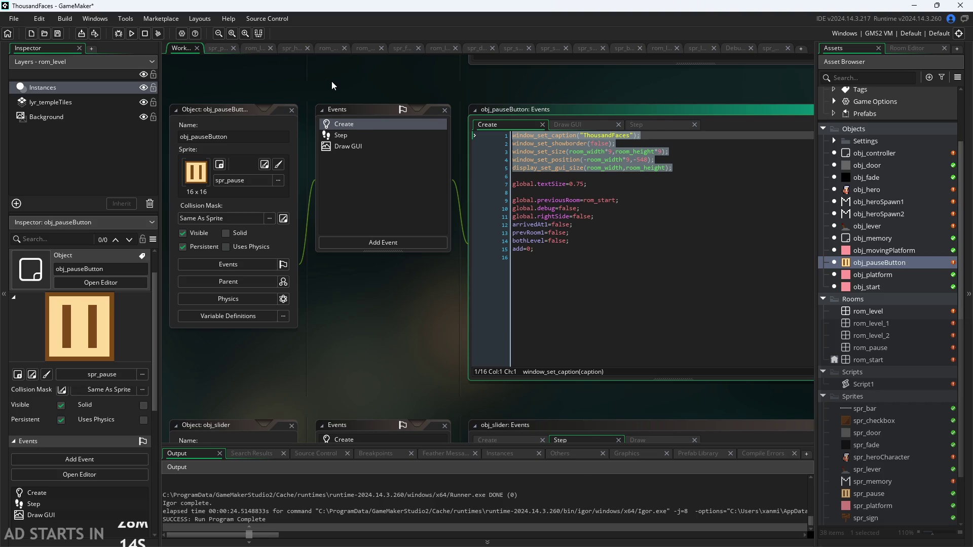
key(Delete)
click(553, 144)
key(BackSpace)
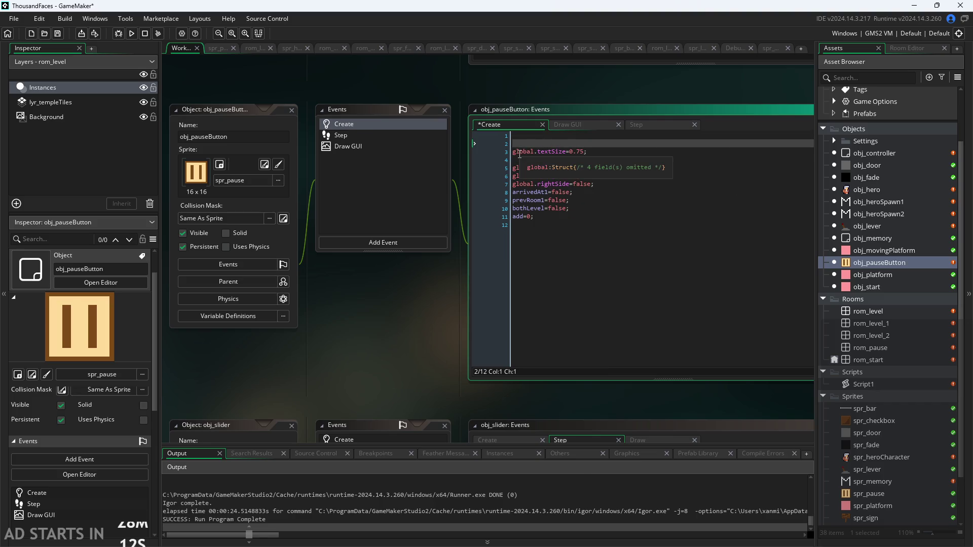
key(Delete)
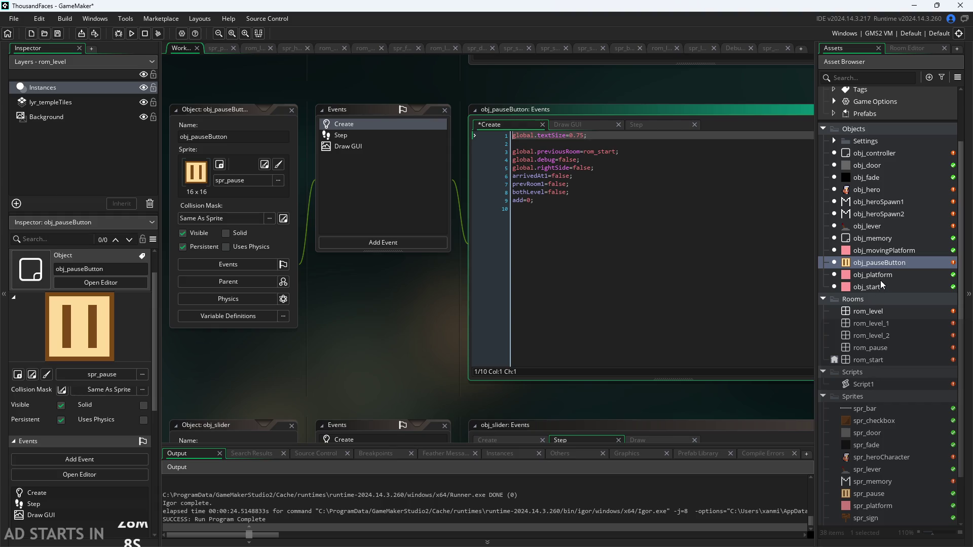
double_click(883, 153)
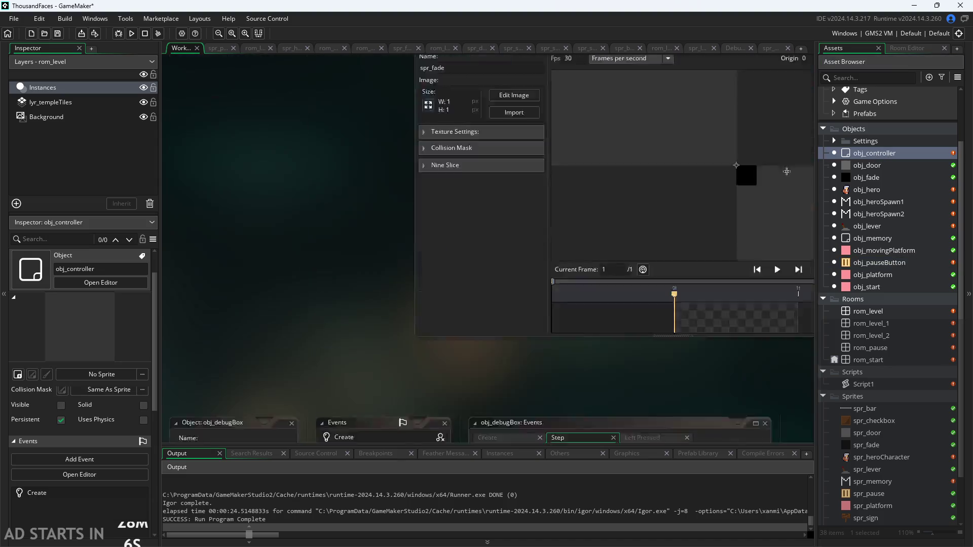
key(ctrl+v)
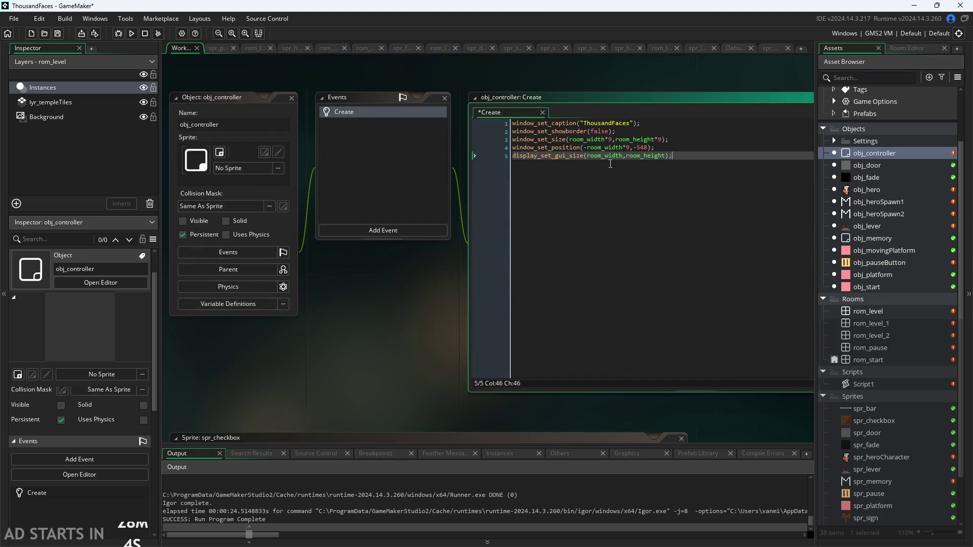
- Move the global settings lines from obj_pauseButton into obj_controller's Create after line 5
double_click(889, 260)
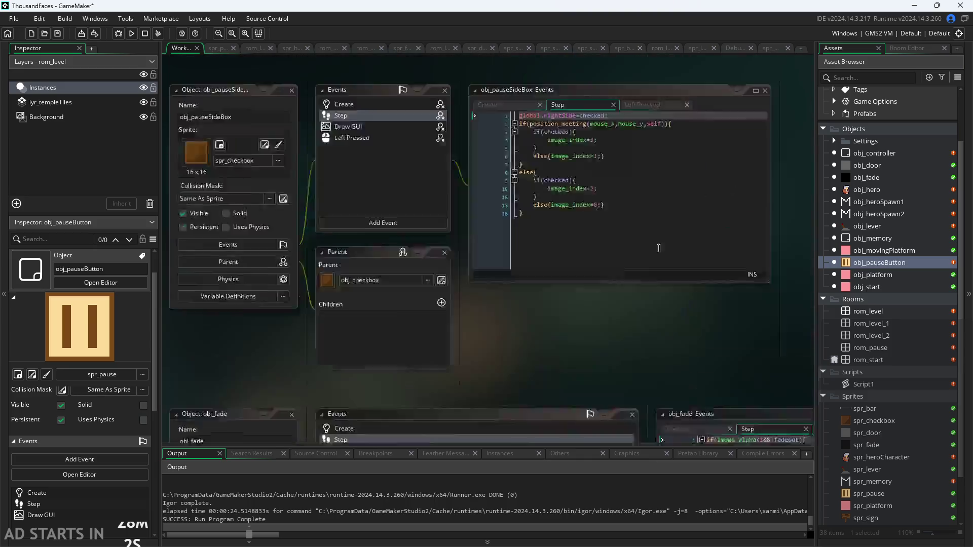
scroll(406, 330, up, 4)
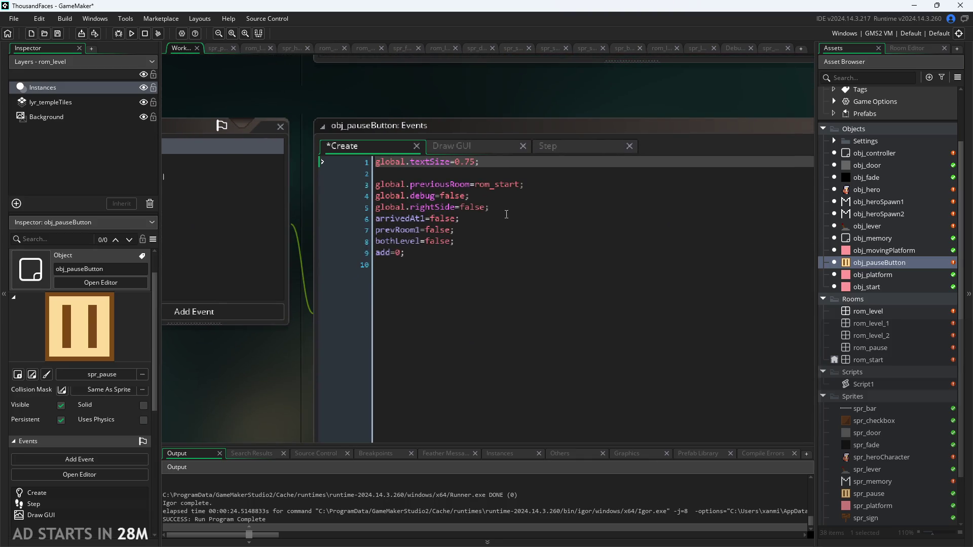
click(499, 205)
drag(499, 205, 187, 130)
key(ctrl+c)
key(BackSpace)
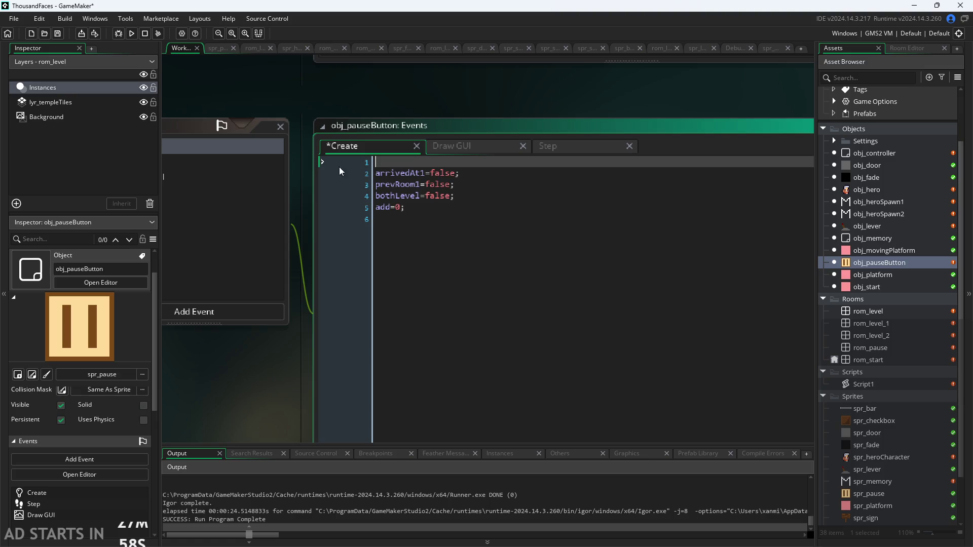
click(375, 174)
key(BackSpace)
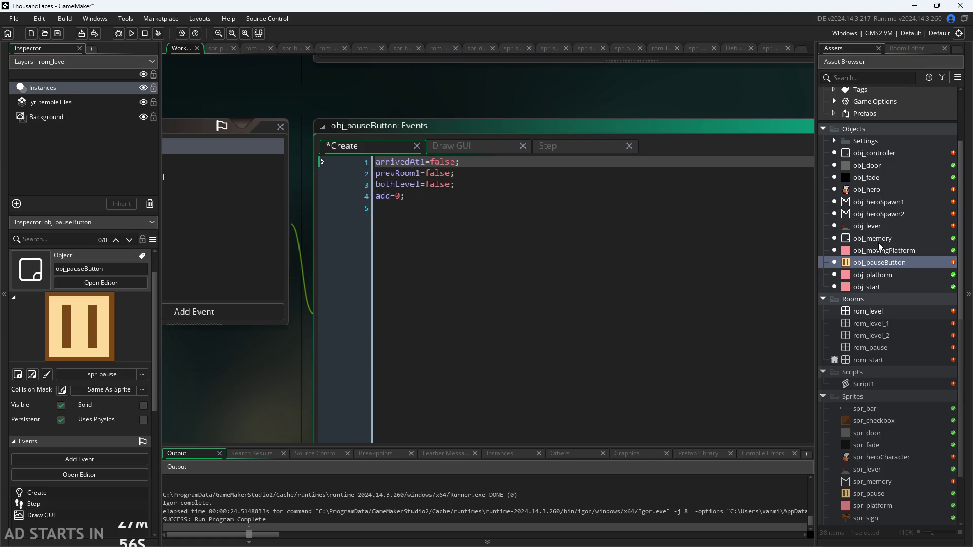
double_click(871, 155)
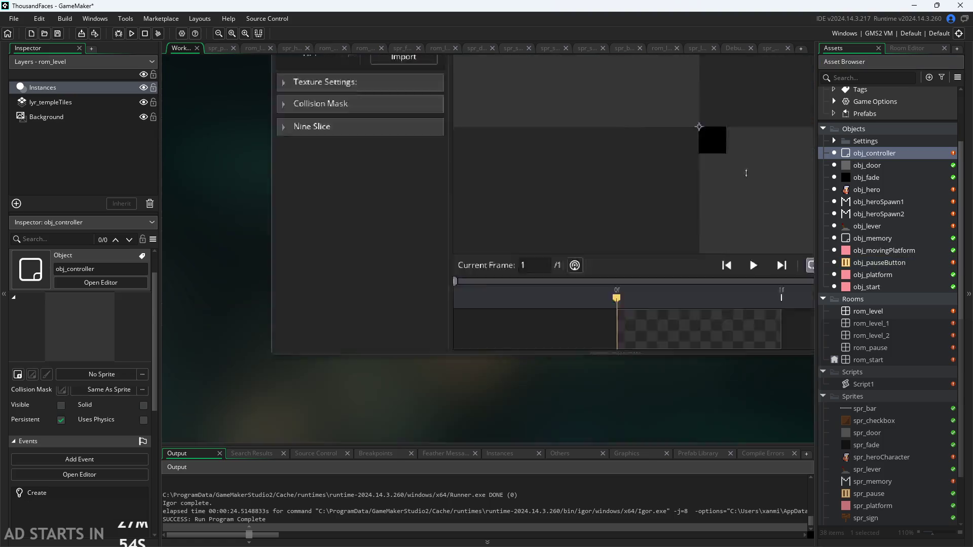
click(688, 156)
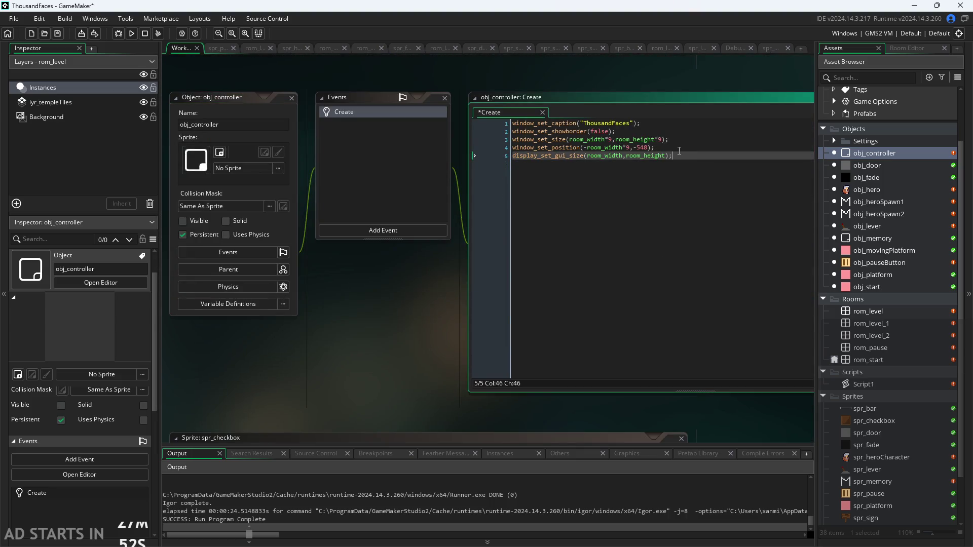
key(ctrl+v)
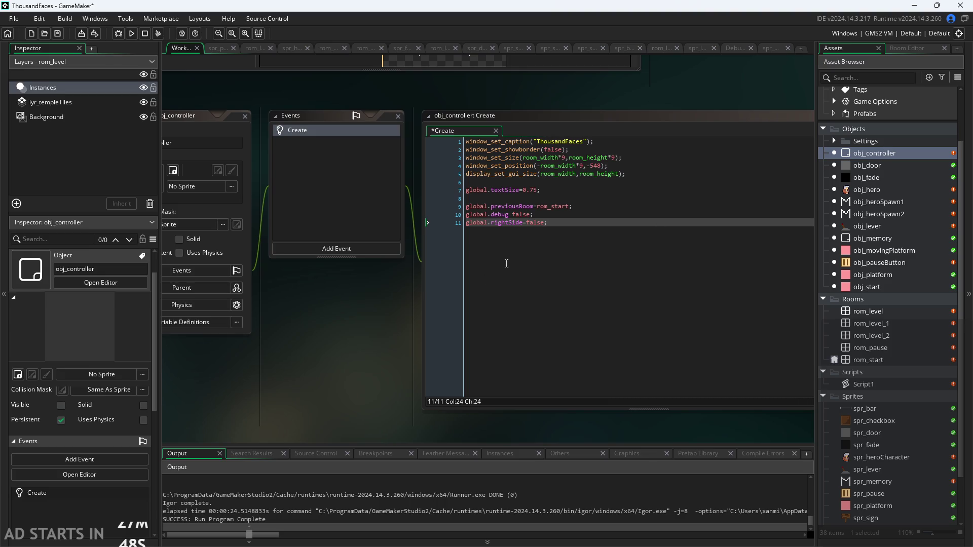
- Cut the arrivedAt1, prevRoom1 and bothLevel lines from obj_pauseButton's Create code
scroll(381, 305, down, 2)
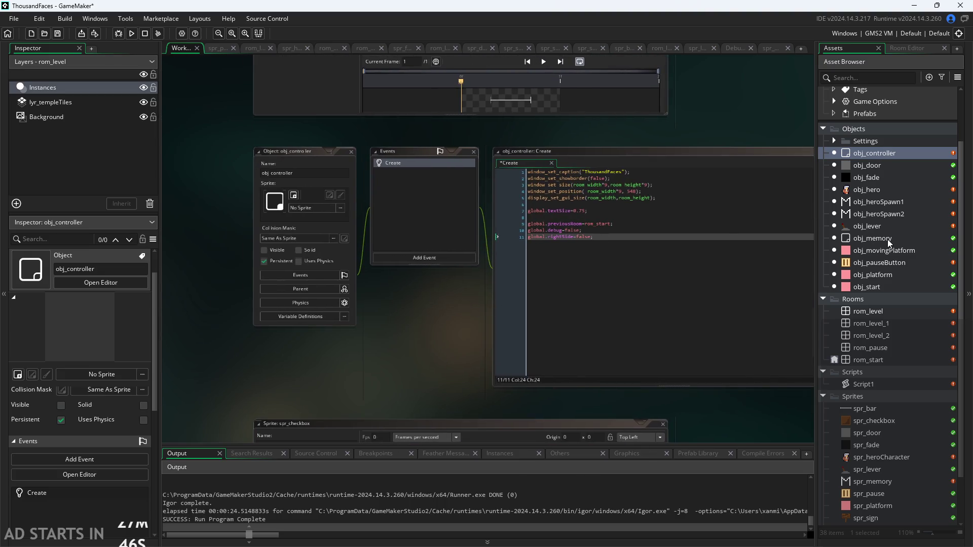
click(887, 239)
click(872, 263)
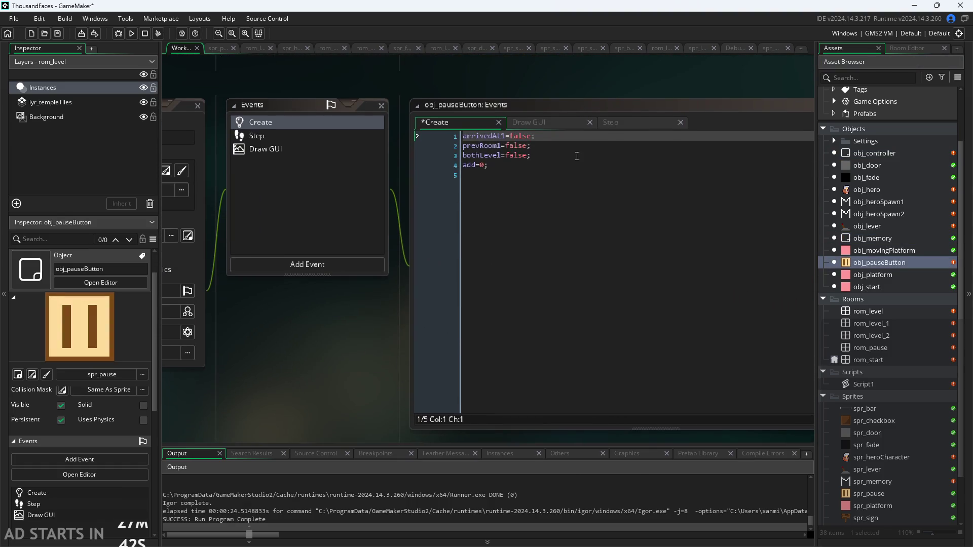
click(577, 156)
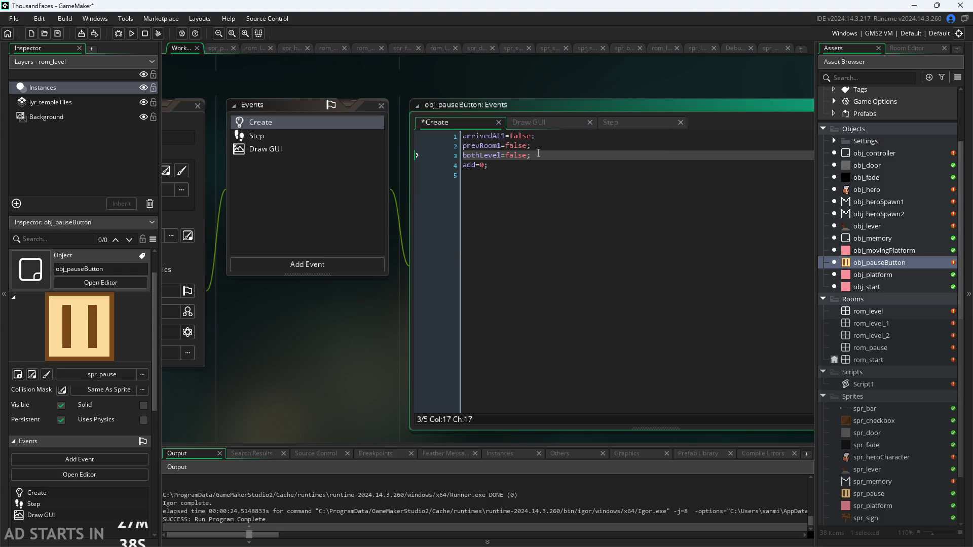
drag(542, 157, 463, 136)
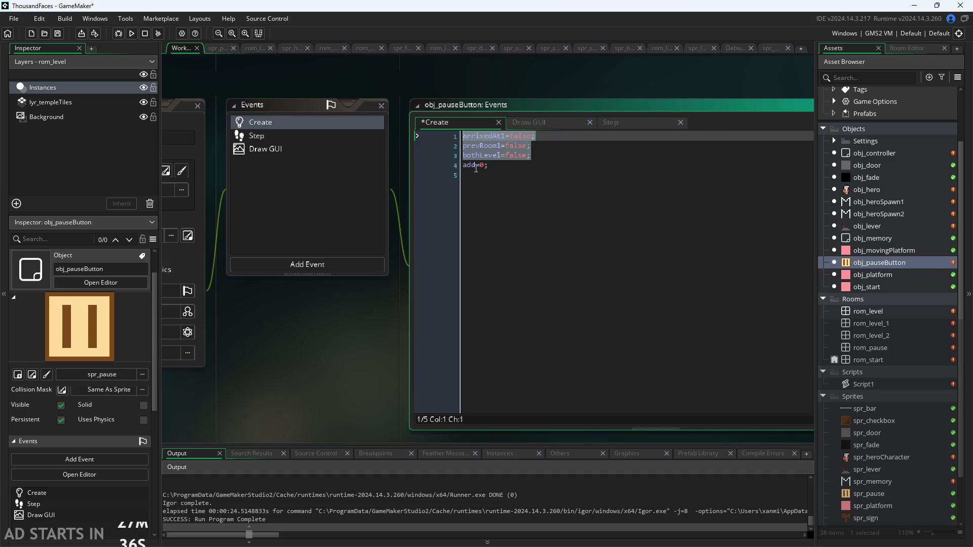
key(BackSpace)
click(464, 146)
key(BackSpace)
click(553, 128)
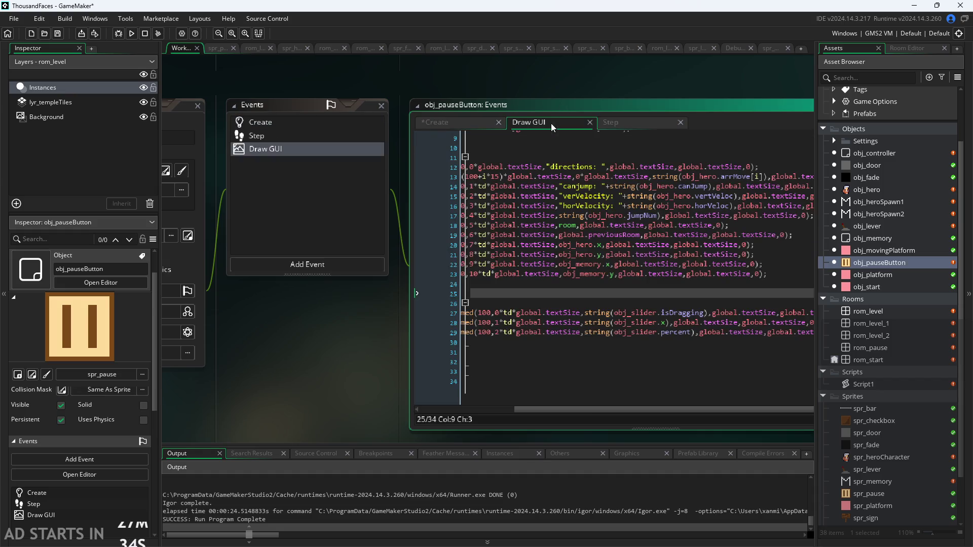
- Delete the debug-drawing code from obj_pauseButton's Draw GUI, leaving only draw_self()
scroll(350, 350, down, 2)
drag(561, 400, 482, 400)
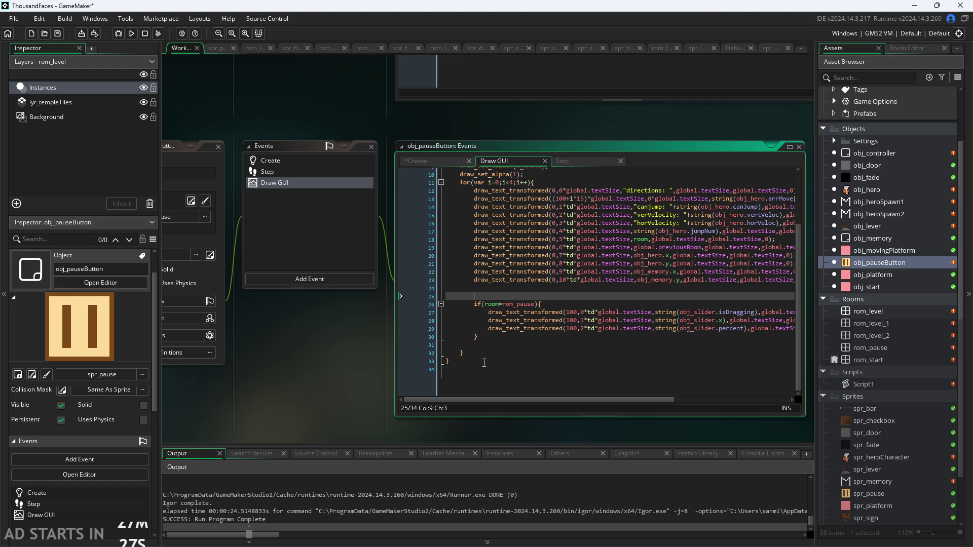
mouse_move(484, 362)
mouse_down()
mouse_move(457, 168)
mouse_move(435, 169)
mouse_move(427, 196)
mouse_up()
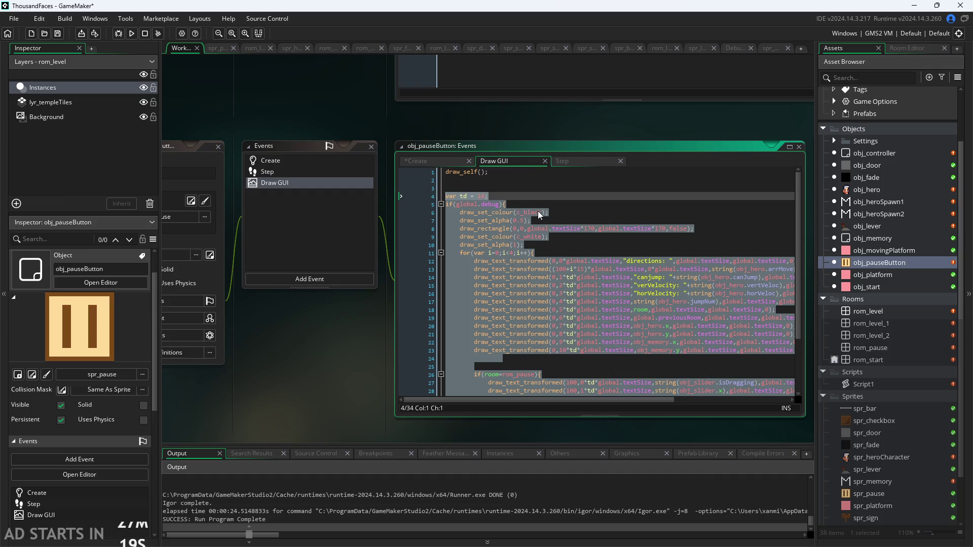
key(Delete)
key(BackSpace)
key(BackSpace)
key(BackSpace)
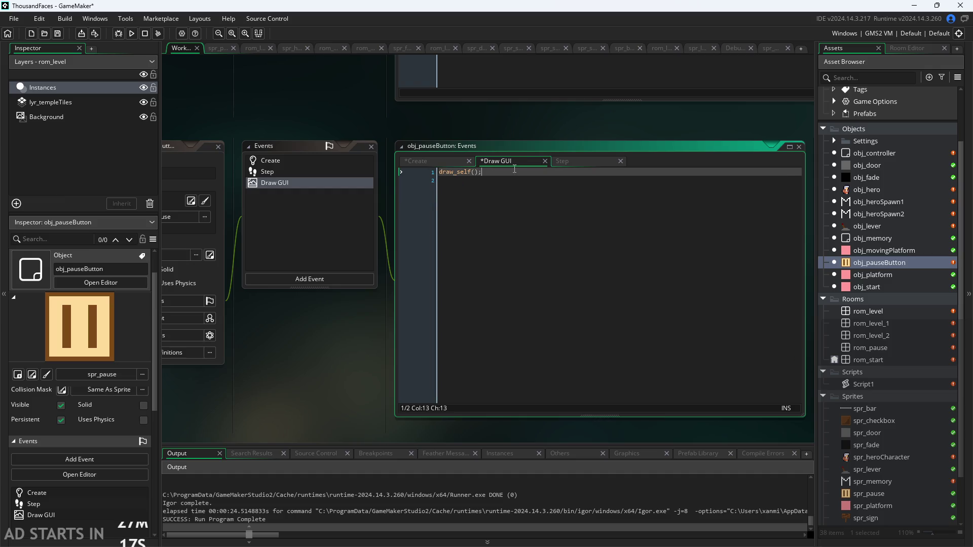
right_click(349, 183)
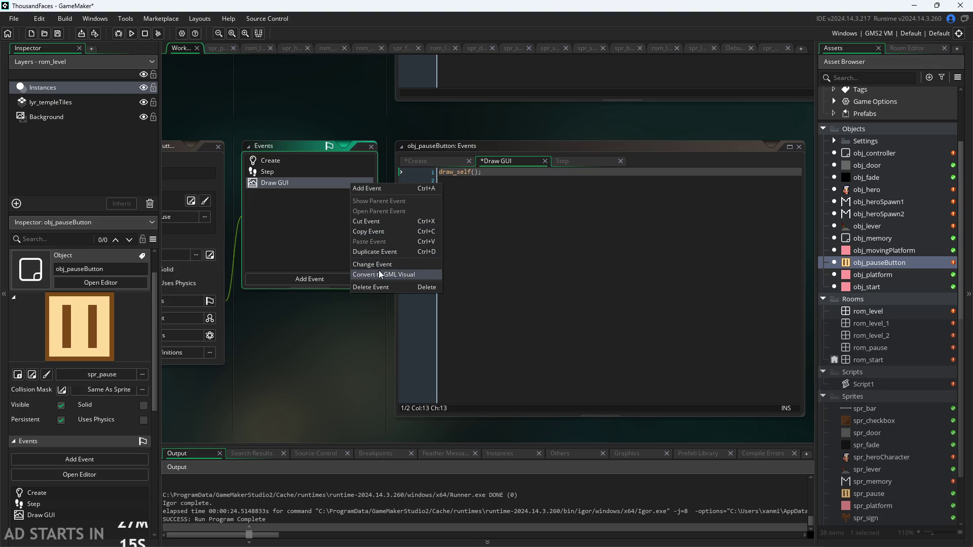
click(353, 344)
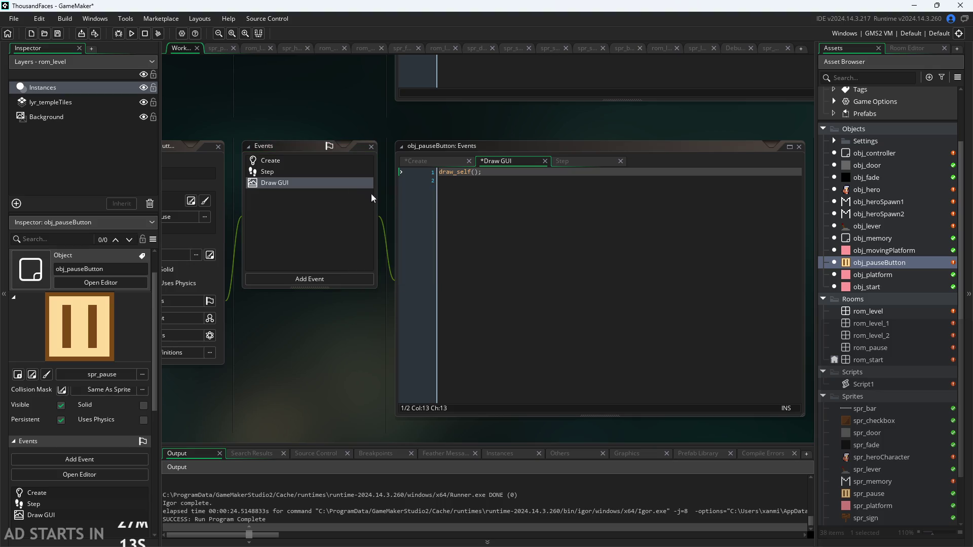
- Add a Draw GUI event to obj_controller
scroll(360, 347, down, 2)
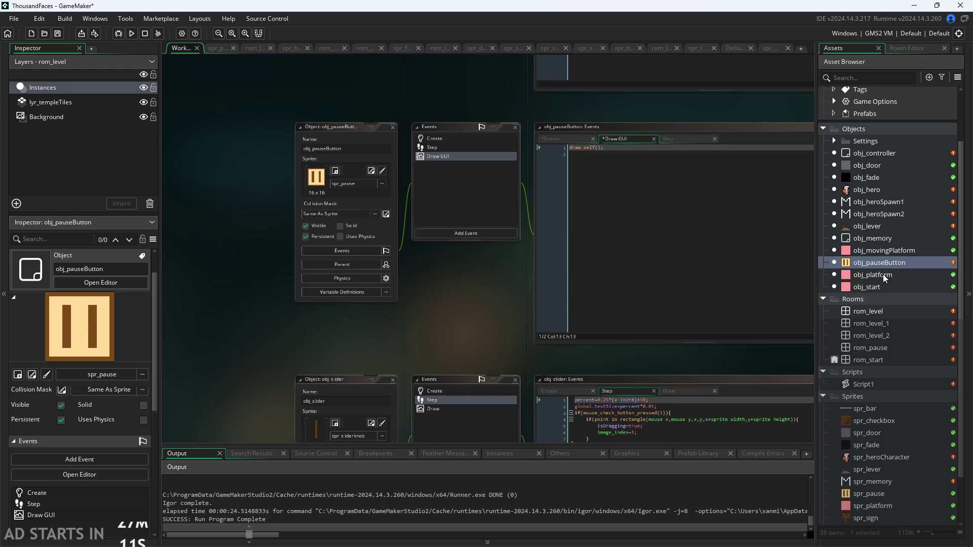
double_click(857, 153)
click(385, 229)
mouse_move(433, 302)
click(481, 311)
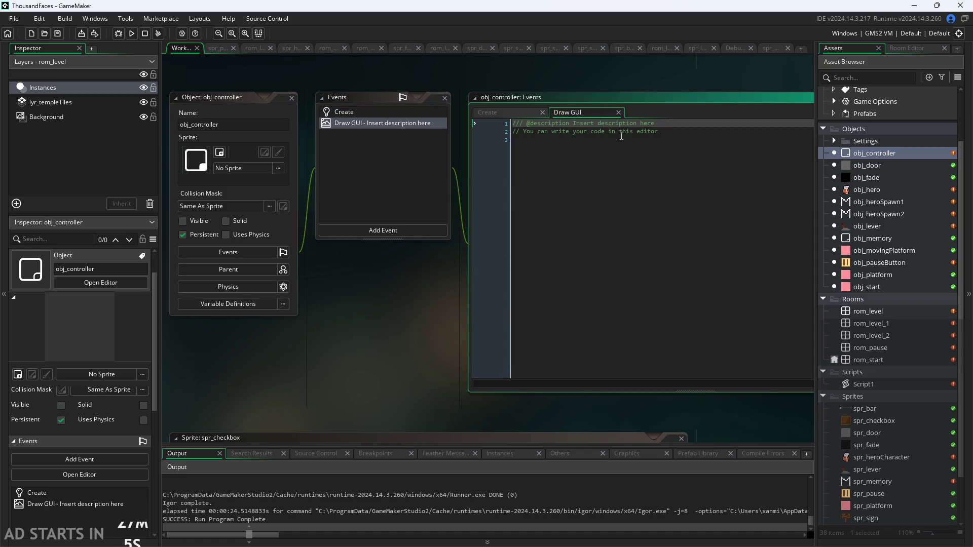
- Paste the debug-drawing code over the Draw GUI placeholder and add blank lines around var td = 14
key(ctrl+a)
key(ctrl+v)
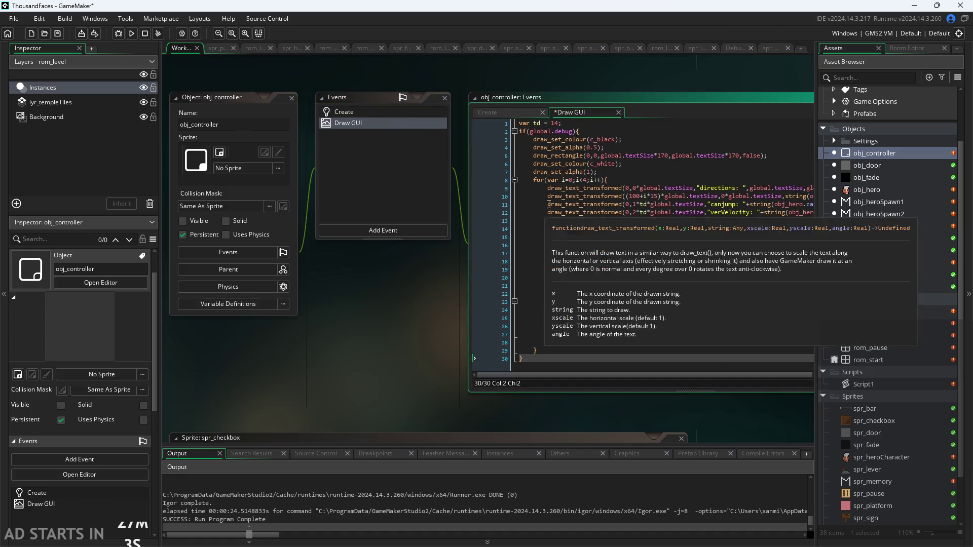
click(566, 125)
key(Return)
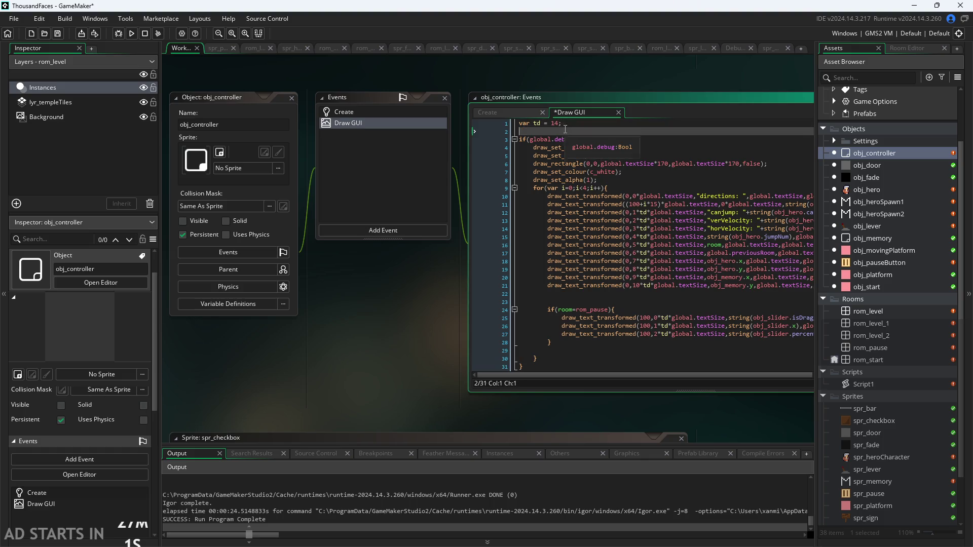
click(521, 124)
key(Return)
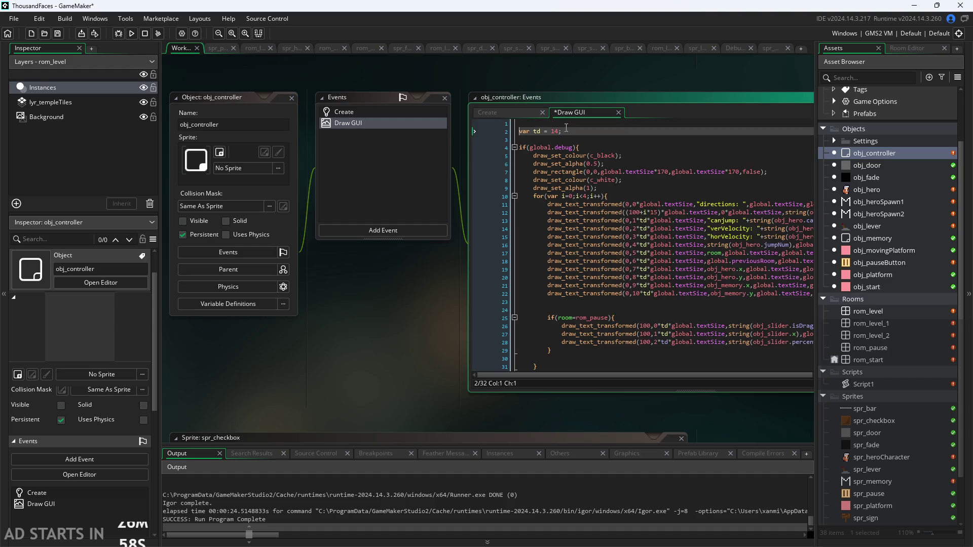
- Add the comment '// distance between lines of text' above var td = 14 and save
click(567, 124)
text(dista)
key(BackSpace)
key(BackSpace)
key(BackSpace)
key(BackSpace)
key(BackSpace)
text(tance betwee)
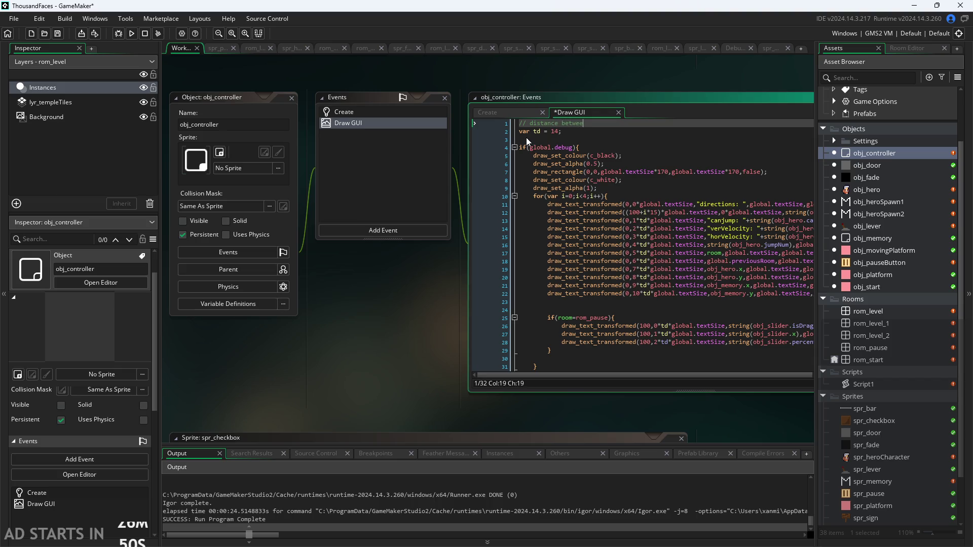
text(n lines of text)
key(ctrl+s)
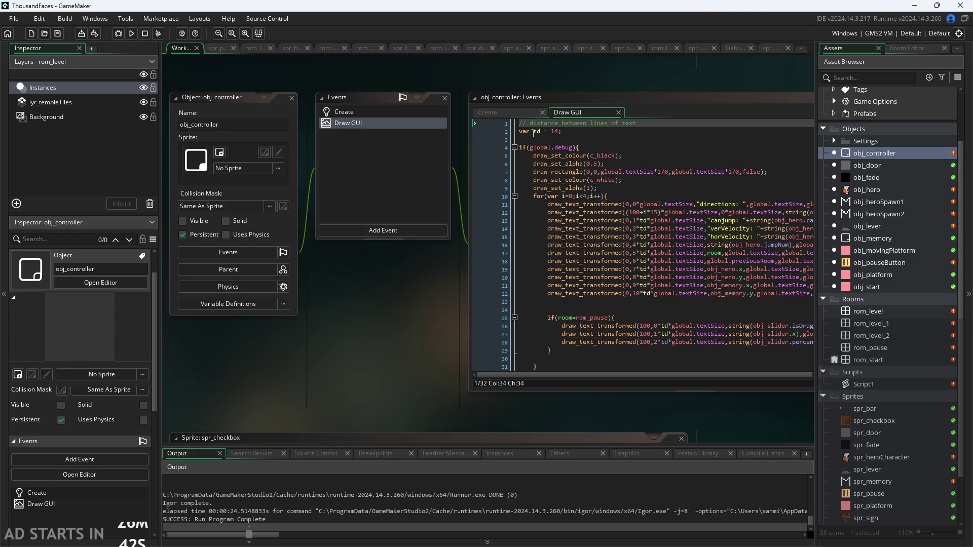
click(519, 114)
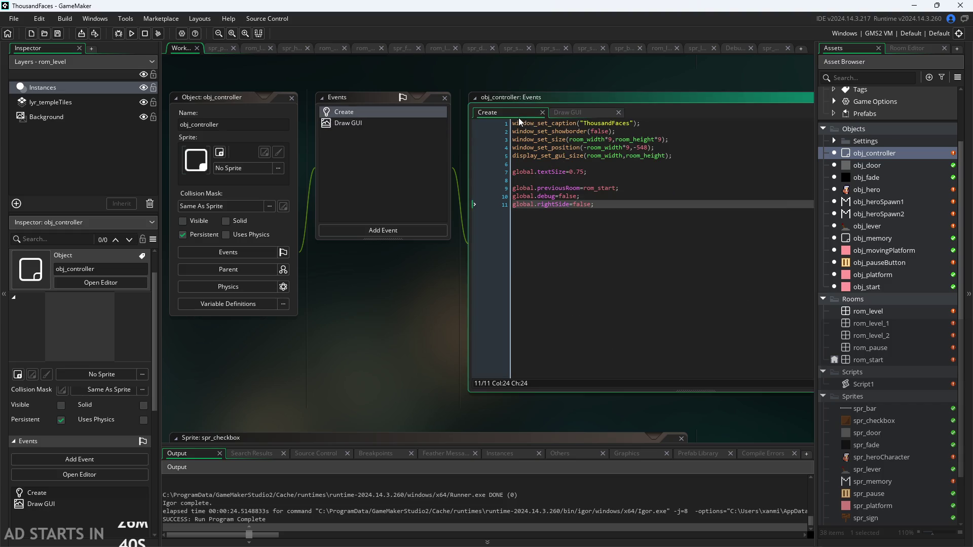
- Remove the if(room==rom_pause) hero-repositioning block from obj_pauseButton's Step code, then reopen obj_controller
double_click(884, 263)
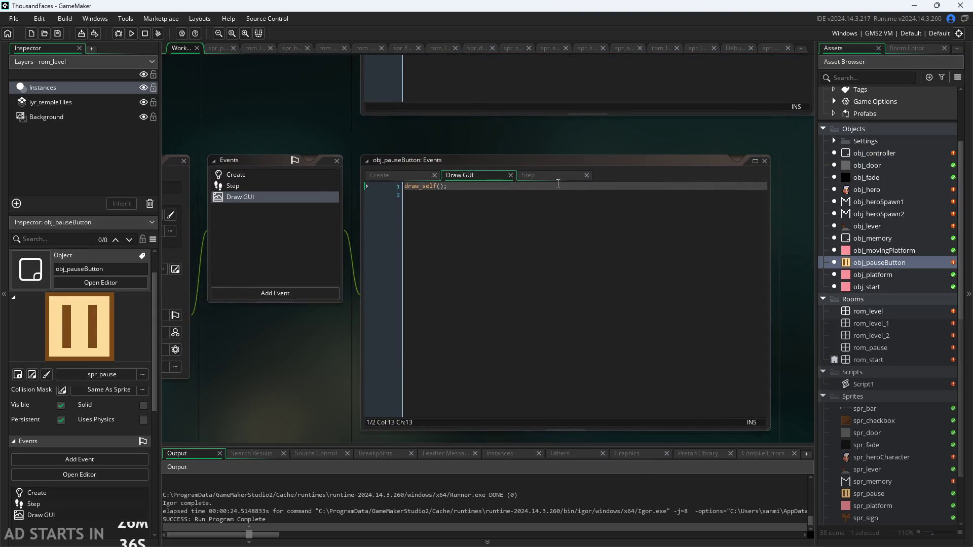
click(546, 176)
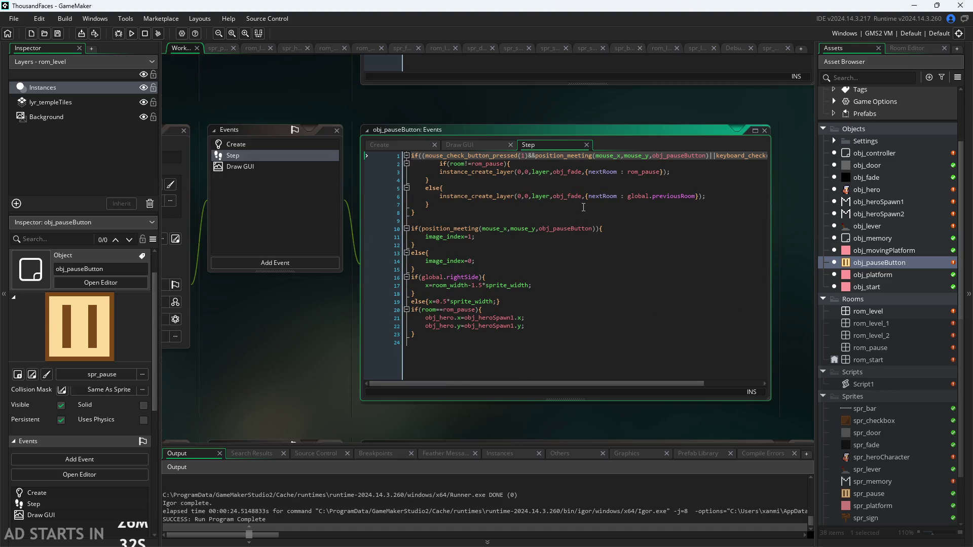
click(559, 248)
click(563, 277)
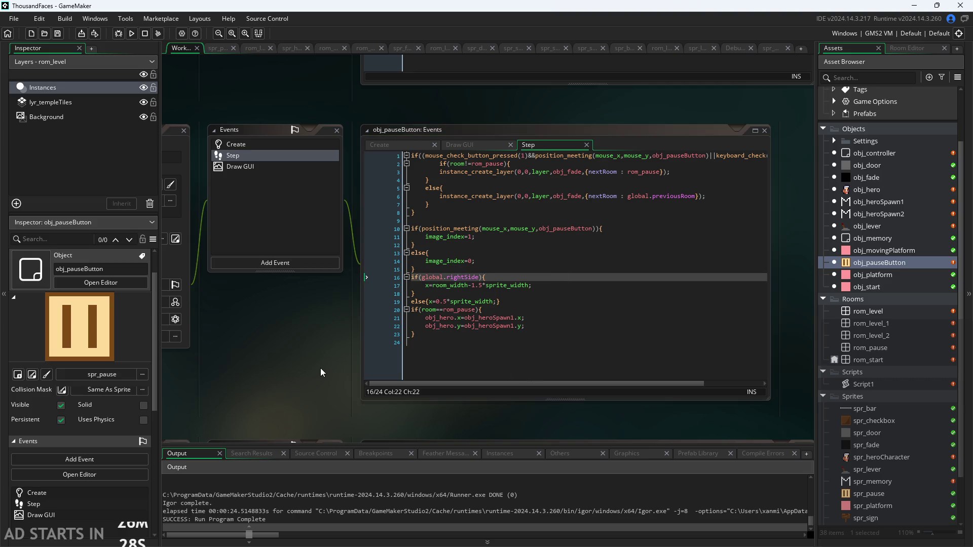
ctrl+scroll(329, 375, up, 2)
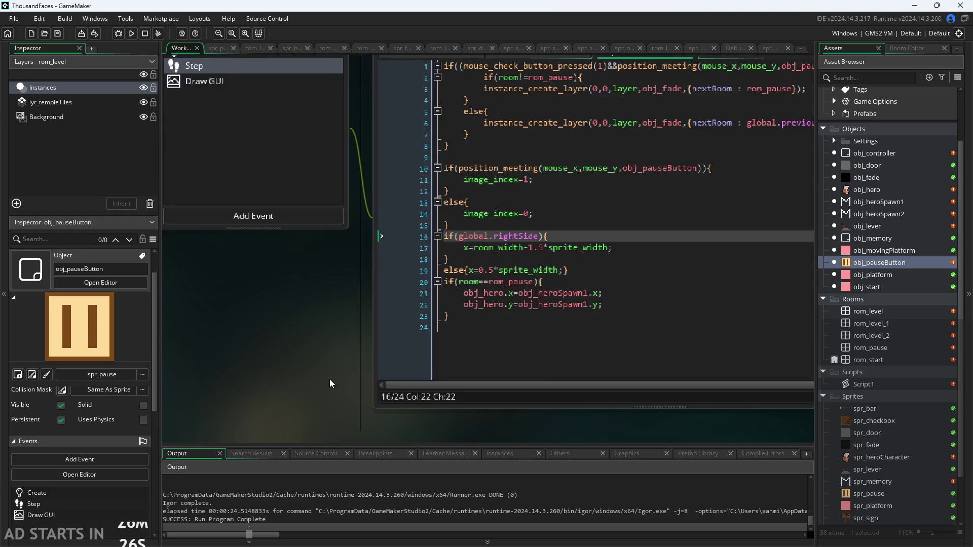
drag(469, 313, 322, 276)
key(ctrl+c)
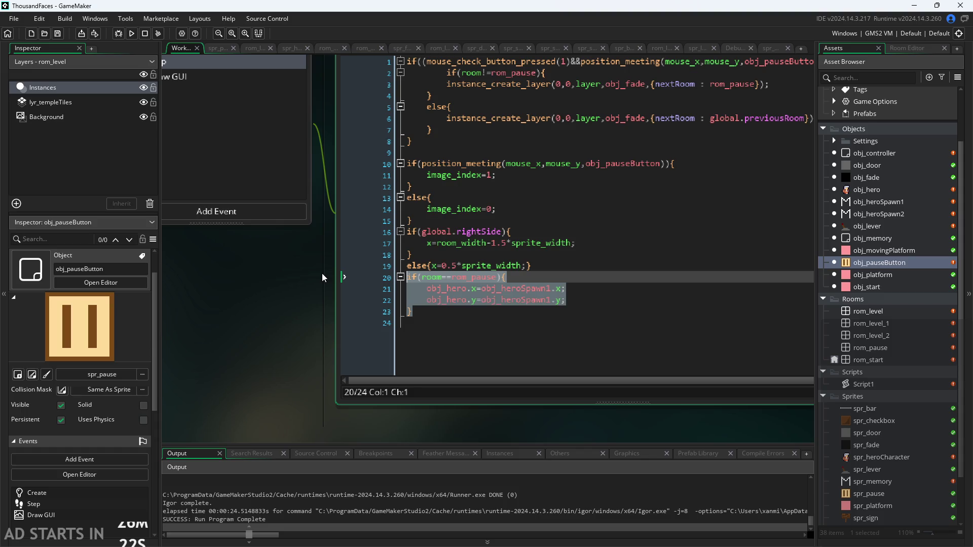
key(Delete)
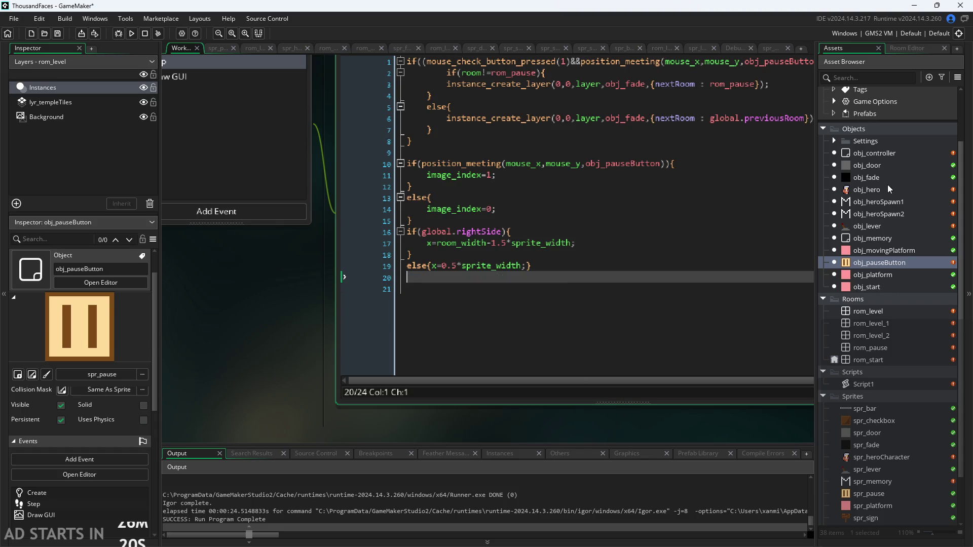
double_click(880, 153)
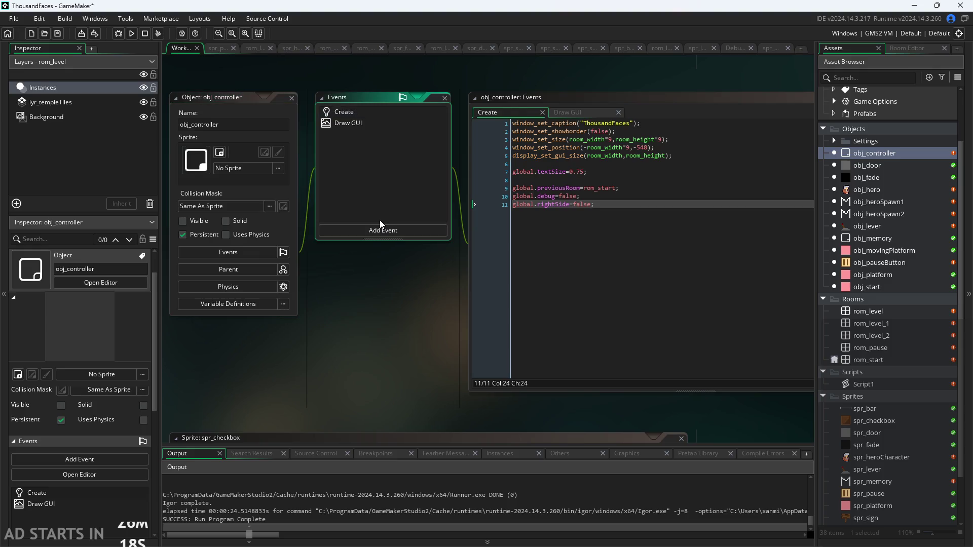
- Add a Step event to obj_controller holding the pasted if(room==rom_pause) obj_hero repositioning block
click(382, 229)
mouse_move(412, 275)
click(458, 272)
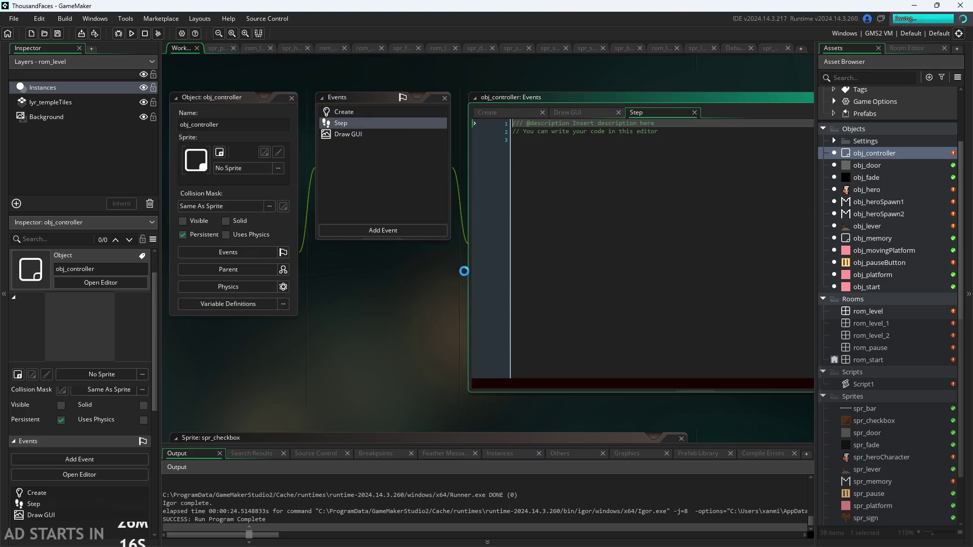
key(ctrl+a)
key(ctrl+v)
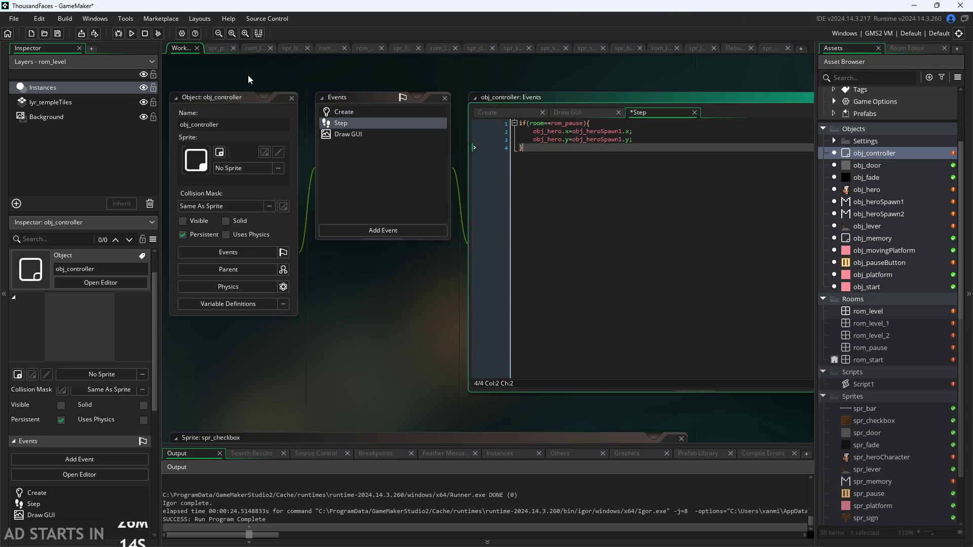
click(580, 115)
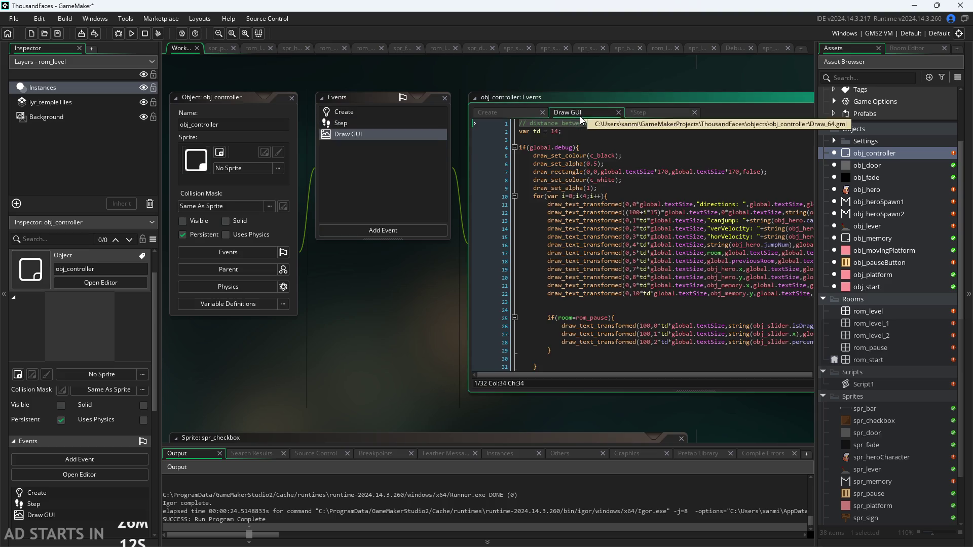
click(515, 114)
click(632, 114)
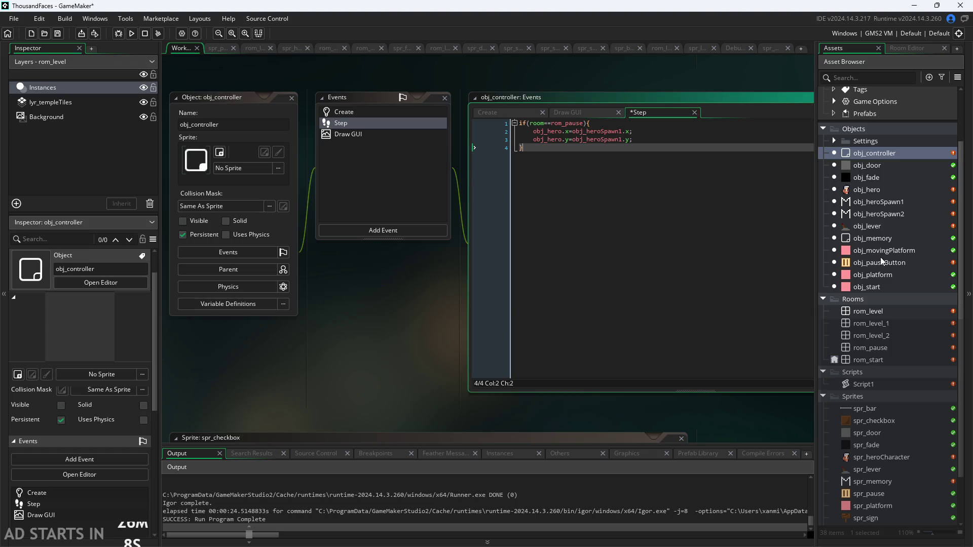
- Open obj_pauseButton and view its Create event code
double_click(880, 259)
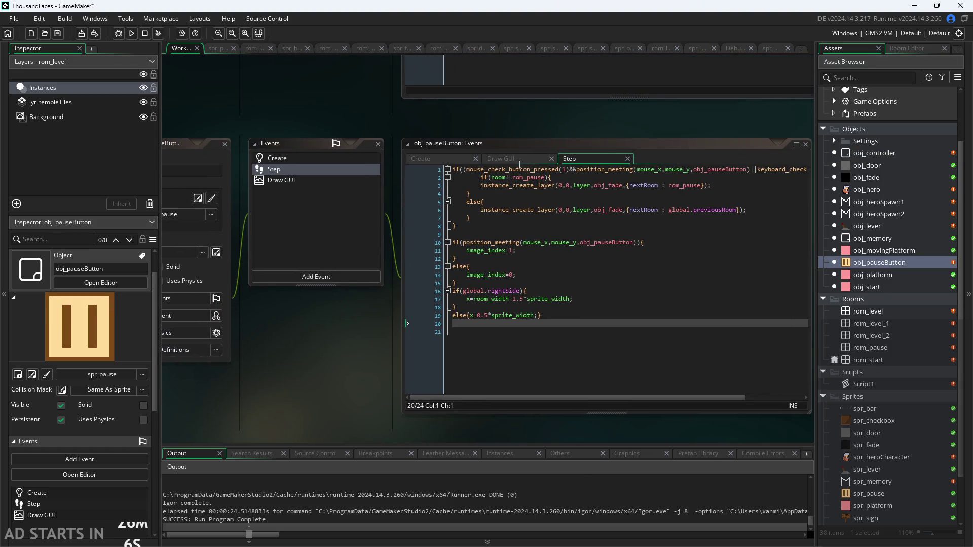
scroll(519, 165, up, 1)
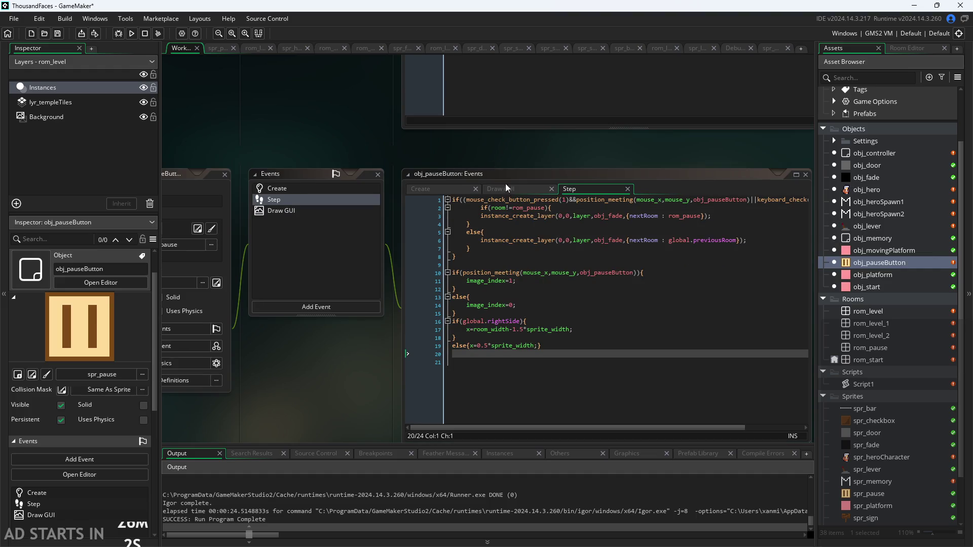
click(456, 188)
click(862, 179)
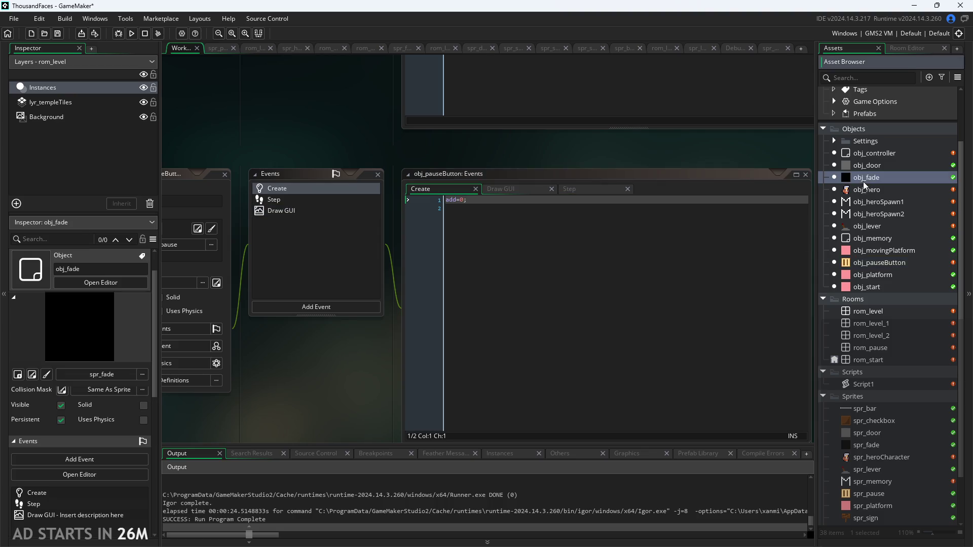
- Open obj_hero and review its Begin Step, Step and End Step code
double_click(859, 191)
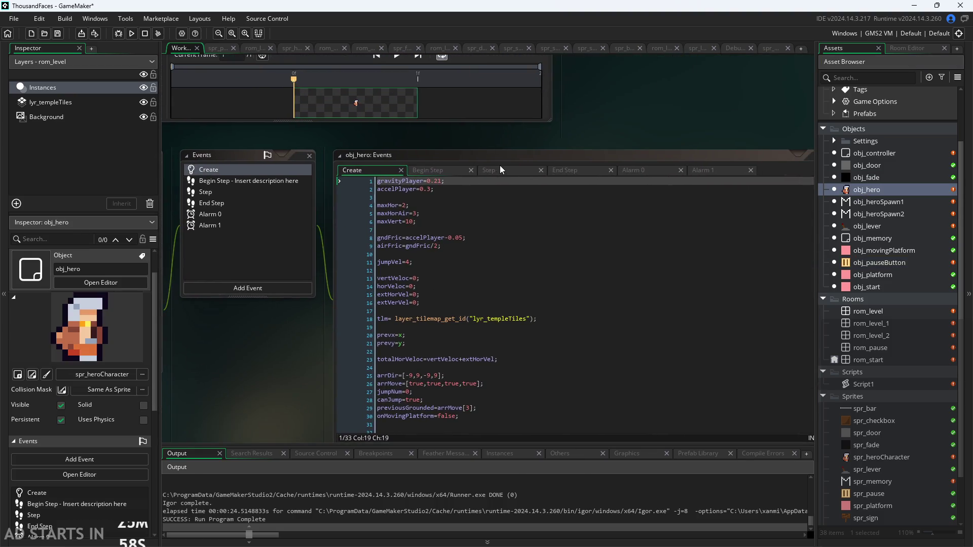
click(490, 171)
click(443, 172)
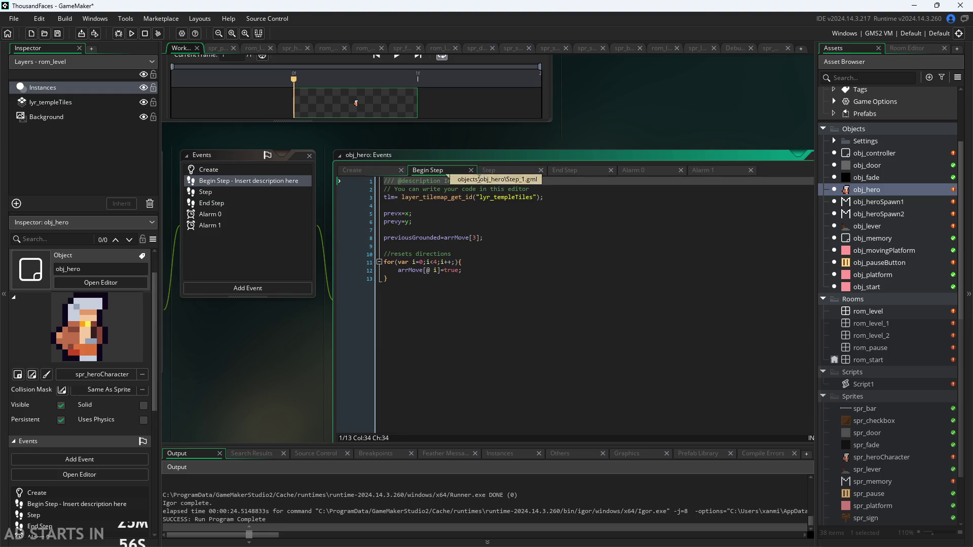
click(535, 172)
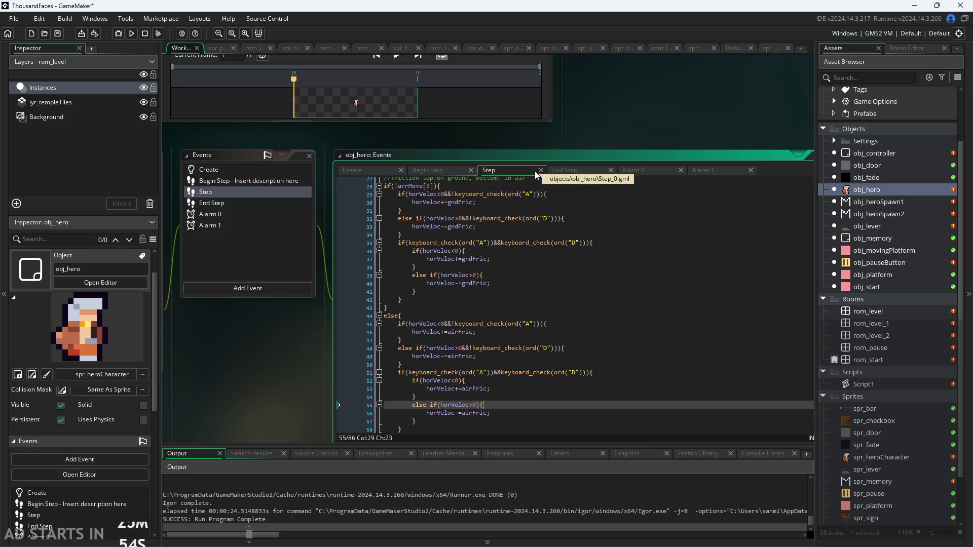
scroll(511, 252, up, 3)
scroll(511, 252, up, 5)
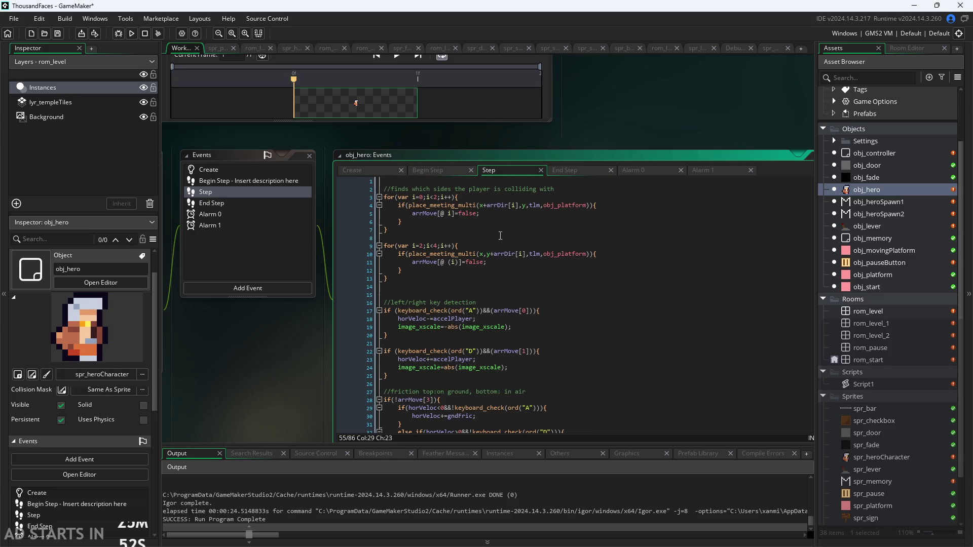
click(571, 171)
scroll(498, 216, down, 10)
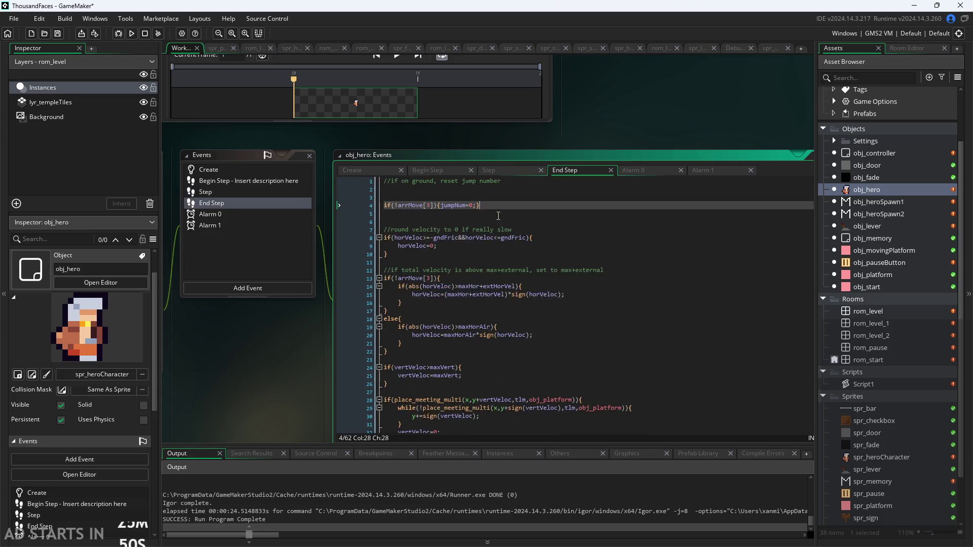
- Inspect the rom_pause/rom_start room check on lines 55–60 of End Step, then return to obj_controller
mouse_move(447, 394)
mouse_down()
mouse_move(375, 396)
mouse_move(254, 349)
mouse_move(246, 355)
mouse_up()
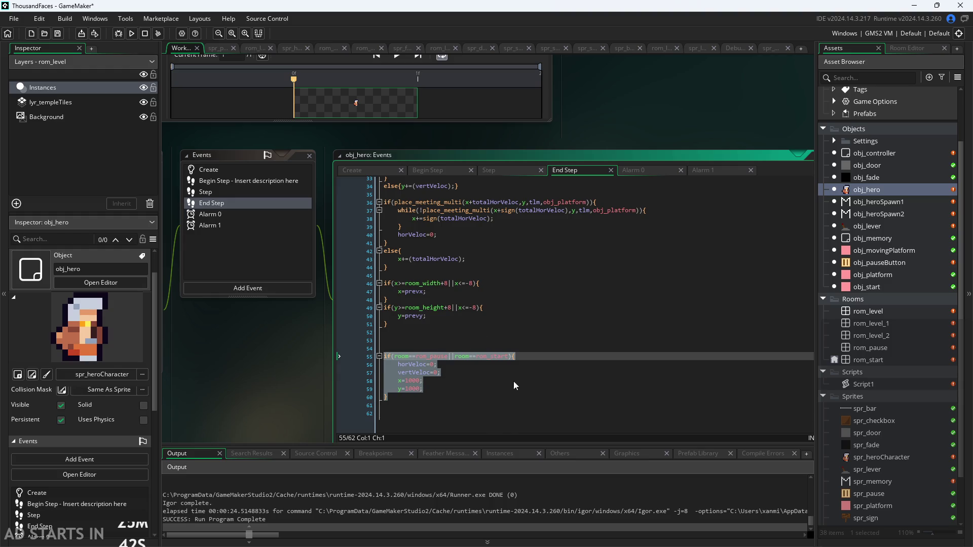
click(400, 340)
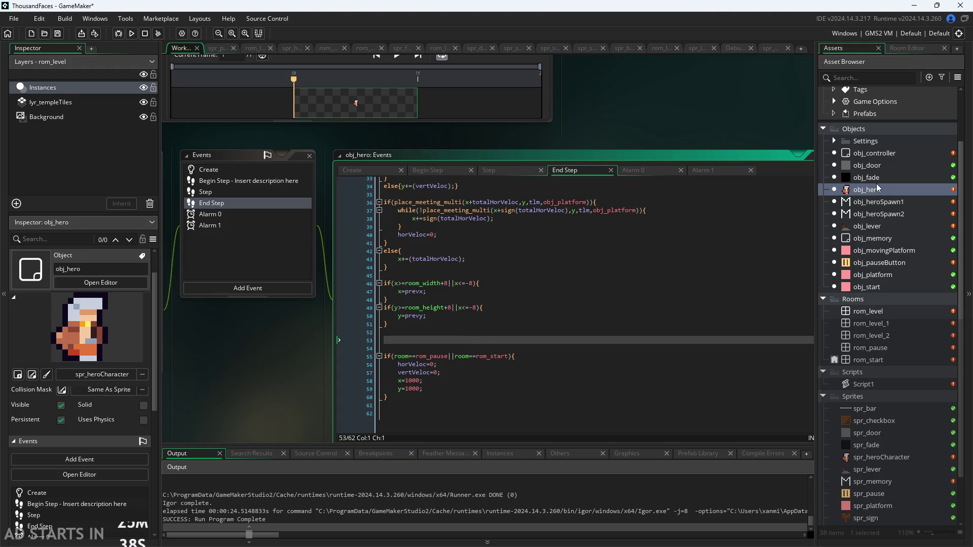
double_click(877, 152)
click(834, 141)
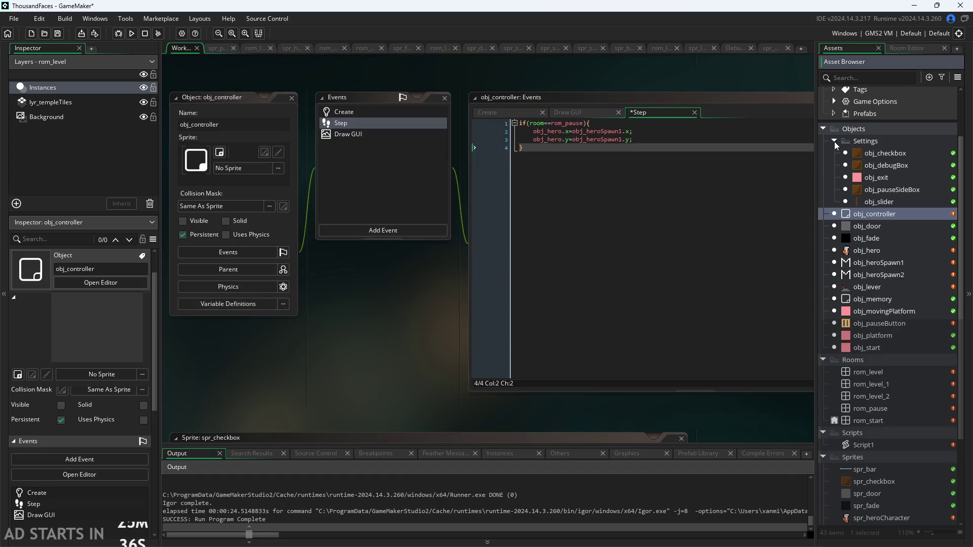
- In rom_start, delete a mistakenly placed obj_memory and put obj_controller at the top-right
click(834, 142)
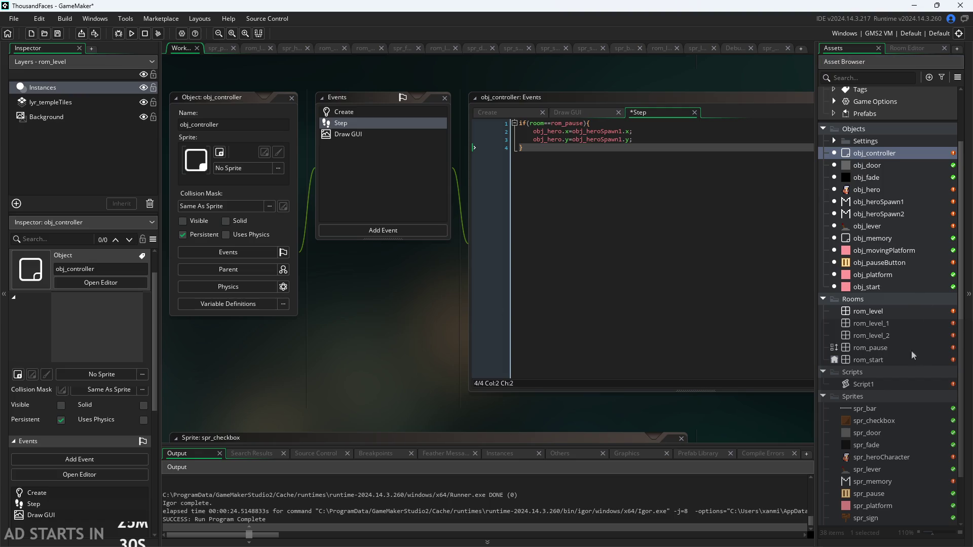
click(877, 362)
double_click(878, 361)
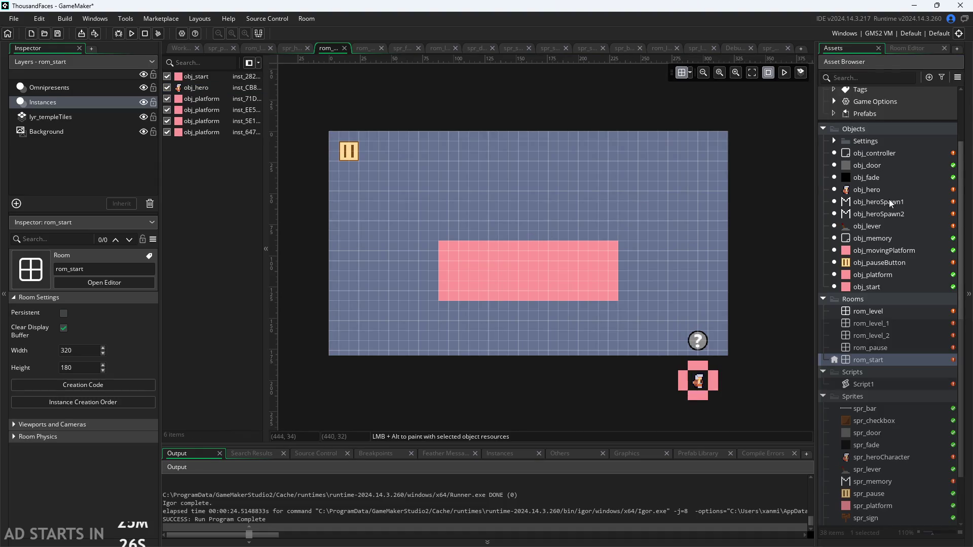
mouse_move(867, 239)
mouse_down()
mouse_move(859, 242)
mouse_move(709, 142)
mouse_move(717, 142)
mouse_up()
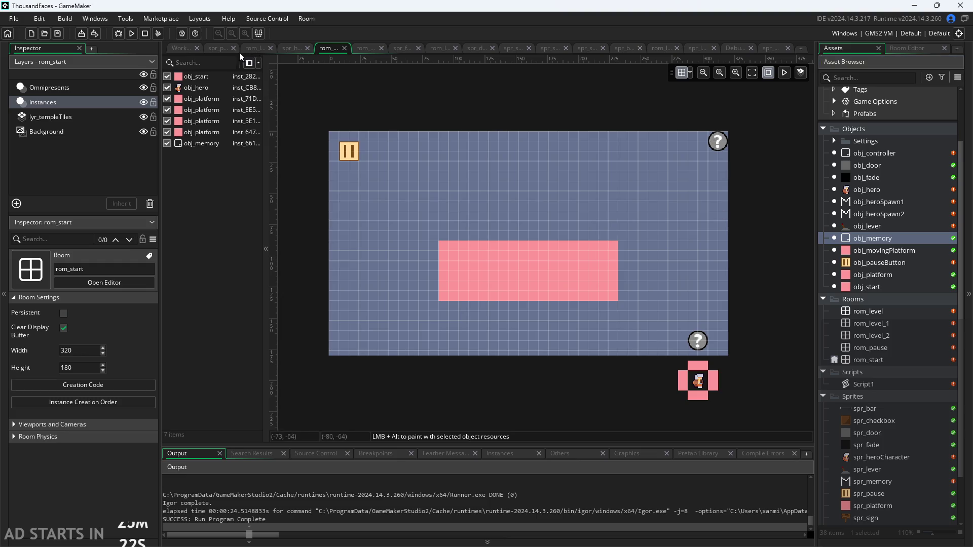
click(716, 148)
key(Delete)
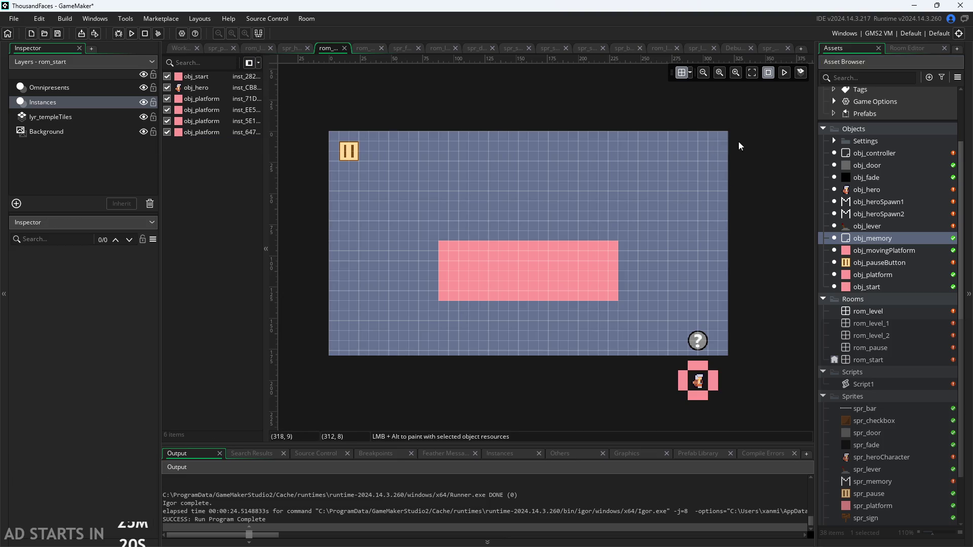
mouse_move(872, 153)
mouse_down()
mouse_move(688, 162)
mouse_move(717, 142)
mouse_up()
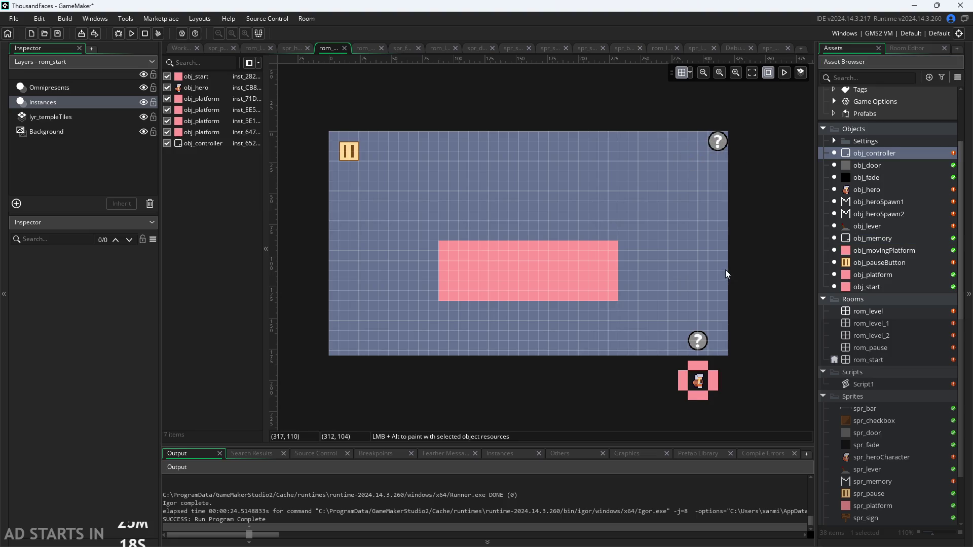
click(179, 49)
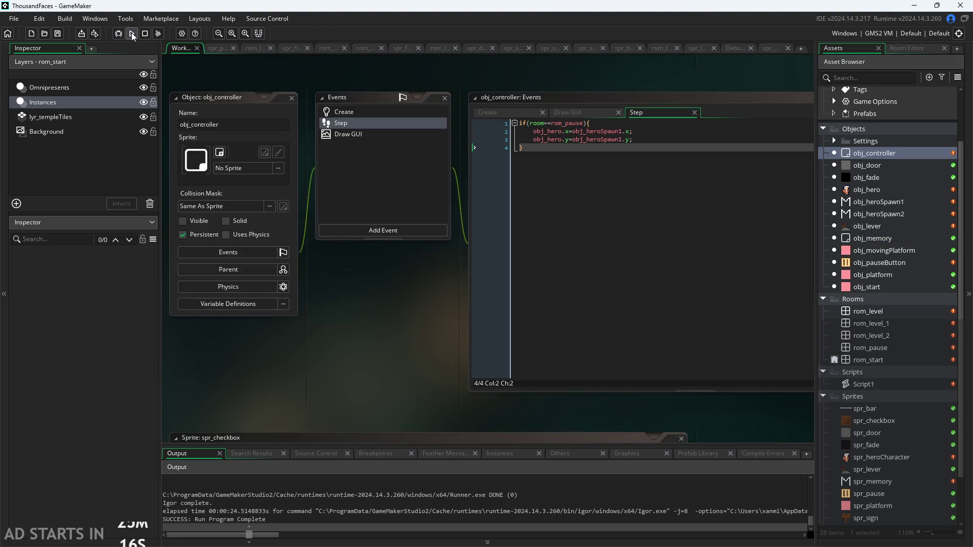
key(F5)
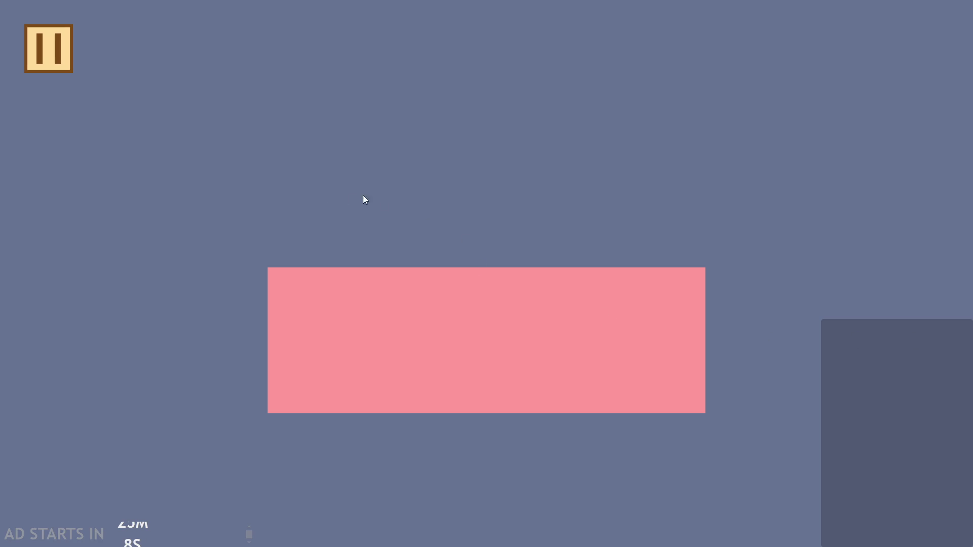
click(403, 383)
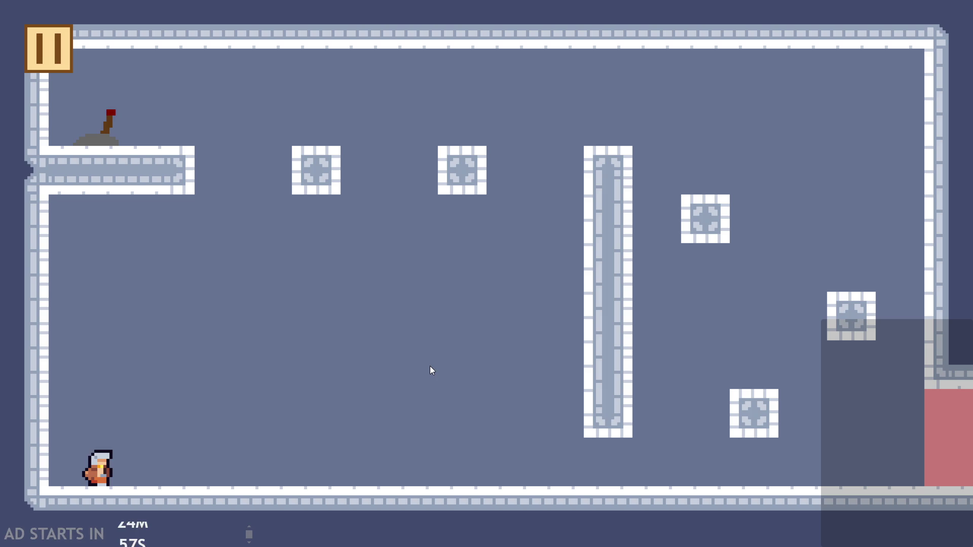
key(Right)
key(Up)
key(Right)
key(Up)
key(Left)
key(Up)
key(Up)
key(Left)
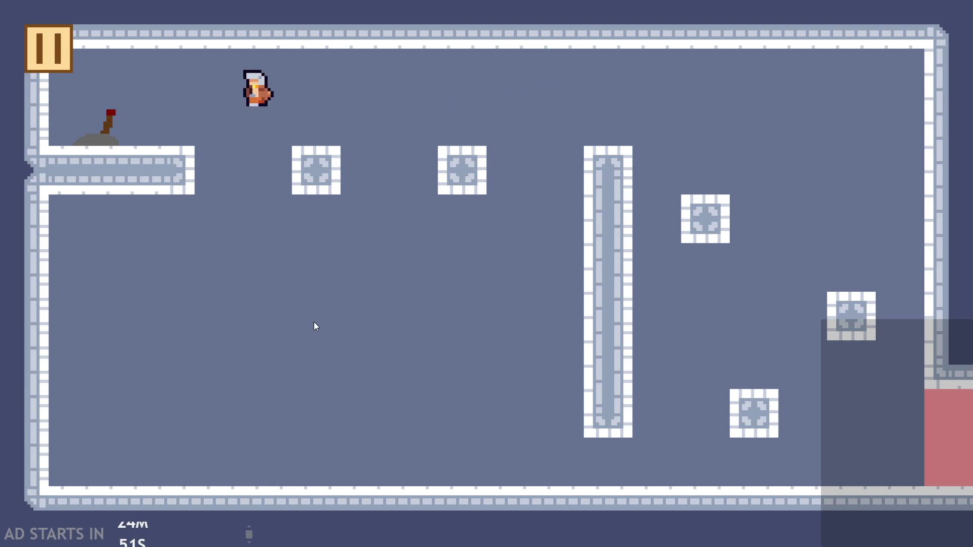
key(Left)
key(Right)
key(Up)
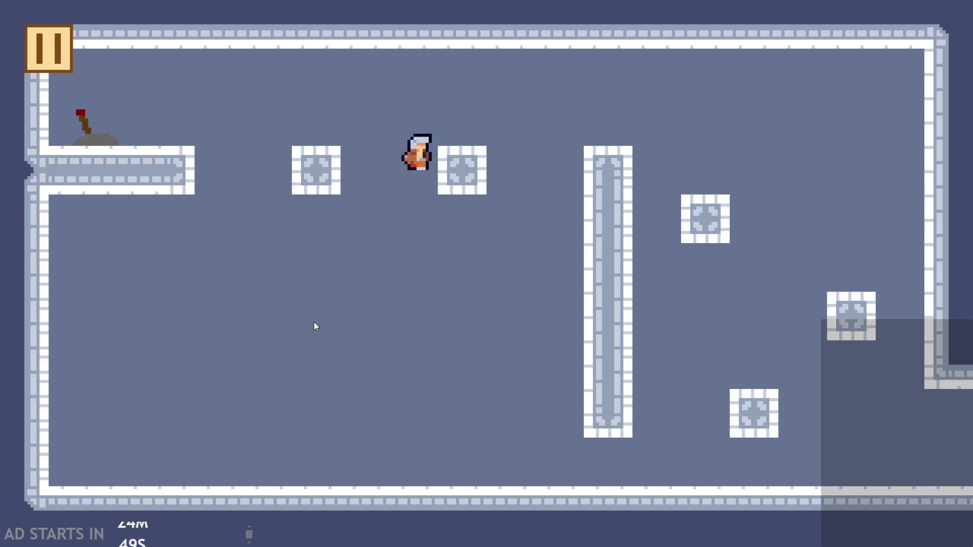
key(Up)
key(Right)
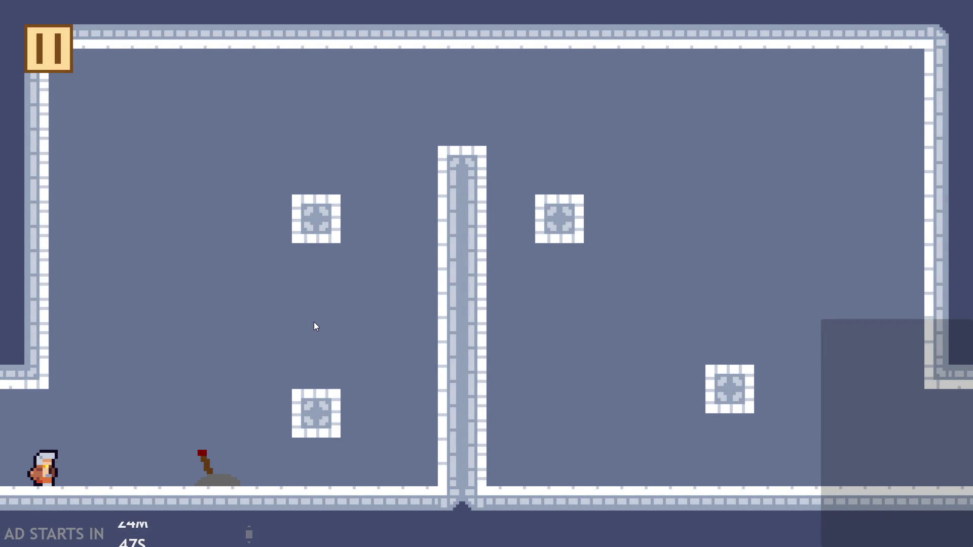
key(Right)
key(Up)
key(Left)
key(Right)
key(Up)
click(44, 48)
click(203, 164)
click(196, 152)
click(195, 146)
click(196, 145)
click(214, 141)
click(194, 223)
click(941, 57)
key(space)
key(Left)
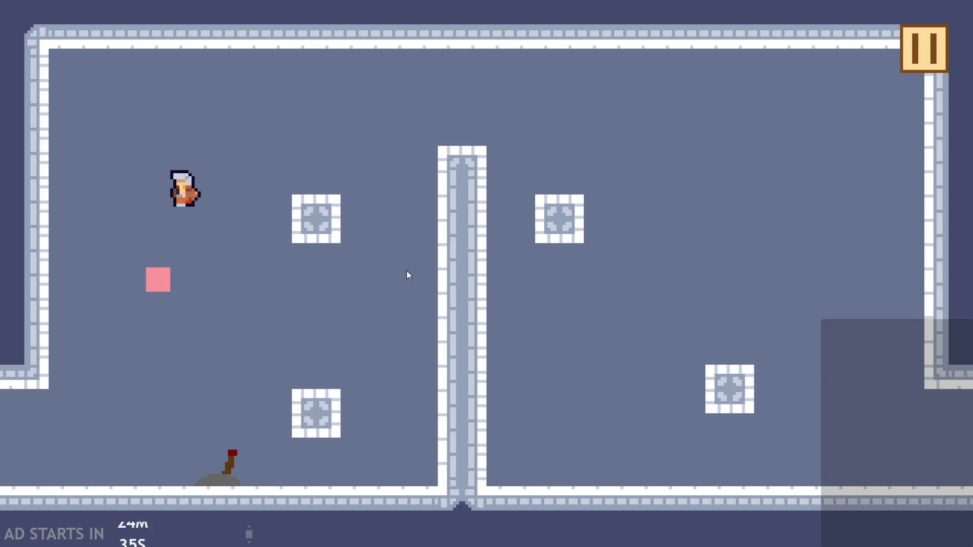
key(Right)
key(space)
key(Left)
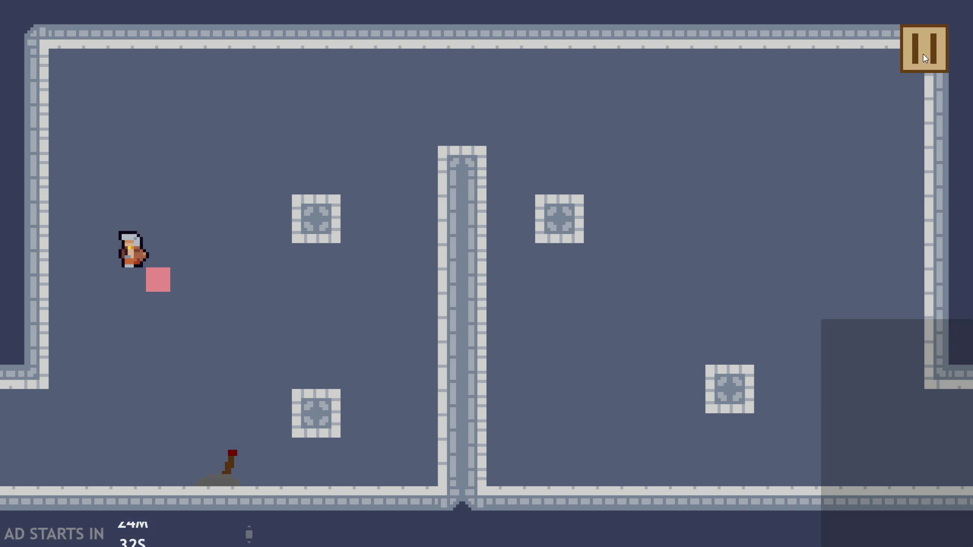
click(923, 54)
click(776, 457)
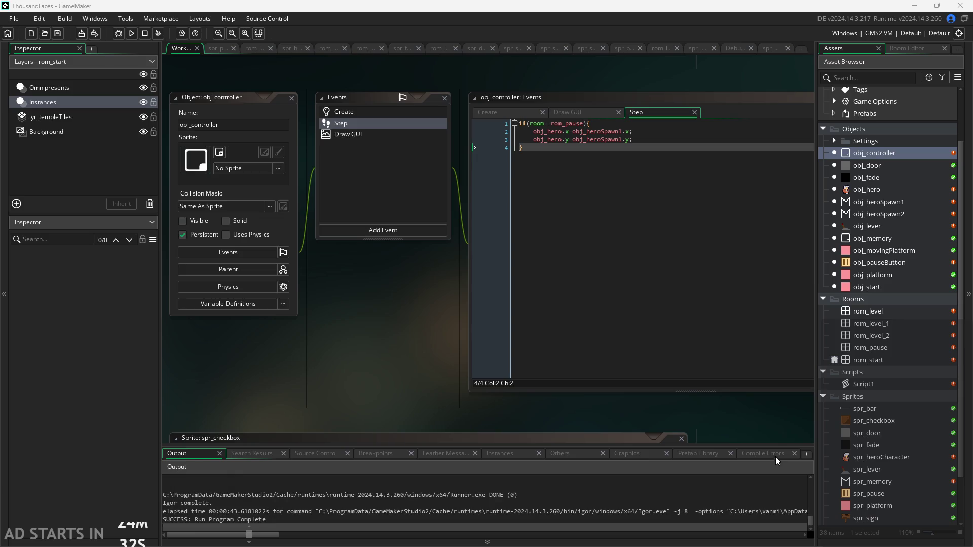
- Open obj_controller's Draw GUI code and replace the trailing closing braces with a single }
click(884, 154)
click(598, 107)
scroll(562, 108, up, 2)
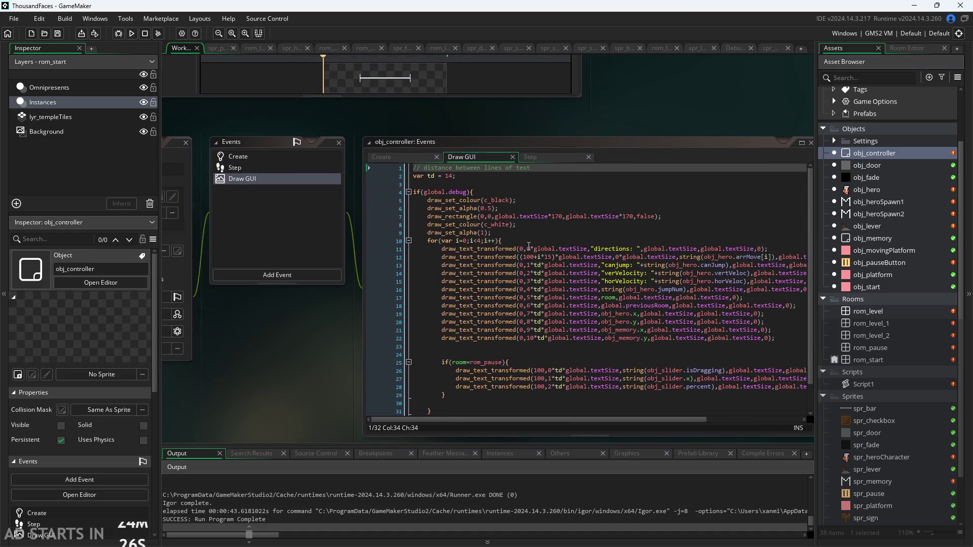
scroll(517, 184, down, 2)
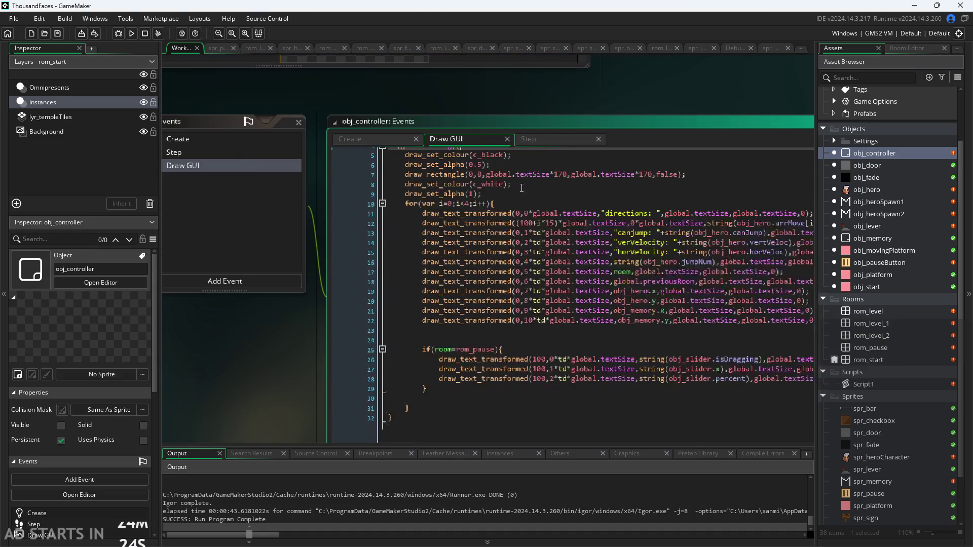
scroll(222, 359, down, 2)
scroll(361, 354, up, 2)
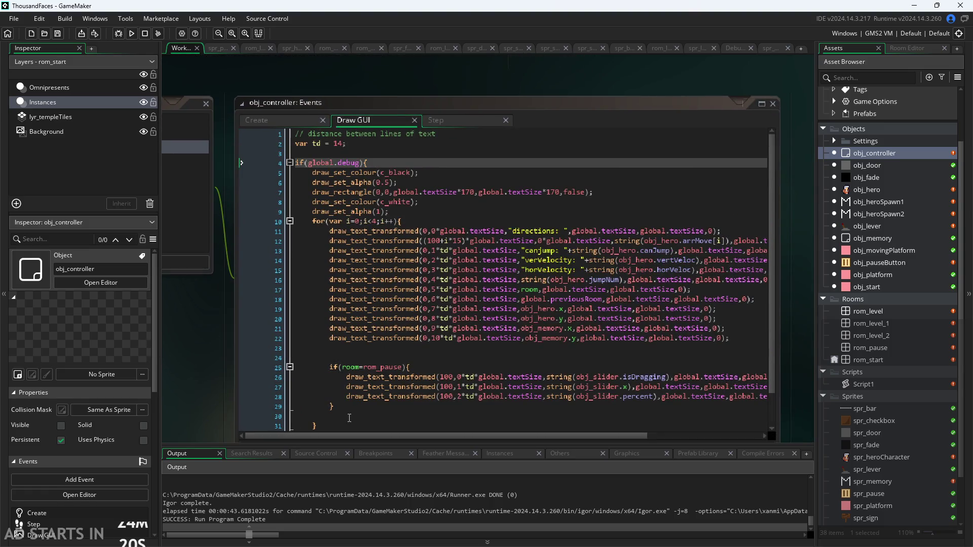
click(343, 418)
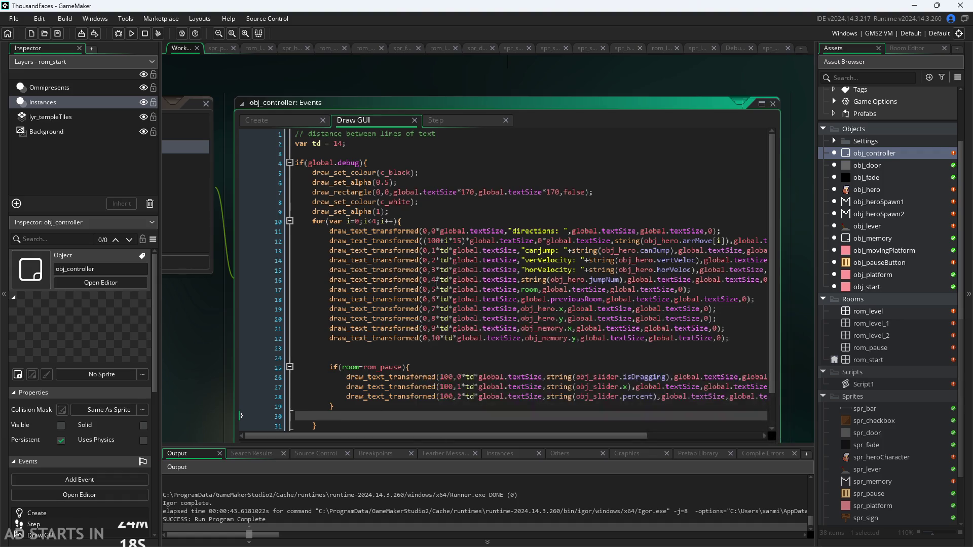
scroll(436, 285, down, 2)
scroll(406, 327, up, 1)
click(328, 398)
key(BackSpace)
key(BackSpace)
key(BackSpace)
key(Delete)
key(Delete)
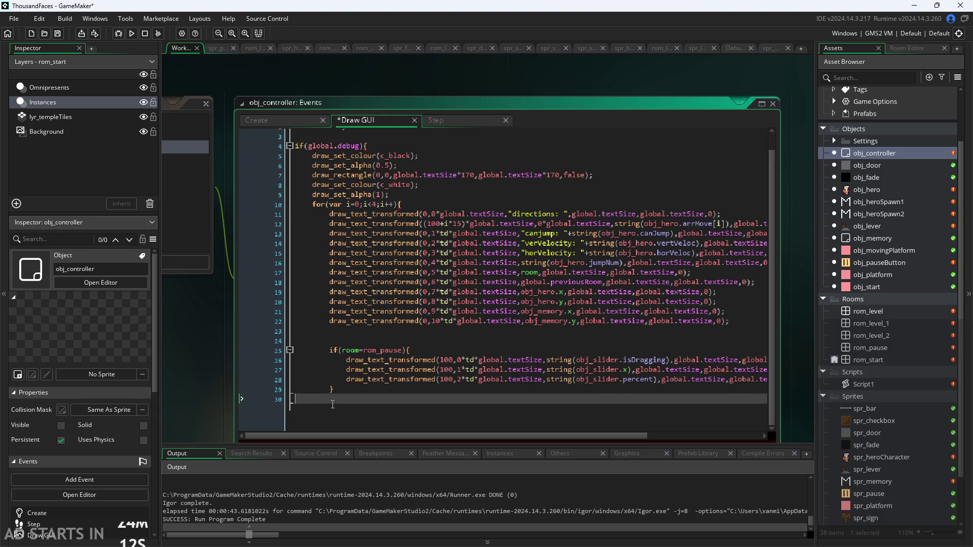
text(})
scroll(335, 404, up, 1)
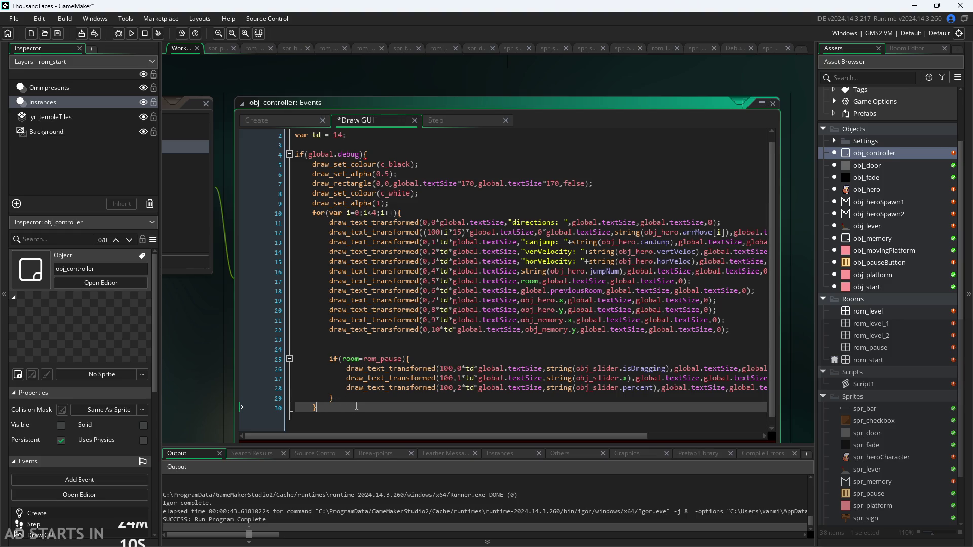
- Close the for loop after the directions line, outdent the remaining debug text lines, and save
click(735, 224)
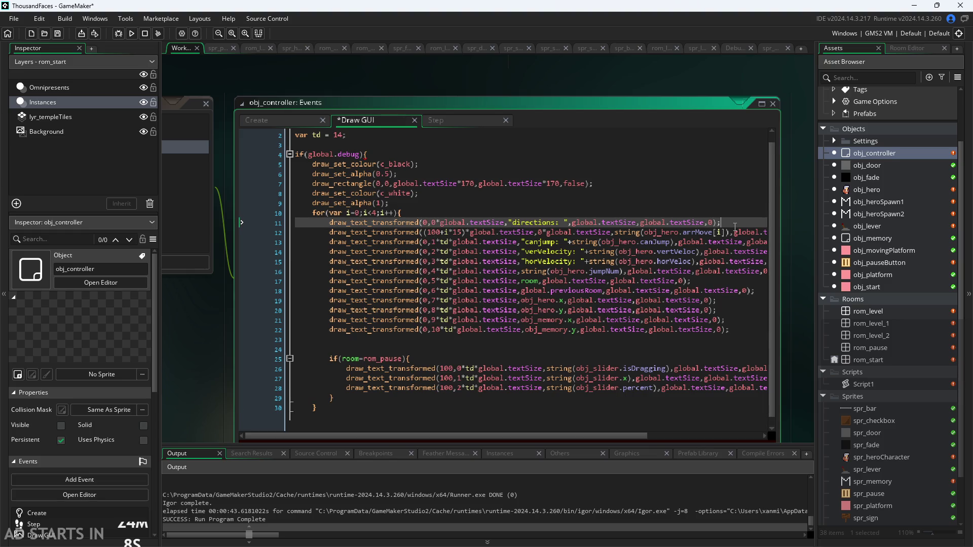
key(Return)
text(})
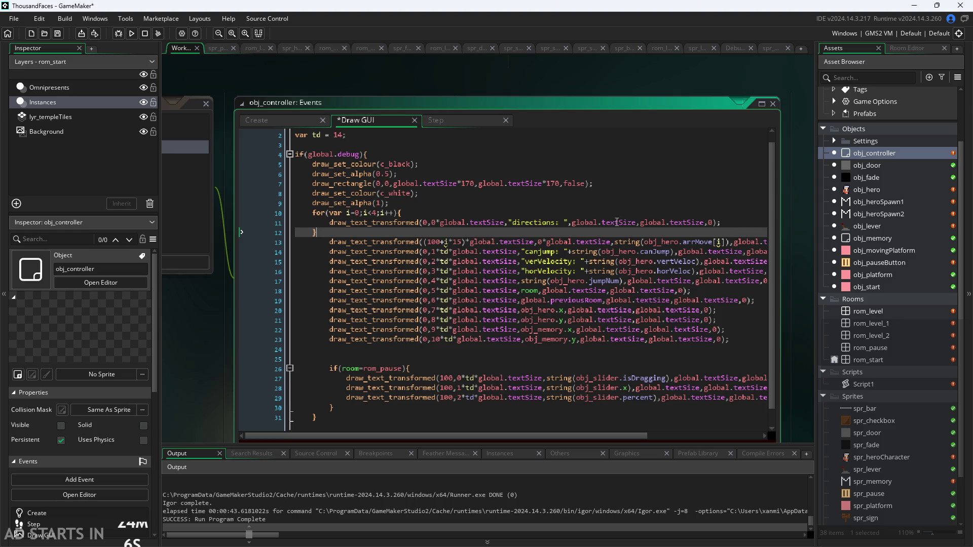
mouse_move(330, 241)
mouse_down()
mouse_move(710, 345)
mouse_move(750, 343)
mouse_up()
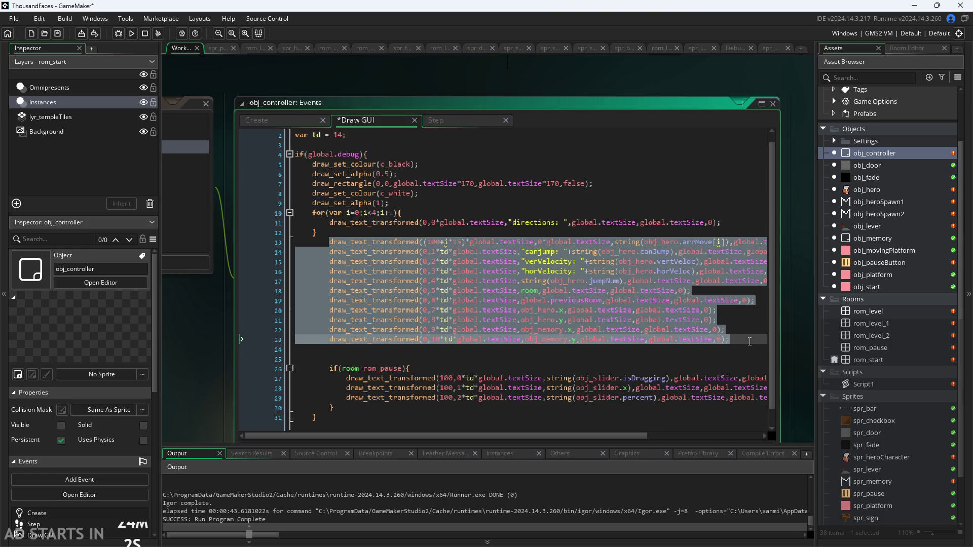
key(shift+Tab)
click(501, 355)
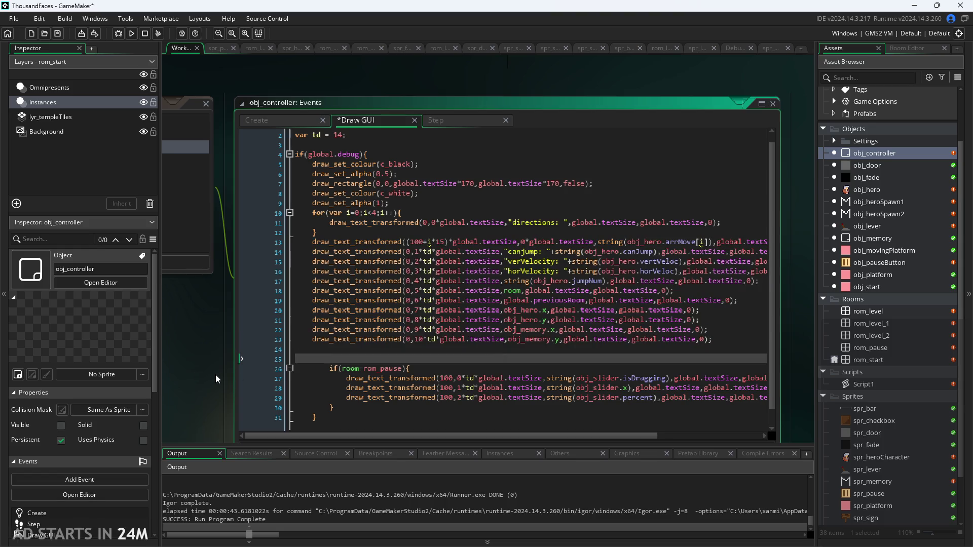
key(ctrl+s)
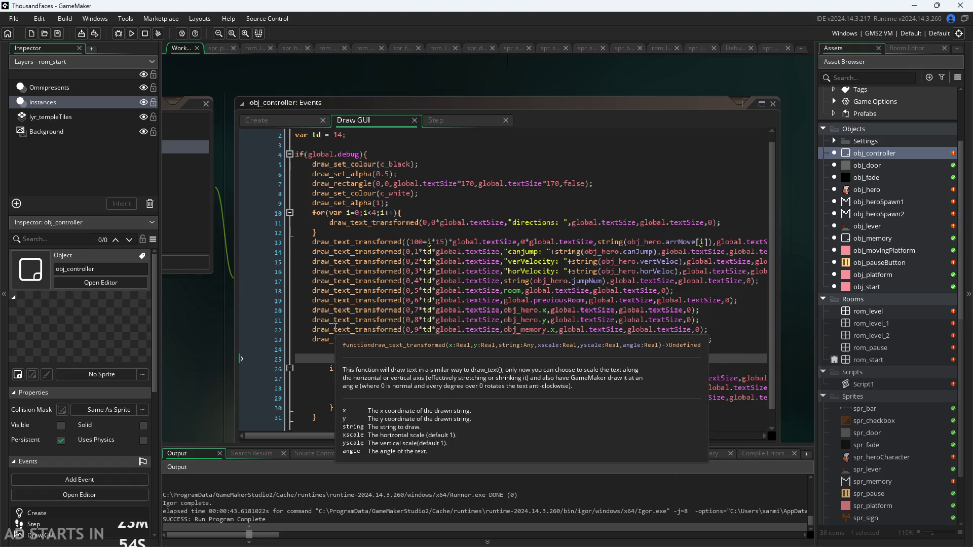
- Delete the original for loop header and tidy the blank lines around the directions line
drag(318, 233, 315, 217)
drag(402, 214, 313, 213)
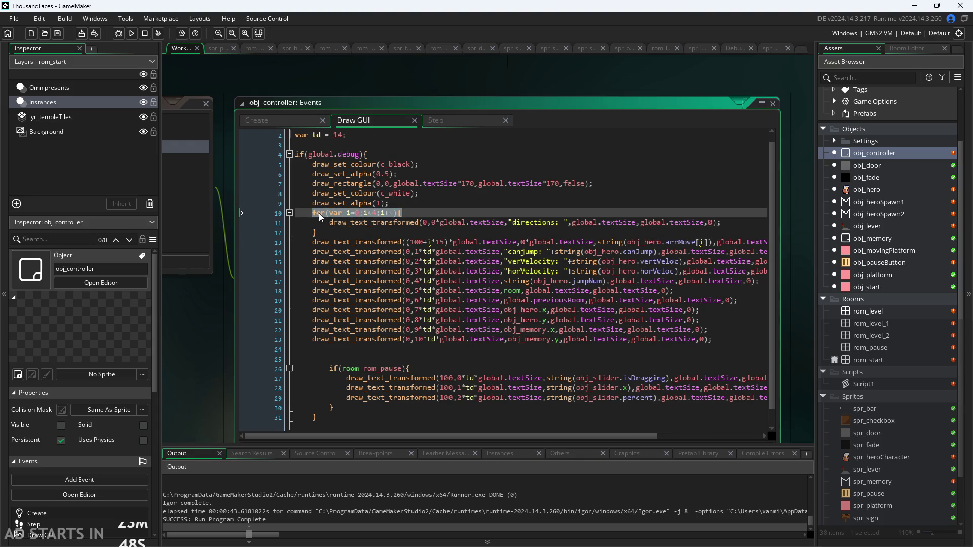
key(BackSpace)
key(Delete)
key(Delete)
key(Delete)
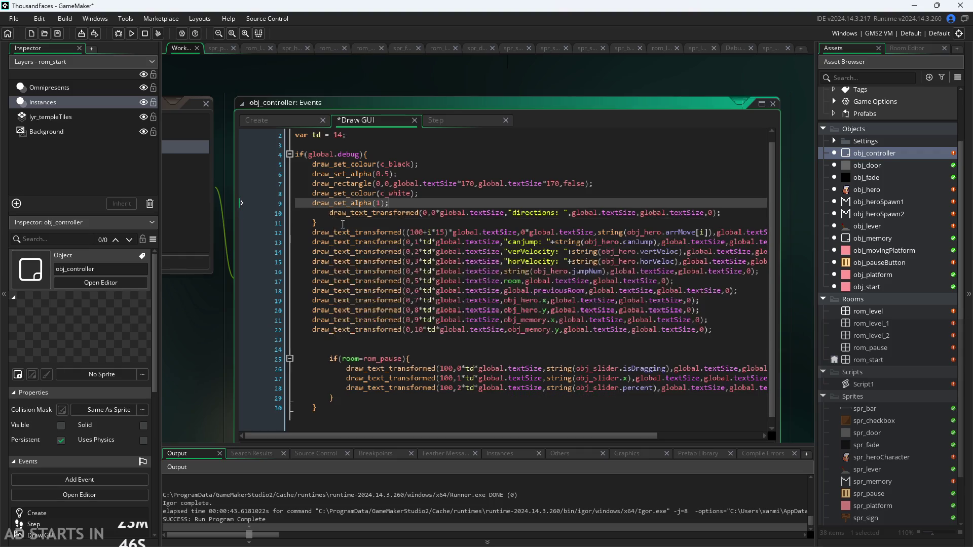
click(323, 222)
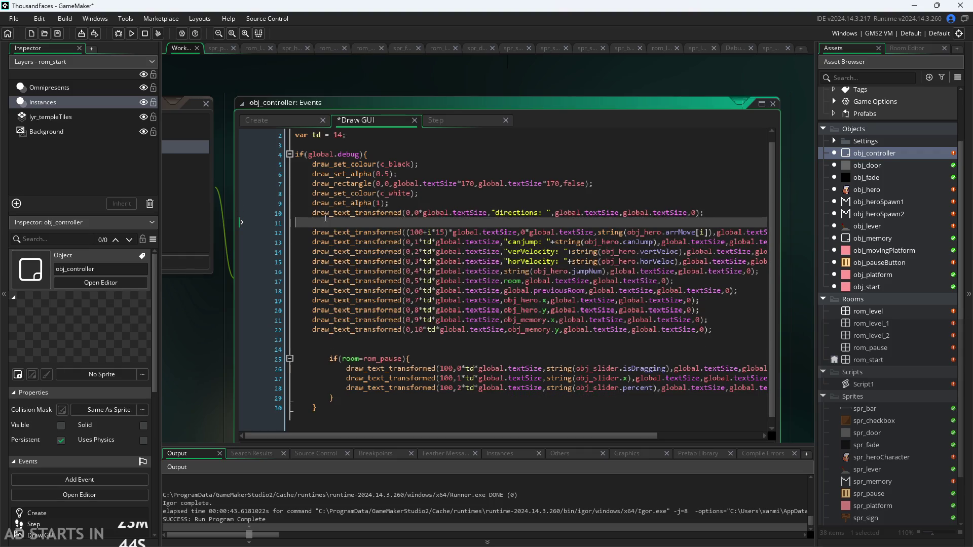
key(alt+Up)
scroll(422, 212, up, 1)
key(Down)
key(Down)
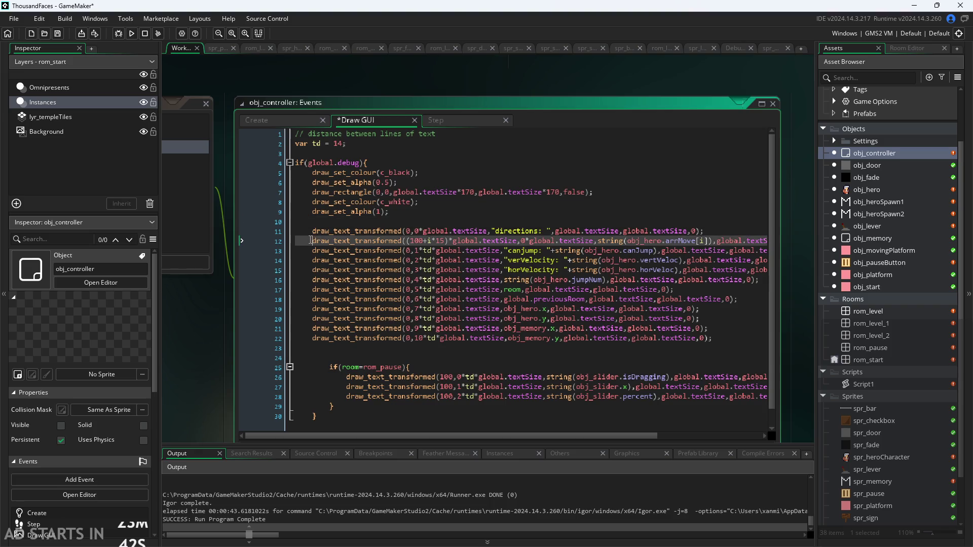
mouse_move(369, 254)
key(Return)
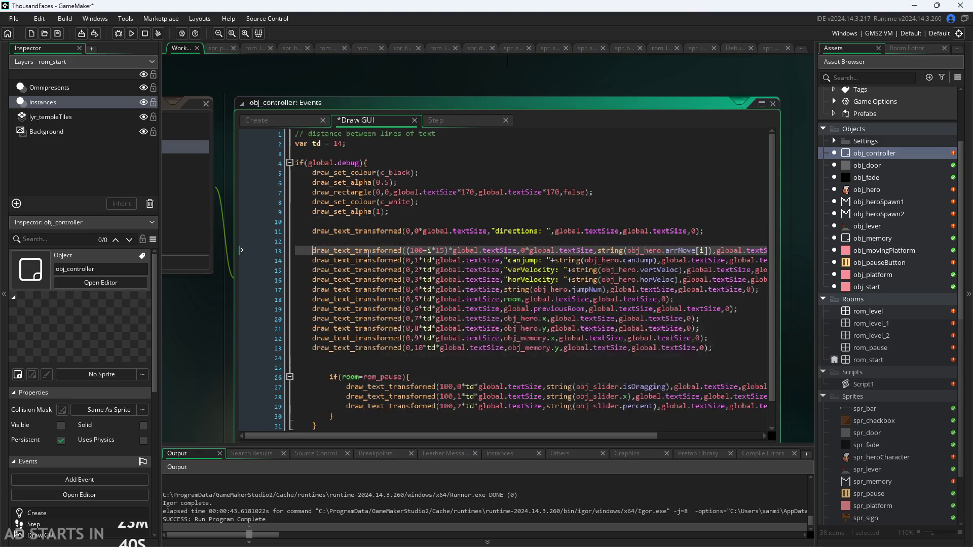
key(Up)
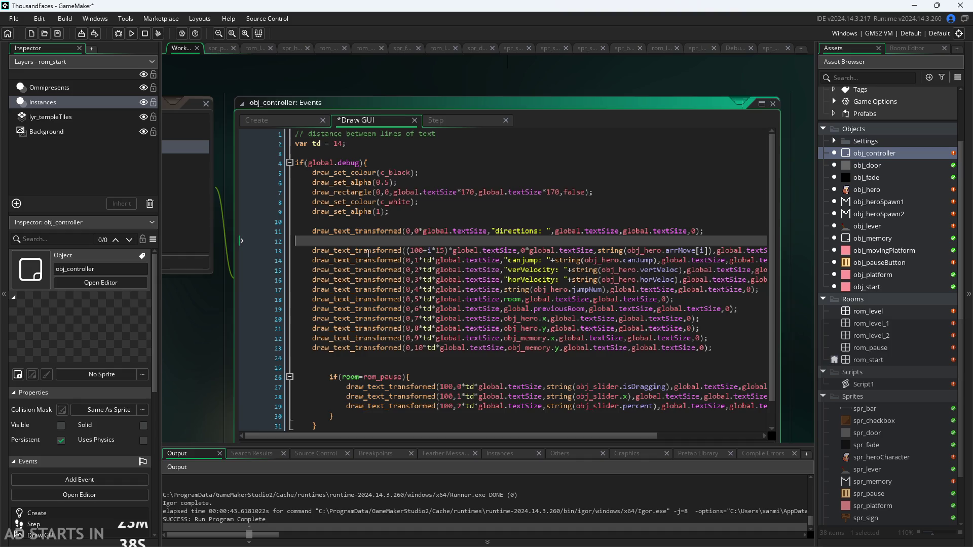
key(BackSpace)
- Insert for(var i=0;i<4;i++){ above the arrMove line, indent arrMove inside it, and save
key(Return)
text(for(var i=0;i<4;i++){)
key(Down)
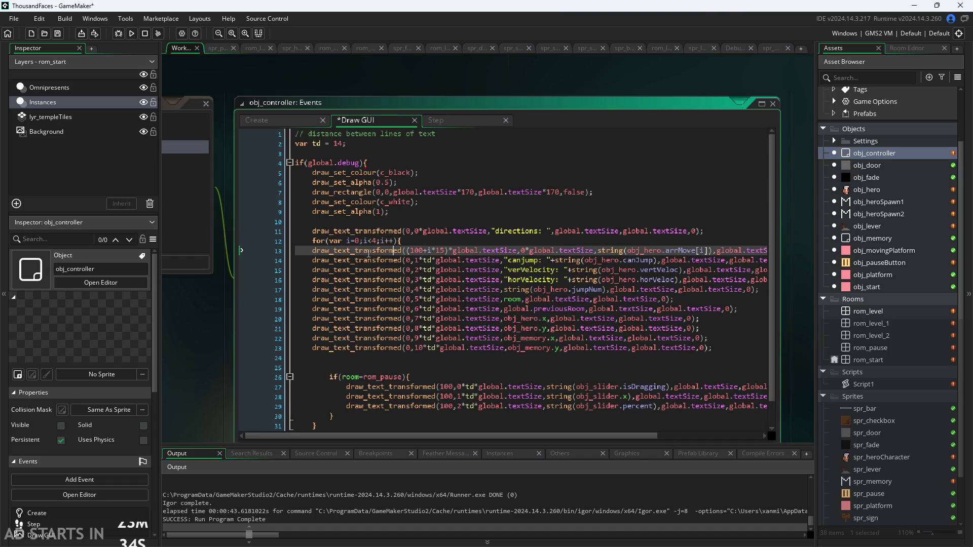
click(312, 250)
key(Tab)
click(312, 260)
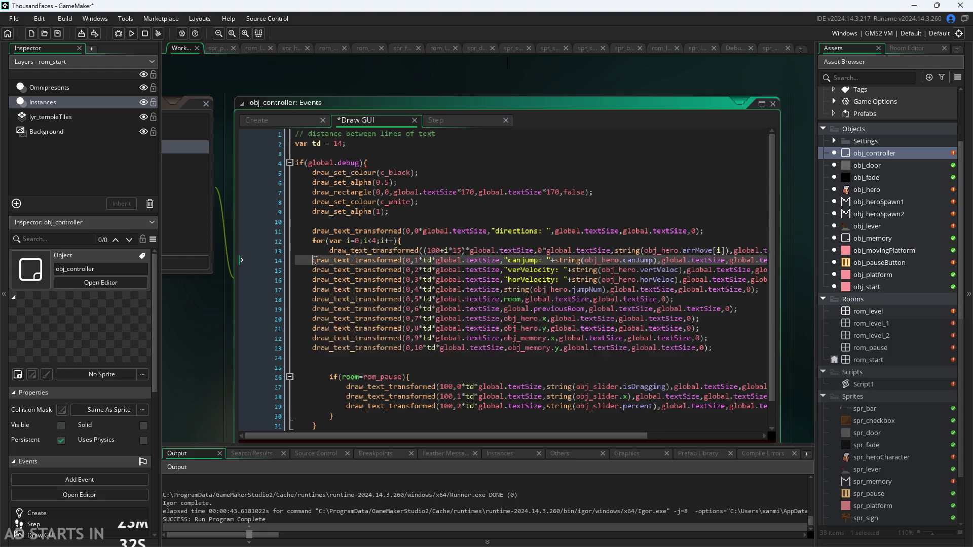
key(Return)
key(Up)
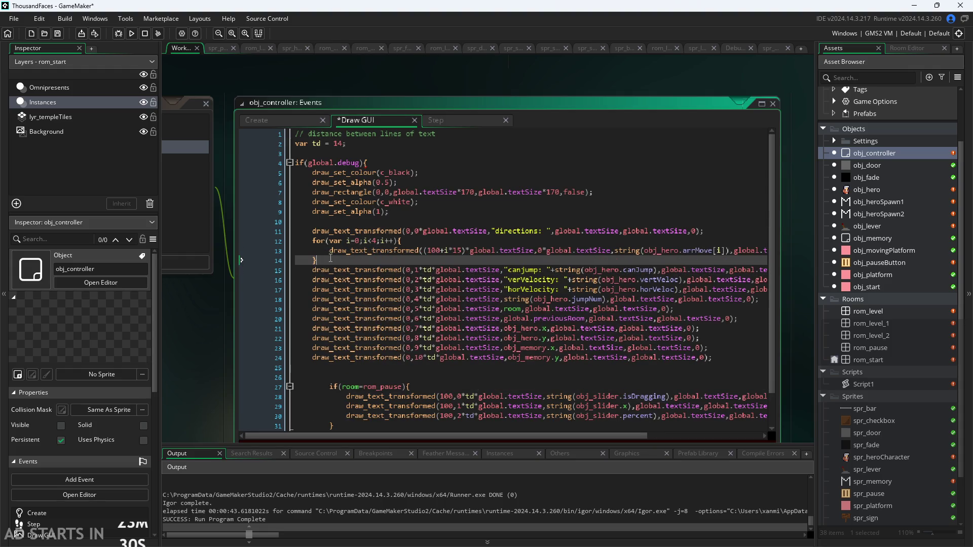
key(ctrl+s)
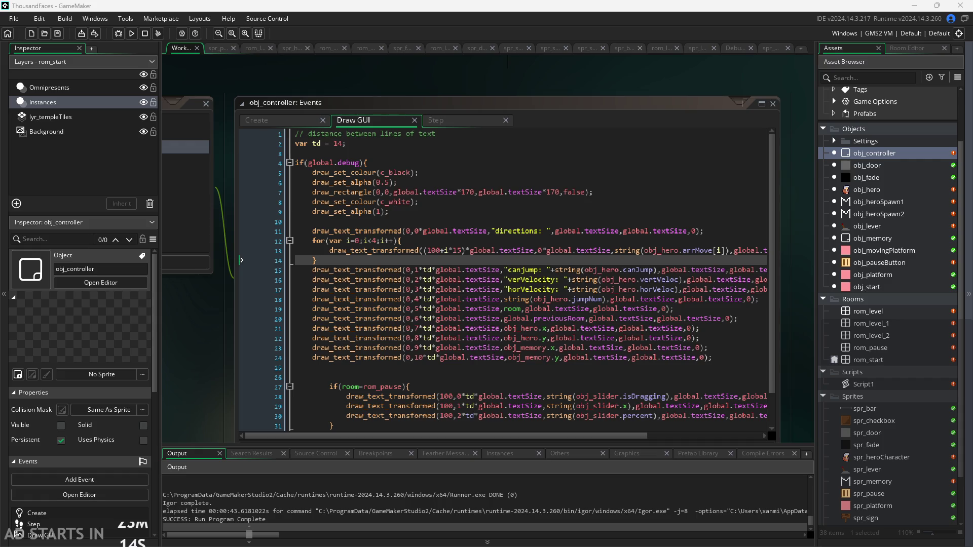
click(347, 368)
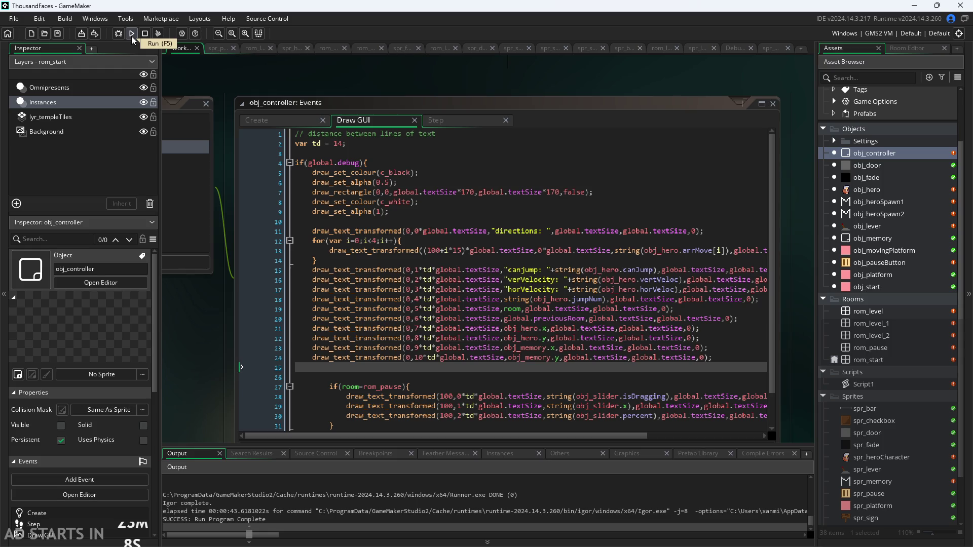
click(131, 35)
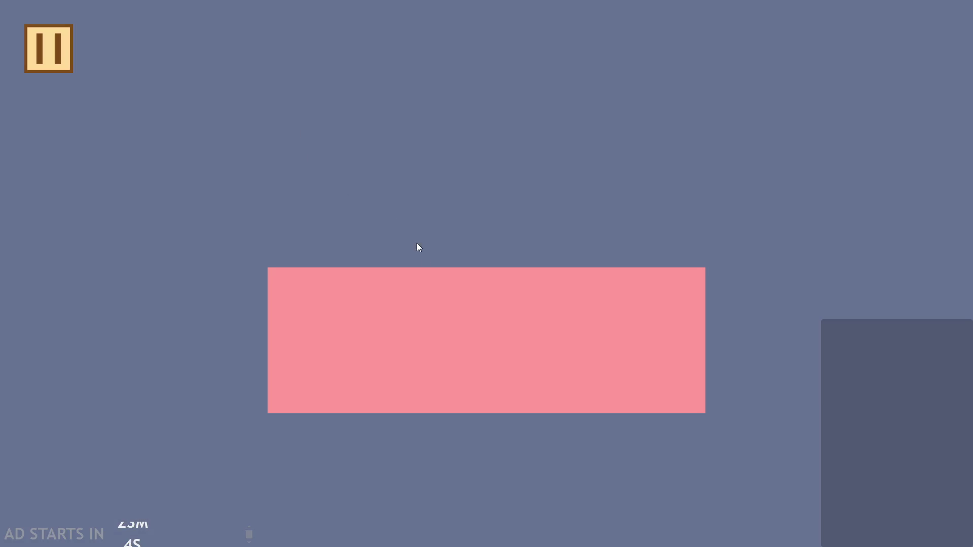
key(Right)
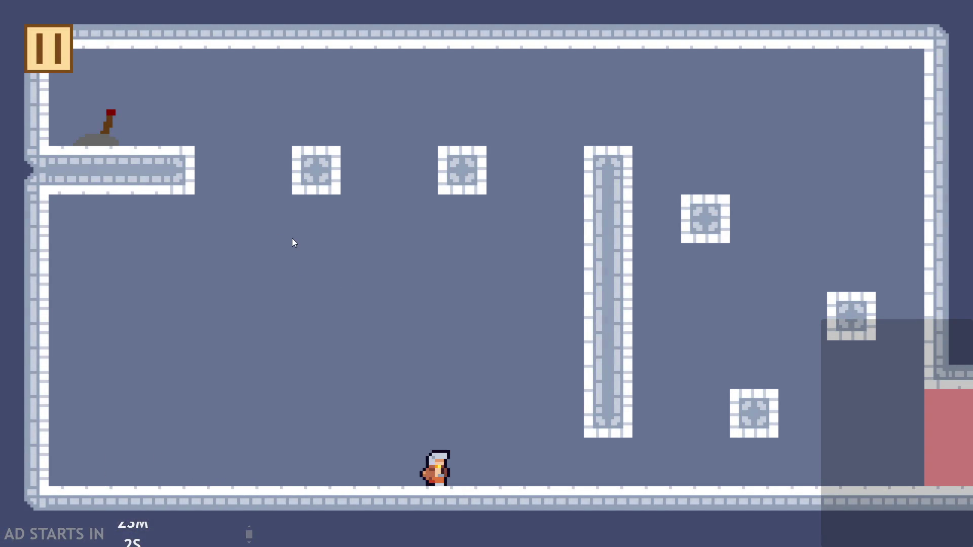
key(space)
key(space)
key(Left)
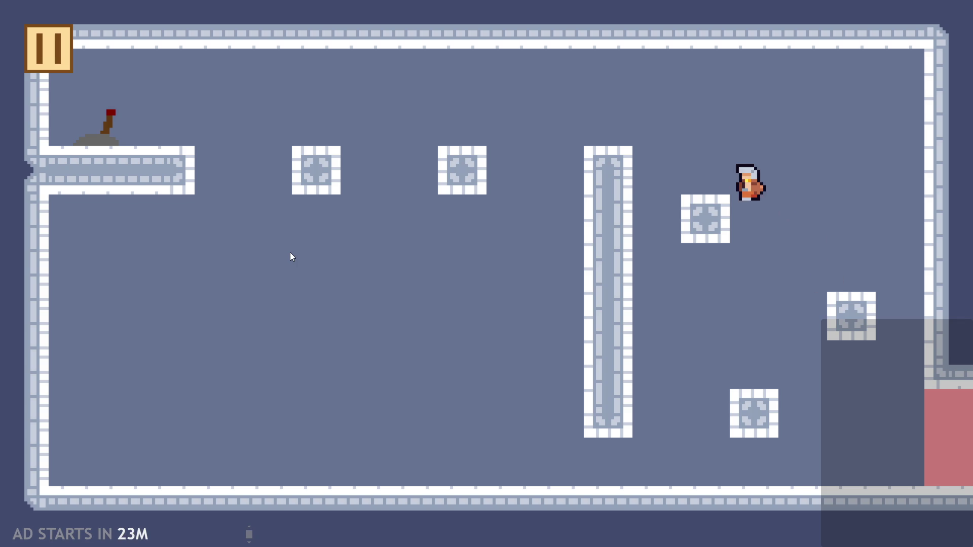
click(34, 61)
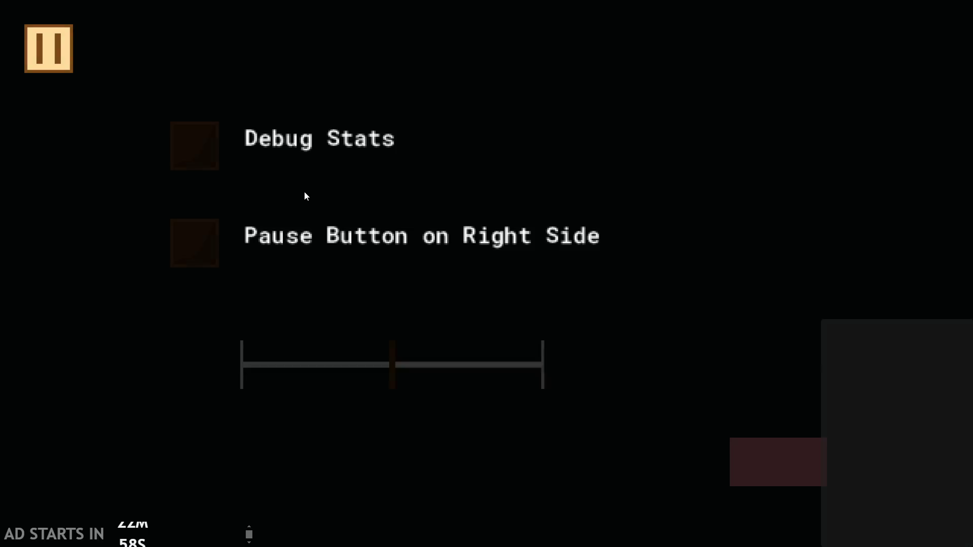
click(205, 152)
click(197, 152)
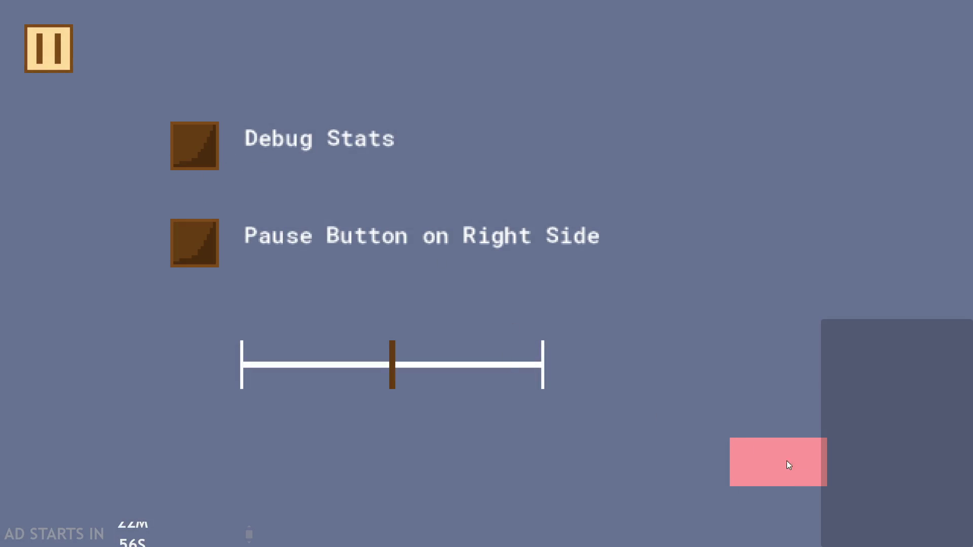
key(alt+F4)
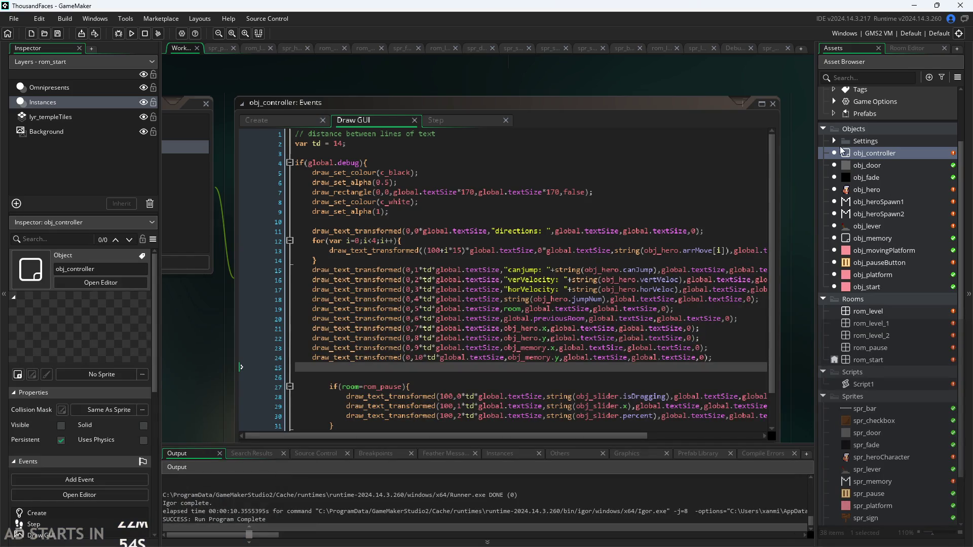
click(835, 141)
- Inspect obj_debugBox and obj_pauseButton's variable definitions, Draw GUI and Step code
double_click(875, 166)
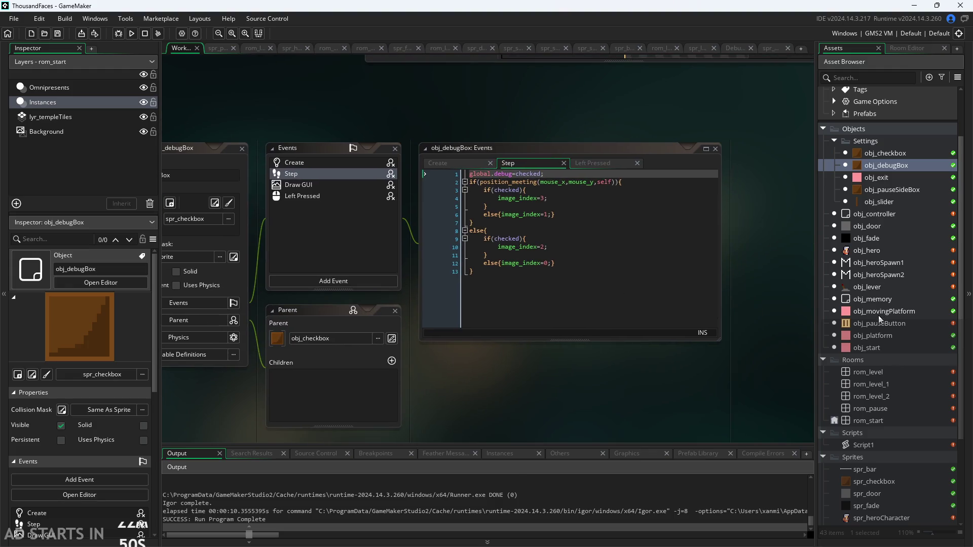
double_click(879, 323)
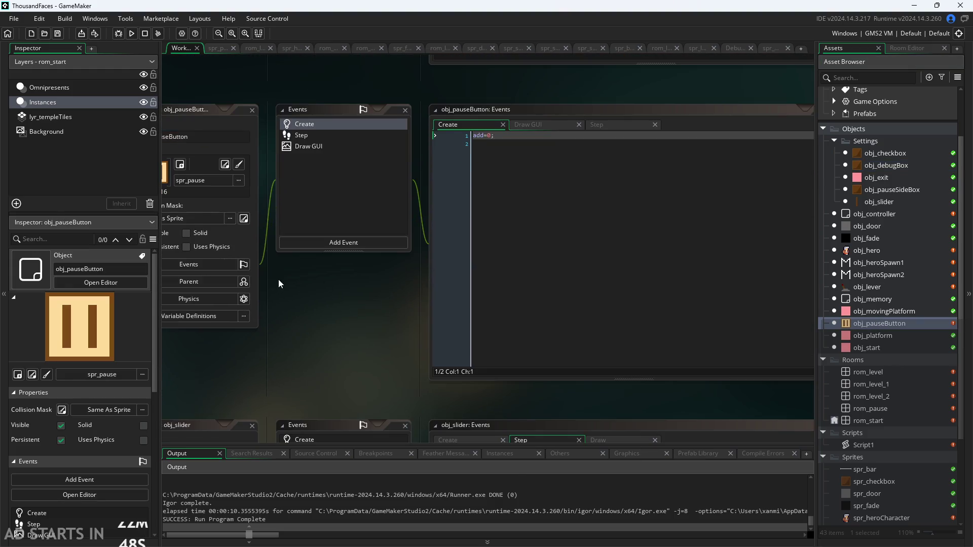
click(353, 302)
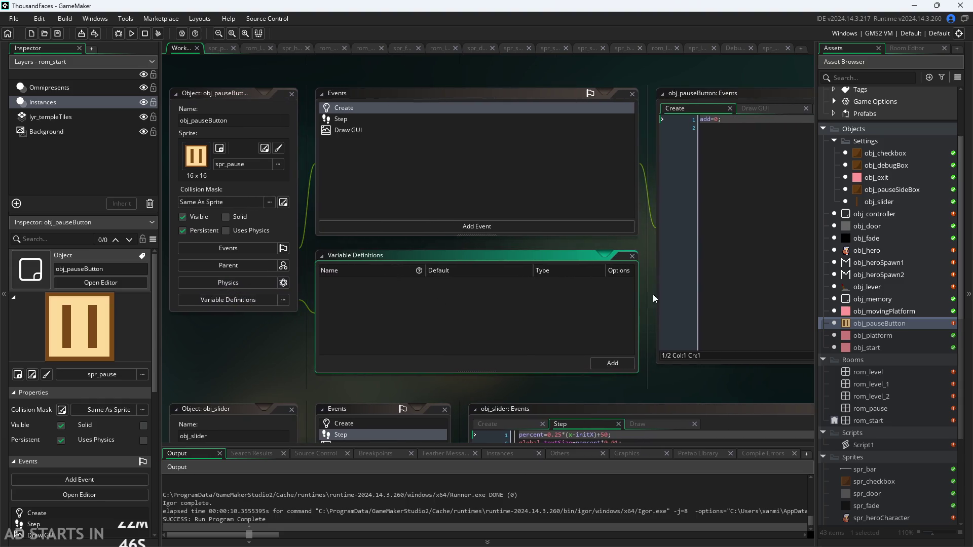
click(698, 256)
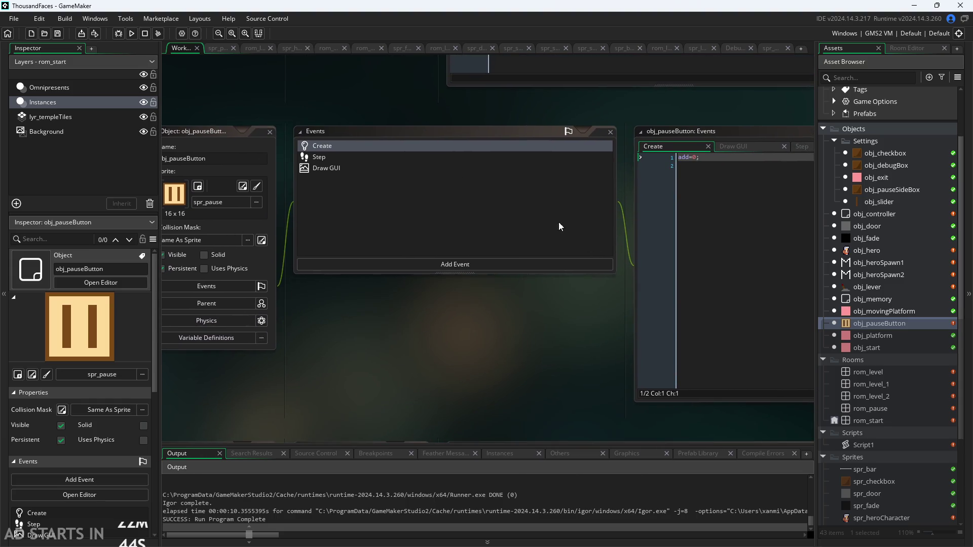
click(628, 141)
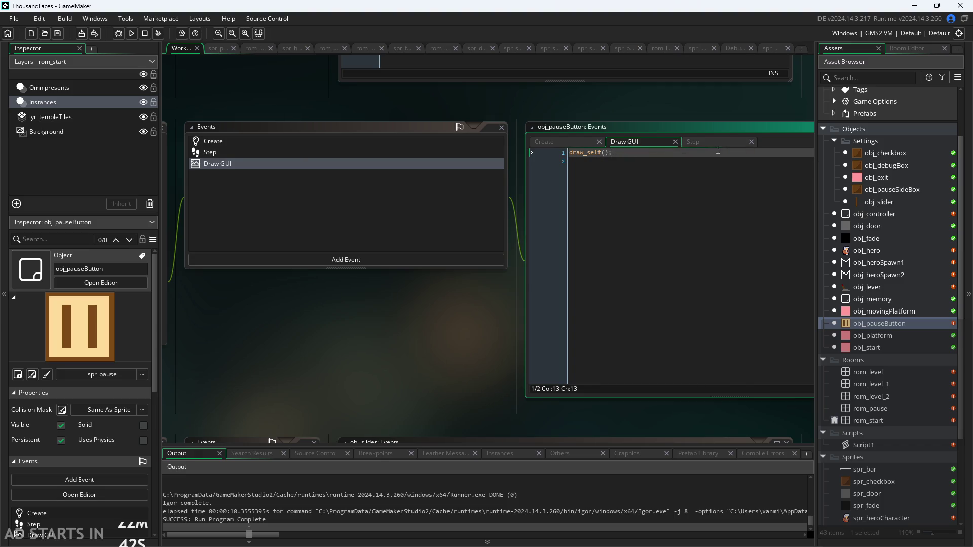
click(713, 144)
click(637, 143)
- Check obj_memory's Step code, then open obj_controller's events and code
double_click(881, 300)
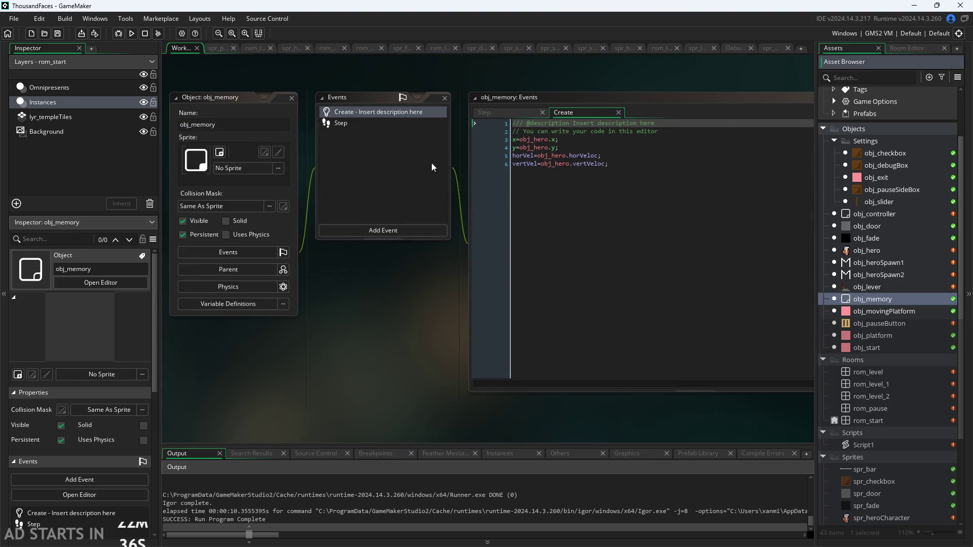
click(502, 112)
click(578, 113)
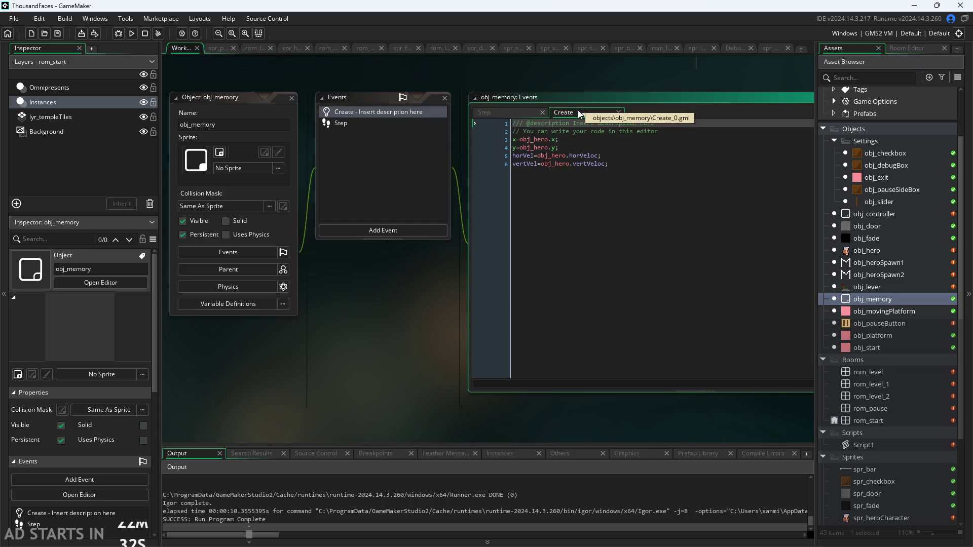
click(526, 114)
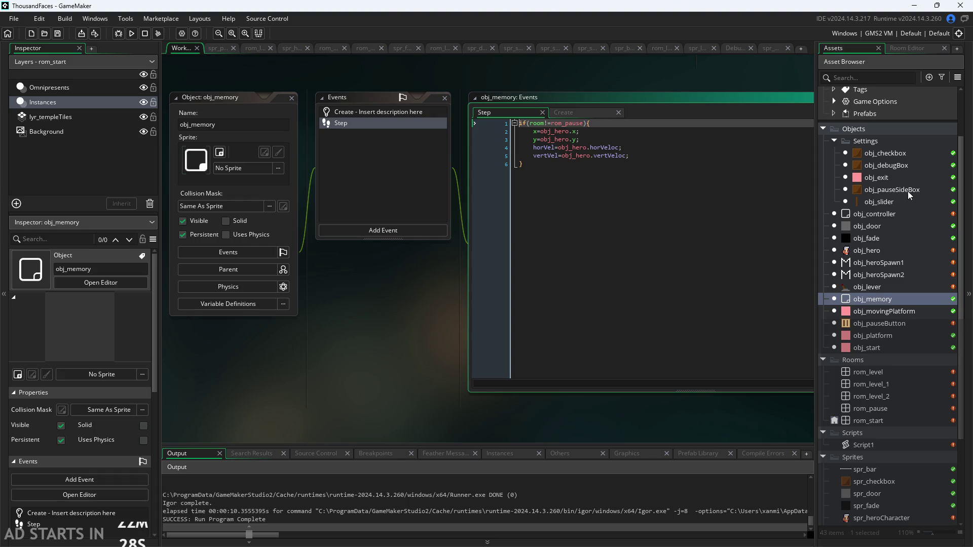
double_click(896, 212)
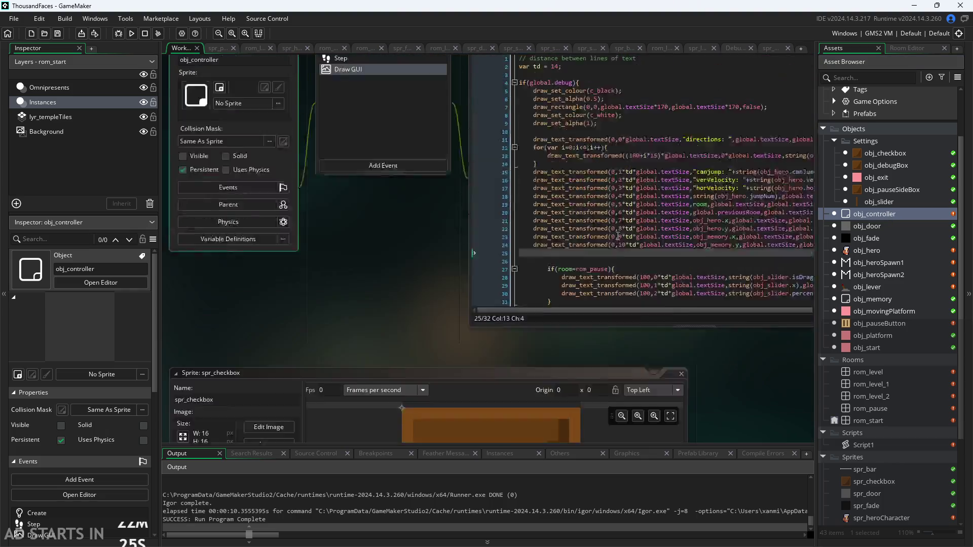
- Review obj_controller's Create code and its placed instance in rom_start
click(521, 174)
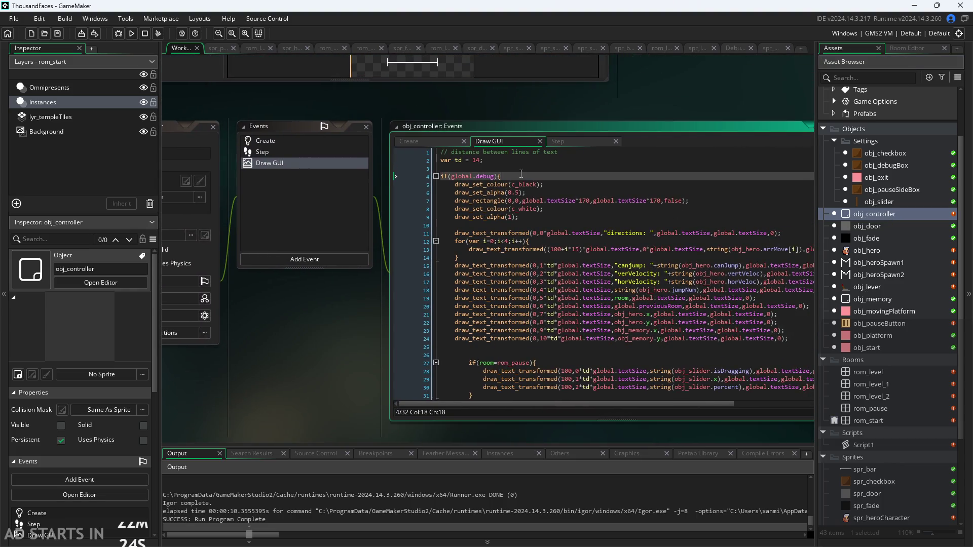
click(441, 142)
click(517, 227)
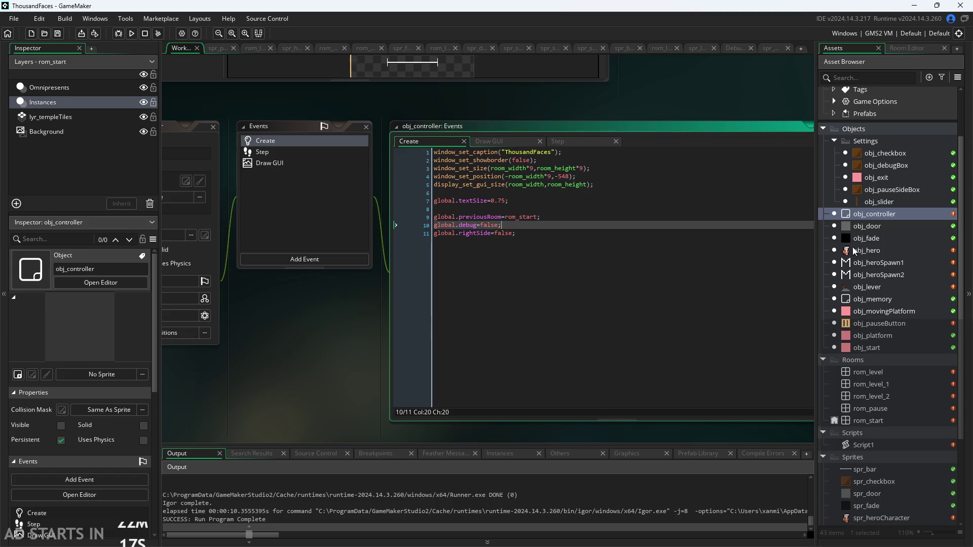
mouse_move(403, 316)
mouse_down()
mouse_move(596, 272)
mouse_move(567, 326)
mouse_up()
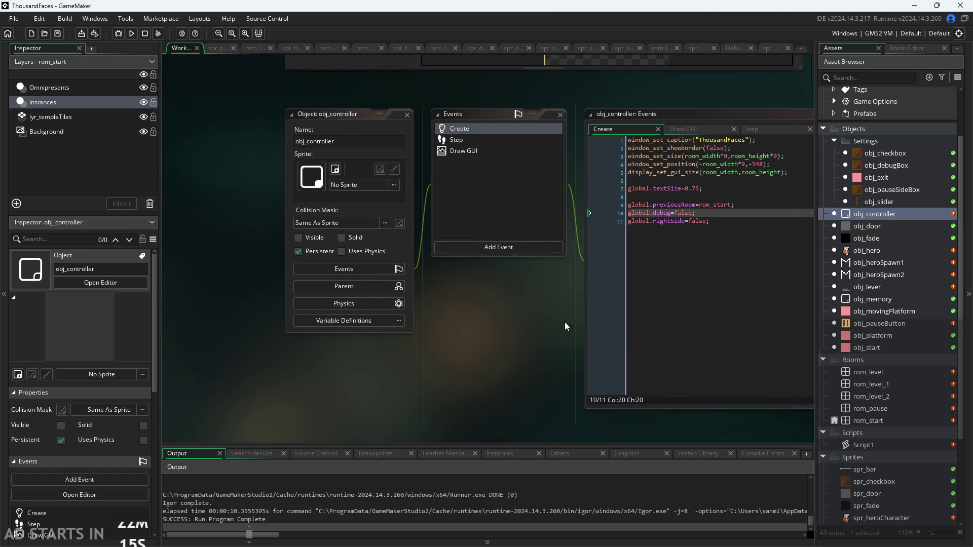
double_click(870, 421)
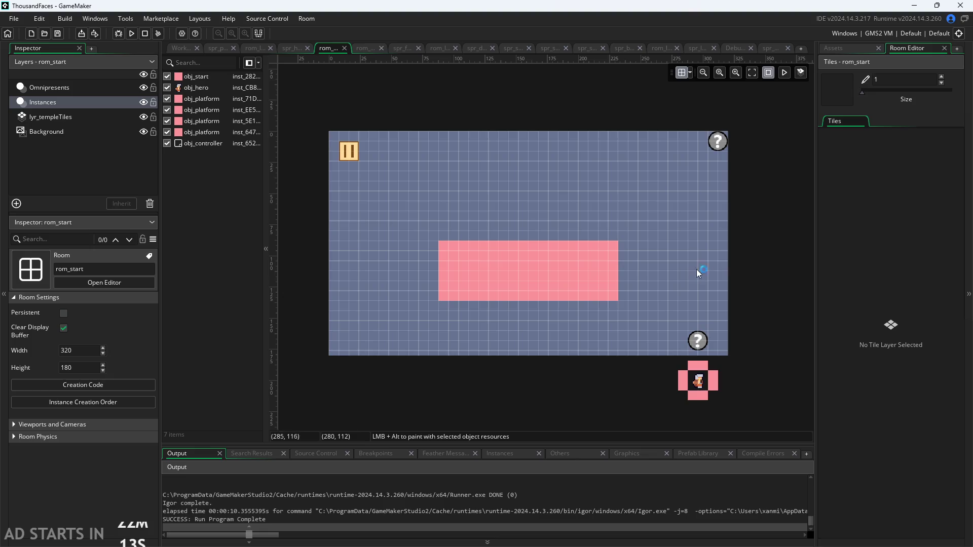
click(719, 143)
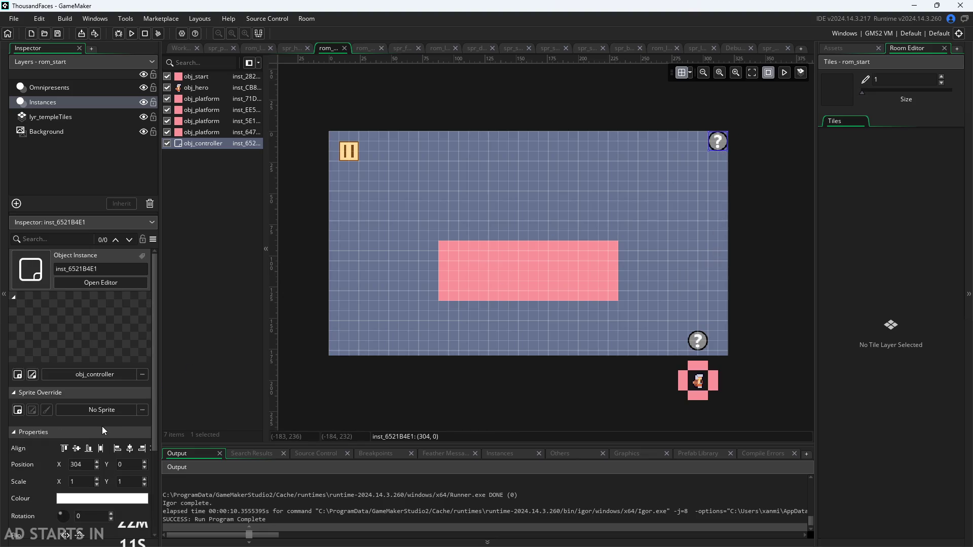
click(306, 266)
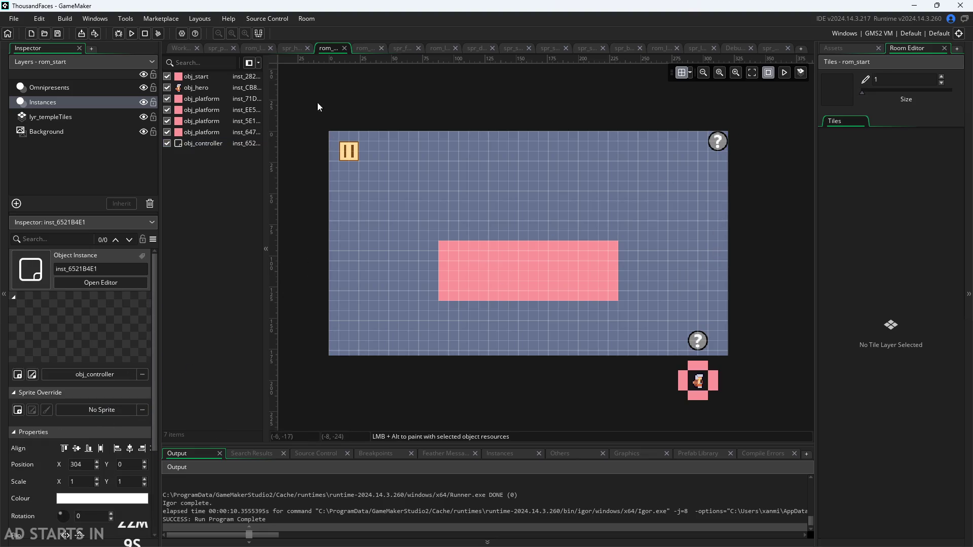
click(182, 48)
drag(518, 315, 228, 357)
- Set obj_controller's sprite to spr_platform from the Sprites folder
click(487, 150)
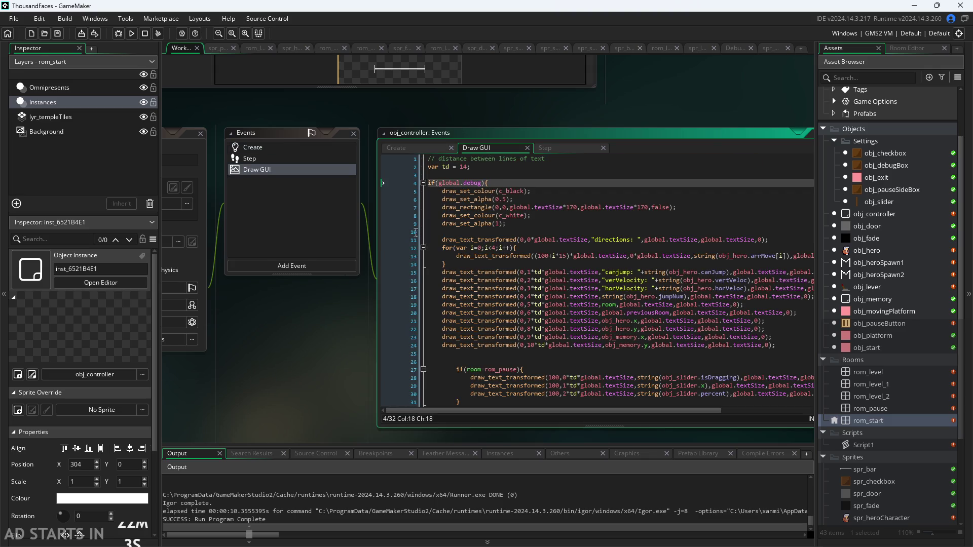
drag(351, 363, 473, 352)
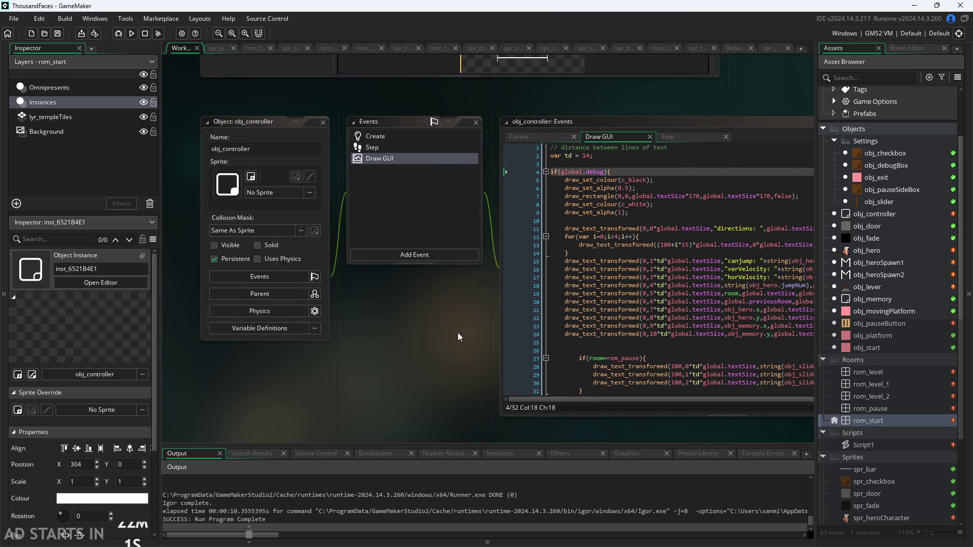
click(281, 194)
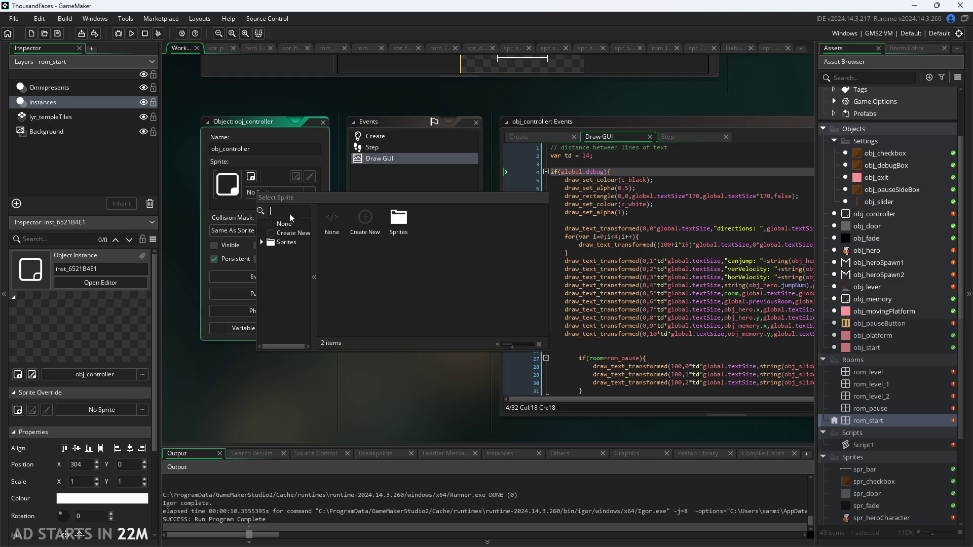
click(276, 244)
click(294, 325)
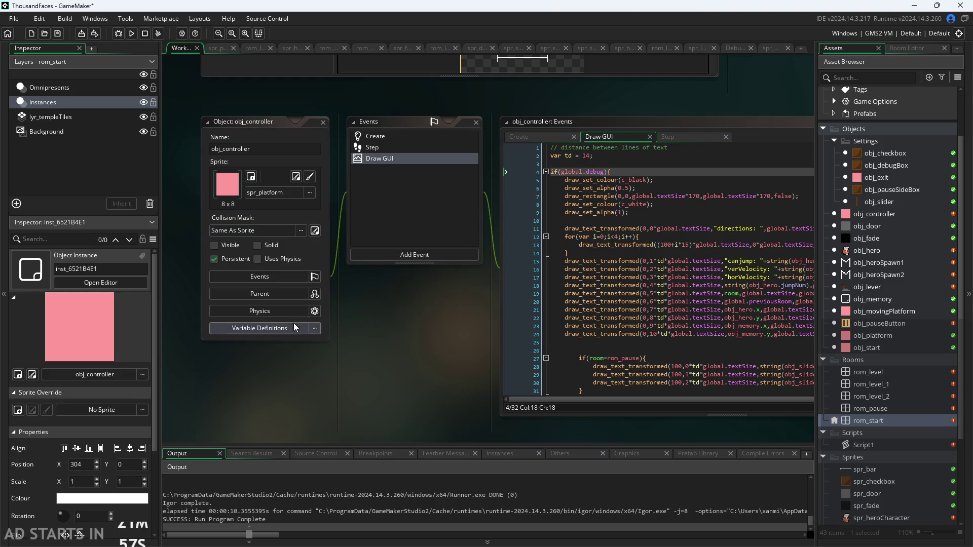
- Run the game once, then quit back to the editor
click(135, 32)
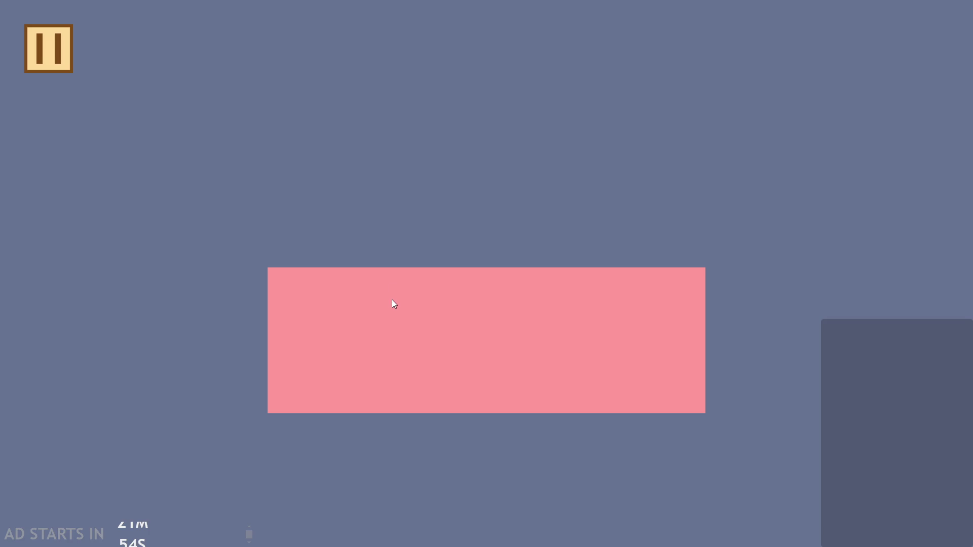
click(53, 64)
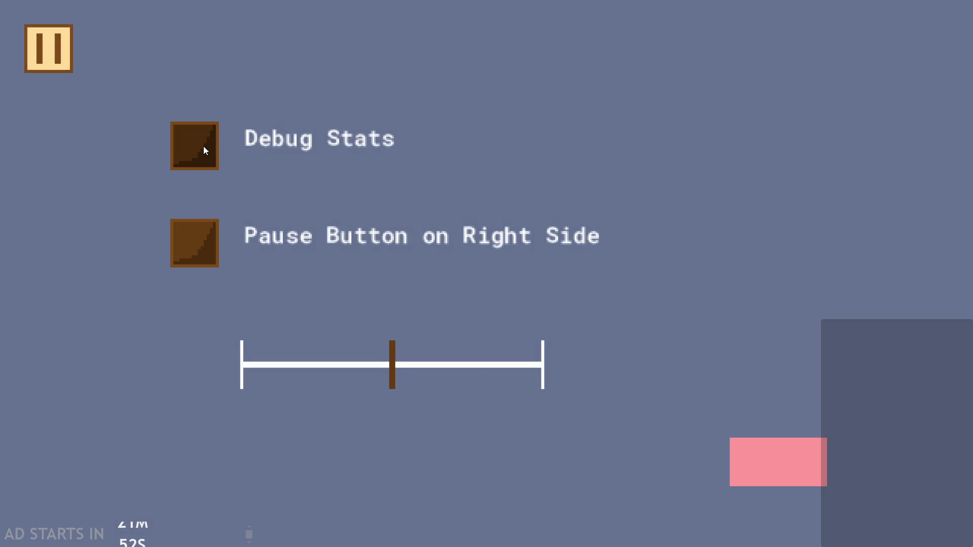
click(781, 464)
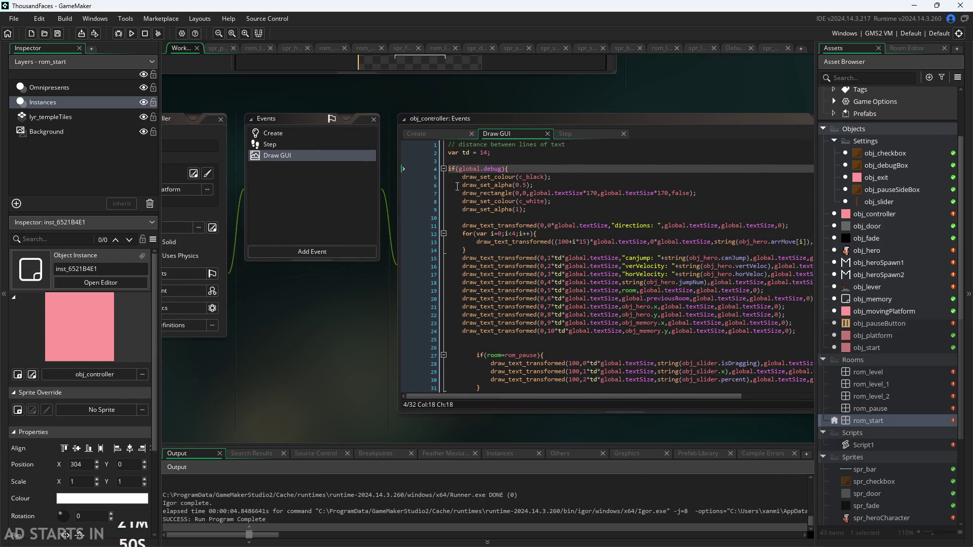
- Set obj_controller's sprite to No Sprite and tick Visible
click(219, 201)
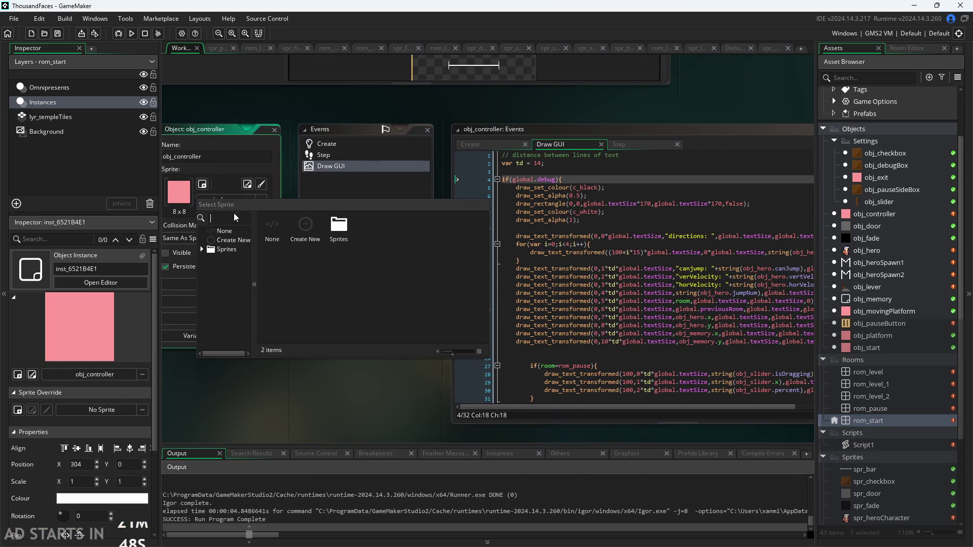
click(233, 223)
scroll(431, 345, down, 2)
scroll(431, 345, left, 5)
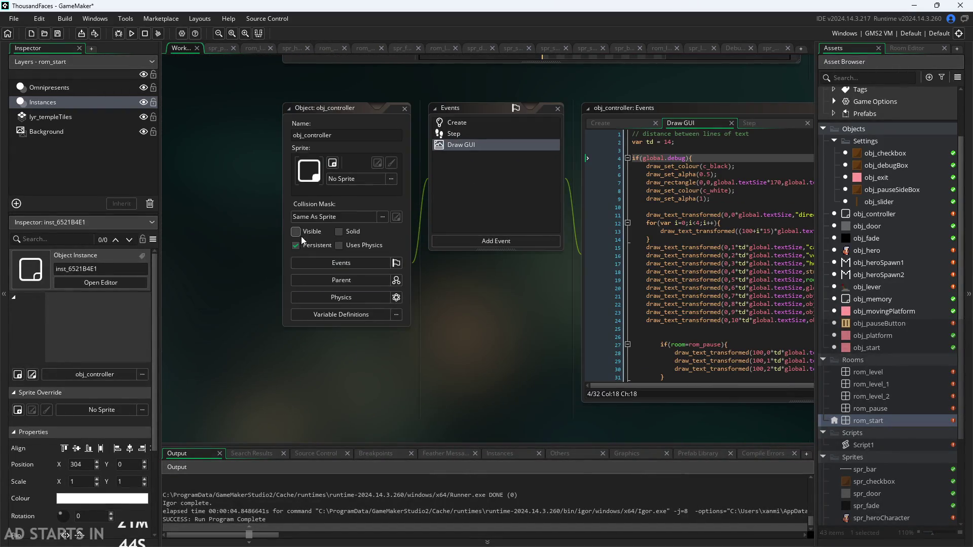
click(346, 252)
click(225, 275)
- Run the game again with Debug Stats on and the pause button on the right side
click(131, 33)
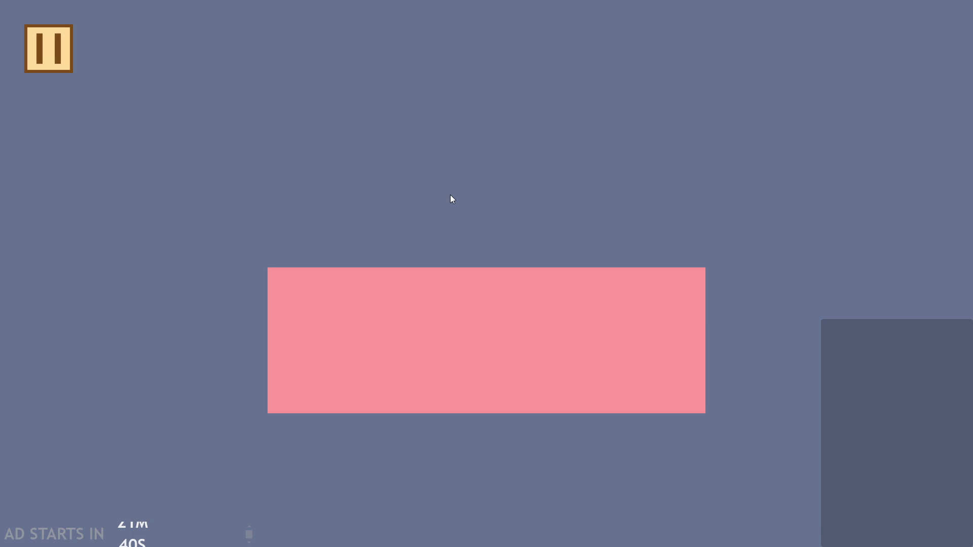
click(71, 71)
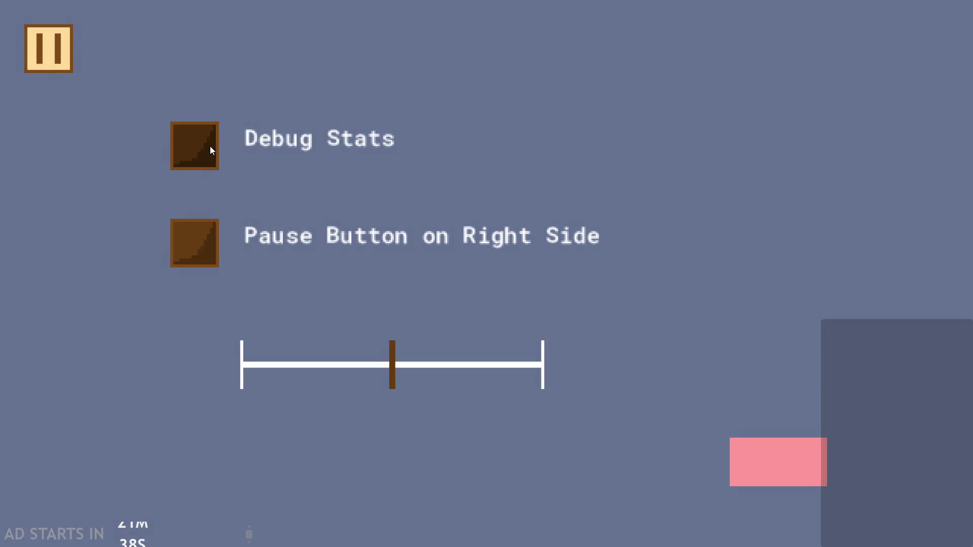
click(211, 149)
click(210, 250)
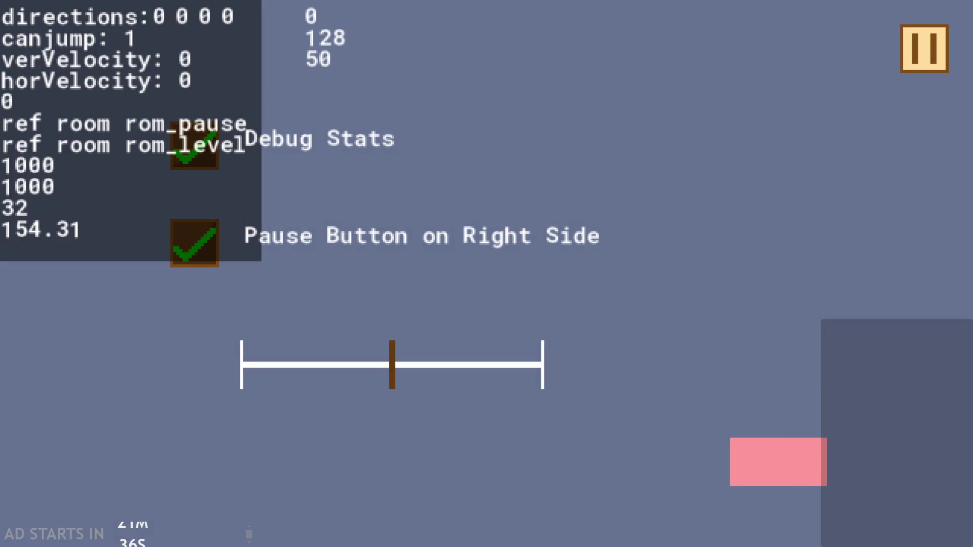
click(905, 63)
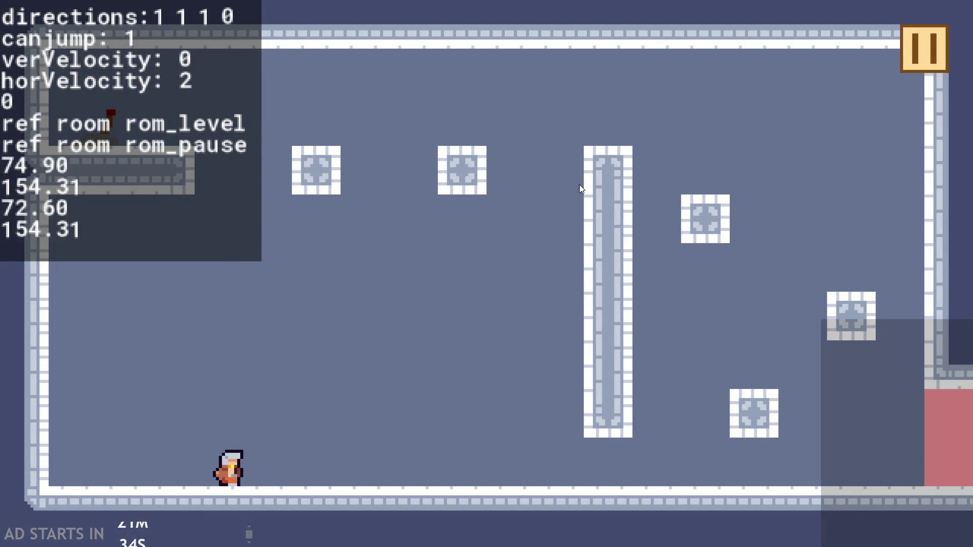
- Play the level, running and jumping the hero across the floor and blocks, then pause
key(Up)
key(Up)
key(Left)
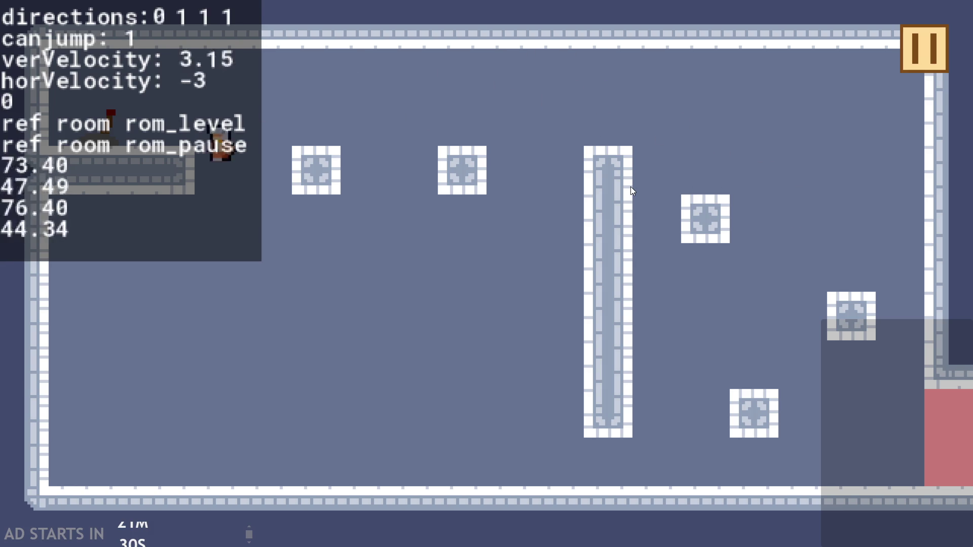
key(Right)
key(Left)
key(Right)
key(Up)
key(Left)
key(Right)
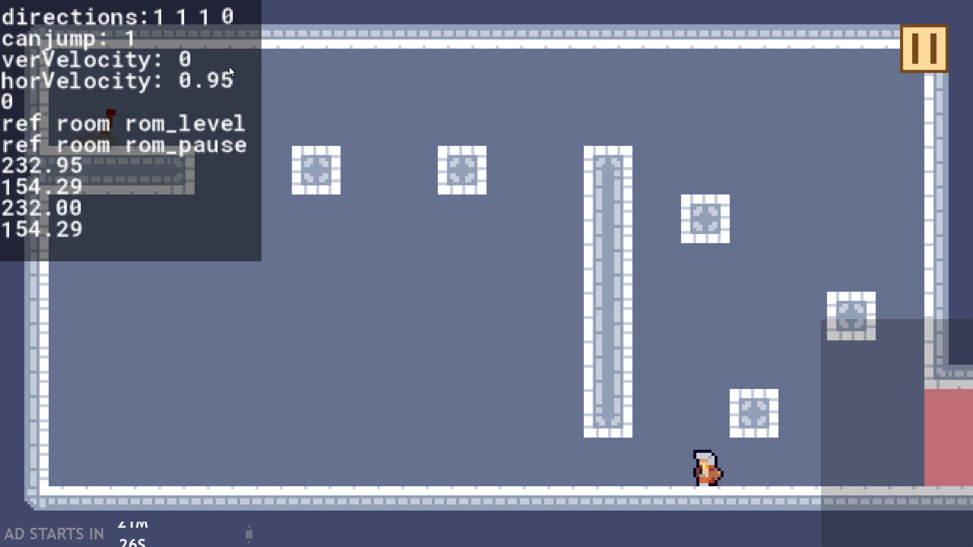
key(Left)
key(Up)
key(Left)
key(Up)
key(Right)
key(Up)
key(Left)
key(Up)
key(Right)
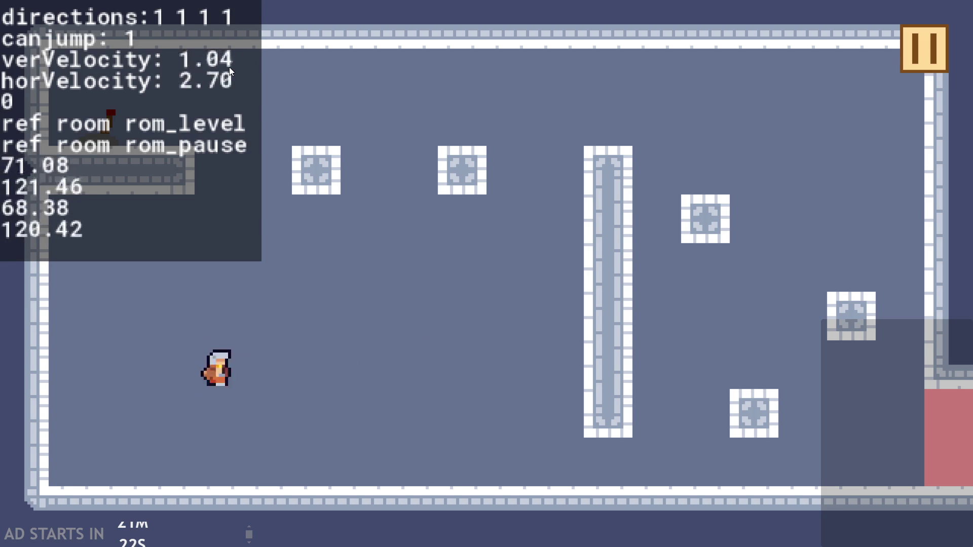
key(Left)
key(Right)
key(Up)
key(Left)
key(Right)
key(Up)
key(Left)
key(Up)
key(Up)
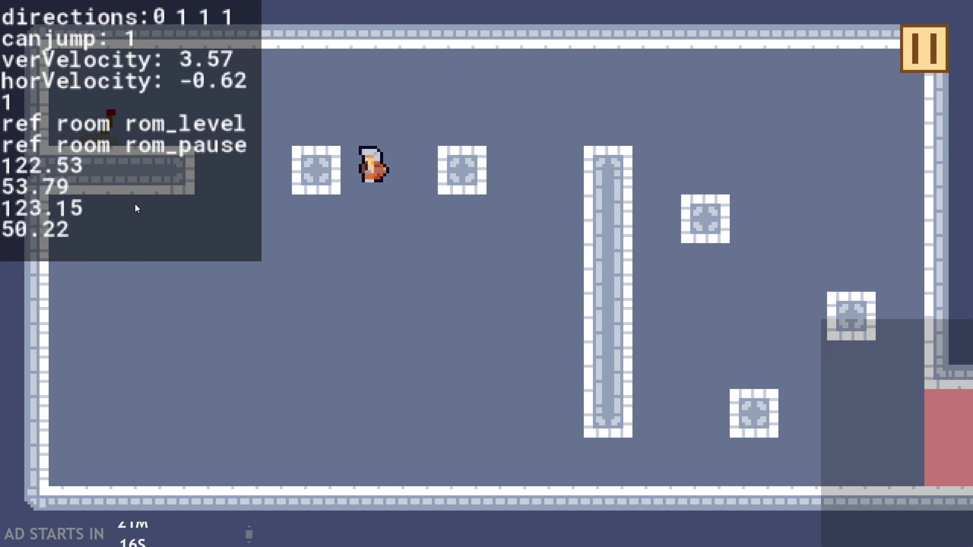
key(Right)
key(Left)
key(Right)
key(Up)
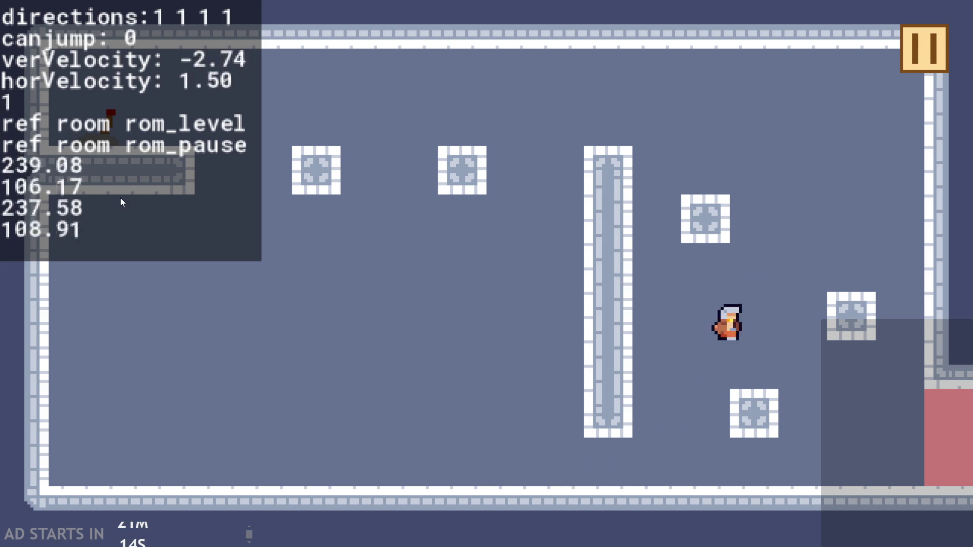
key(Right)
key(Left)
key(Up)
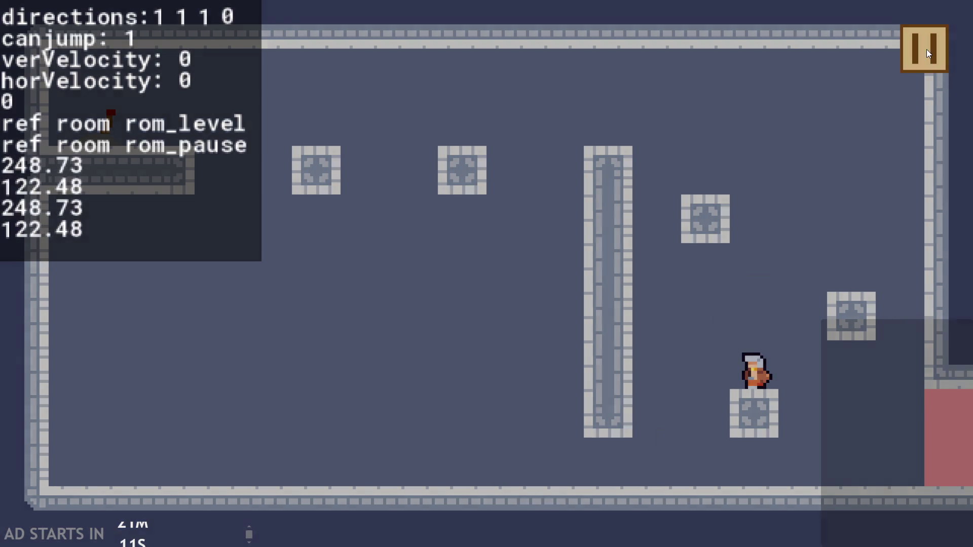
click(926, 50)
- Exit the game and start a new line at the end of obj_controller's Create code
click(799, 463)
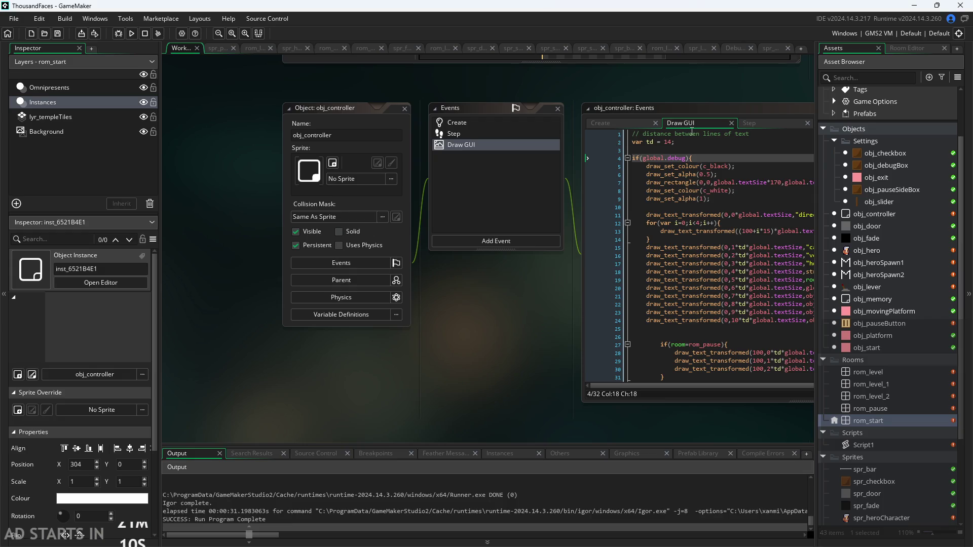
click(625, 123)
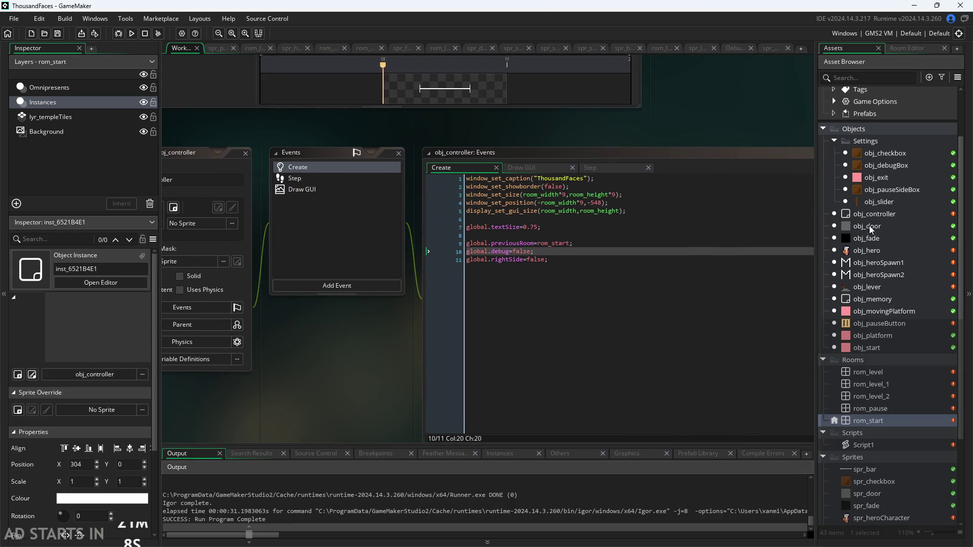
double_click(870, 215)
click(587, 215)
key(Return)
key(Return)
- Replace the mistyped lever1ftoggle= text on line 13 with leverToggles=[false];
text(lever)
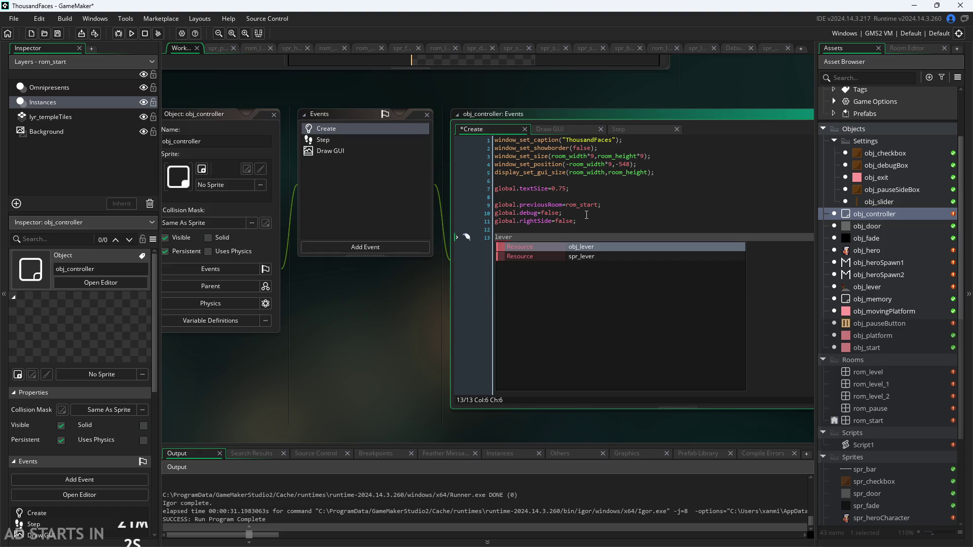
text(1f)
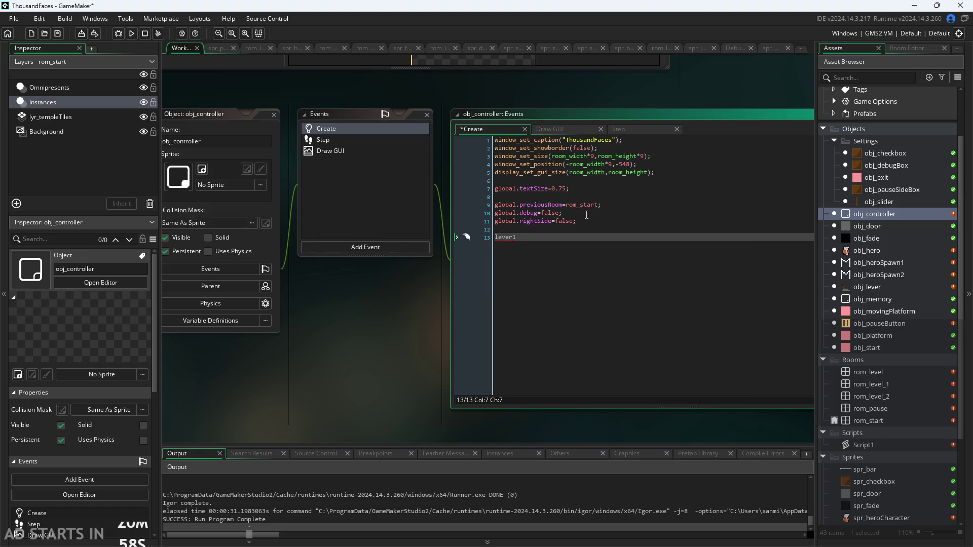
text(toggle)
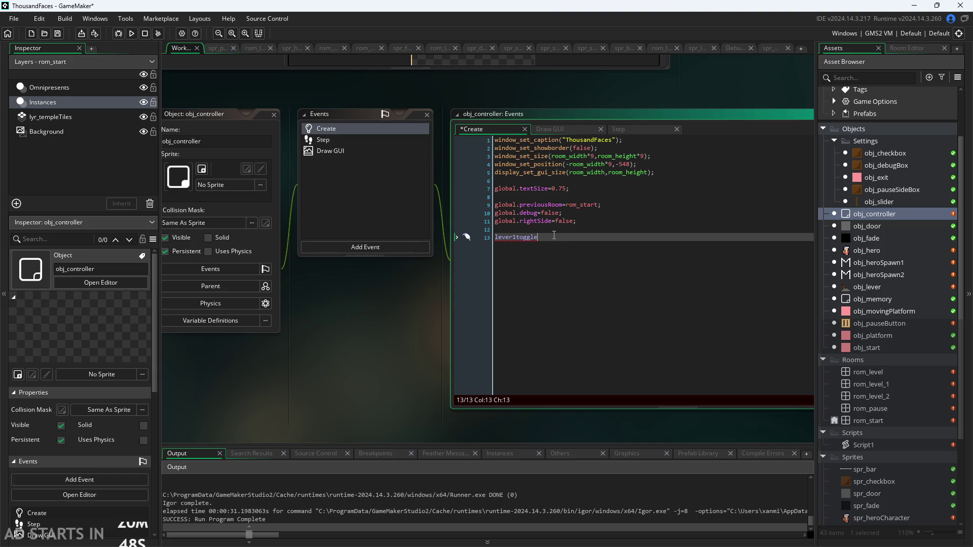
text(=)
key(BackSpace)
key(BackSpace)
key(BackSpace)
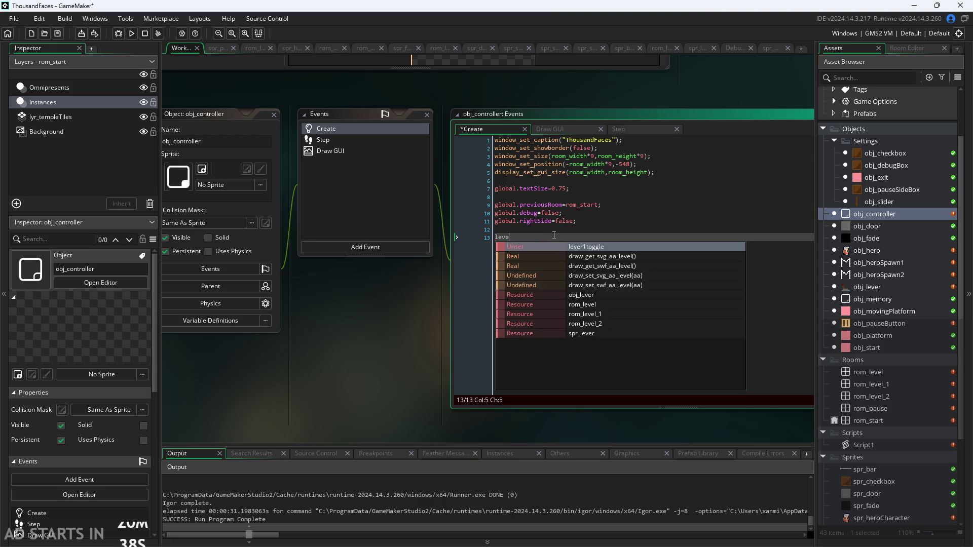
key(BackSpace)
key(BackSpace)
key(BackSpace)
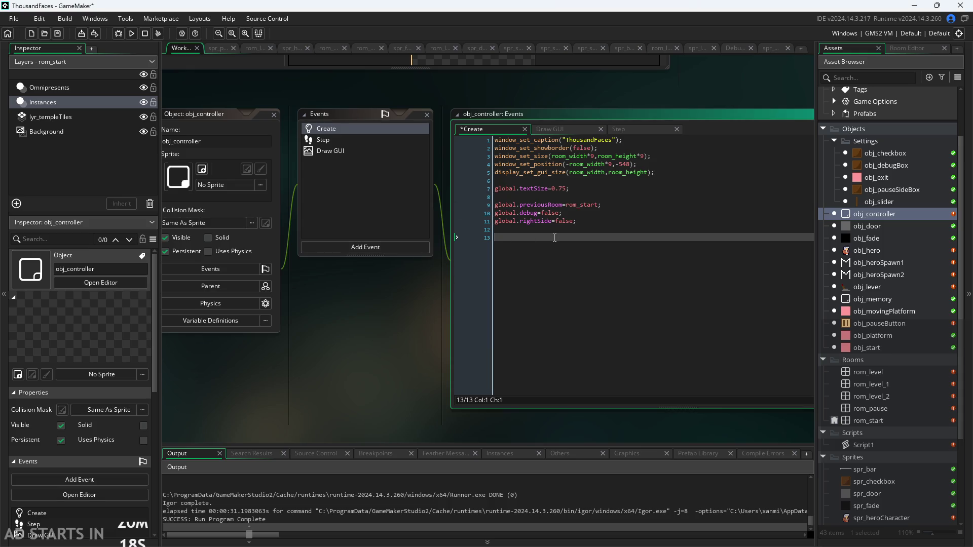
text(d)
key(BackSpace)
text(d)
key(BackSpace)
text(lever)
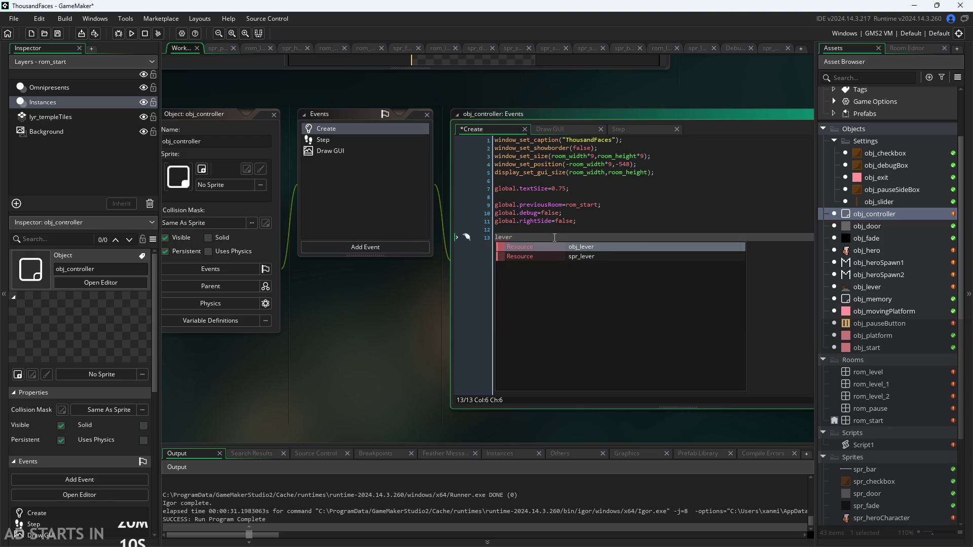
text(To)
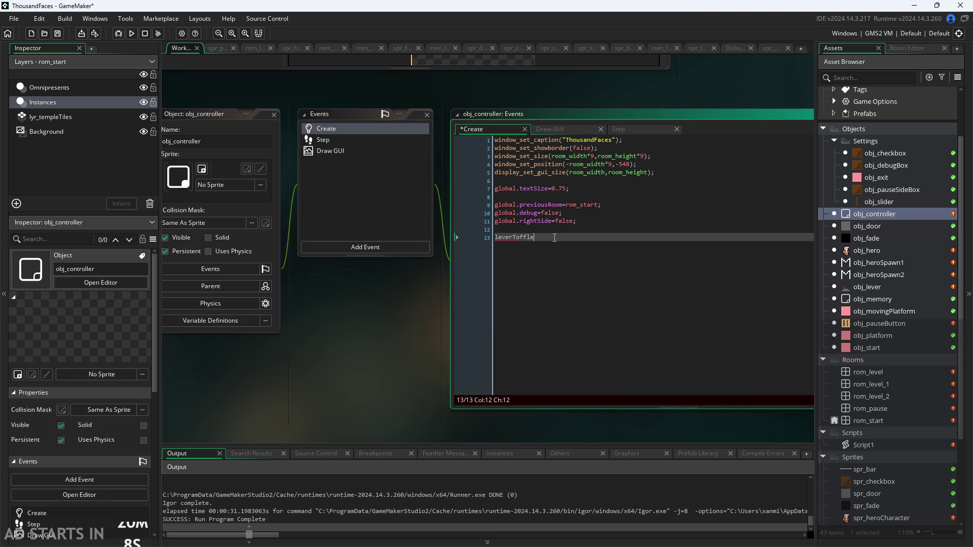
text(ggles=[)
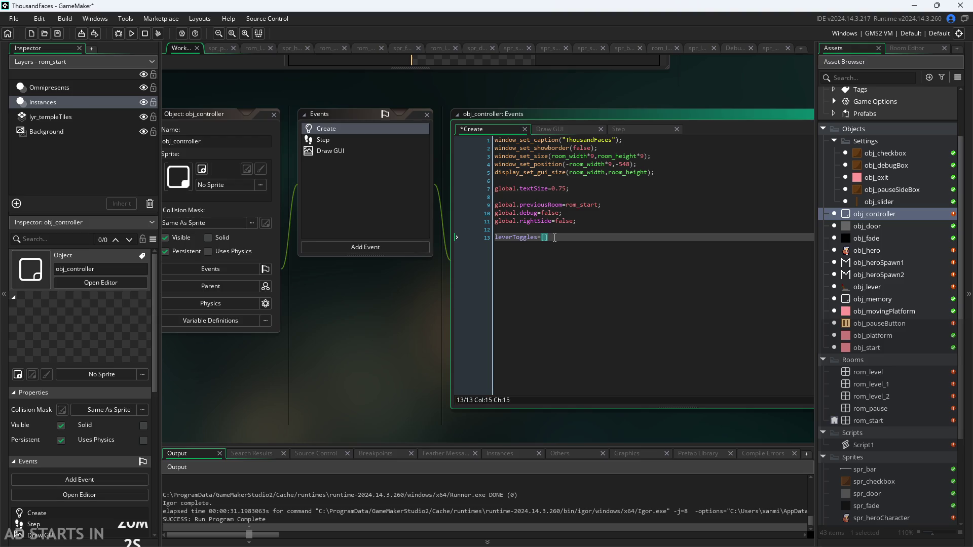
text(false)
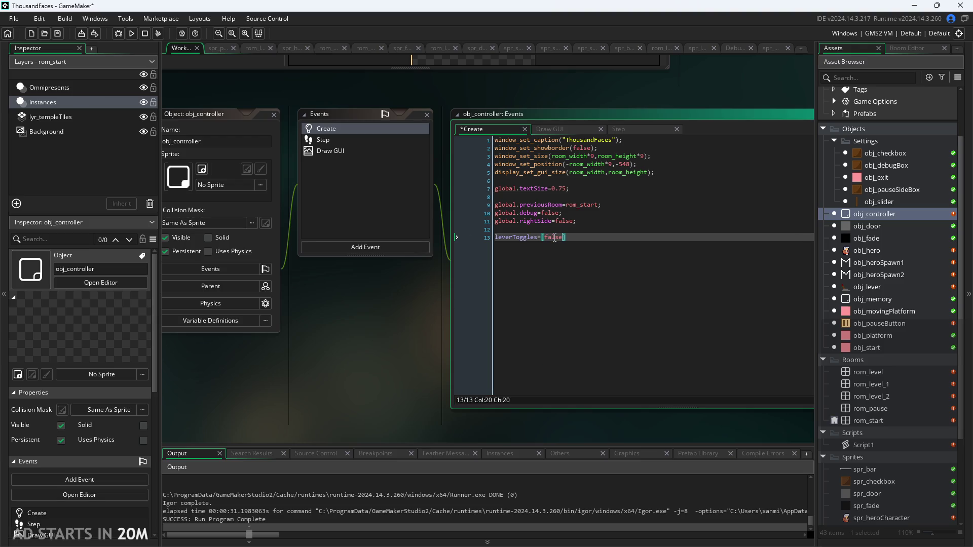
text(];)
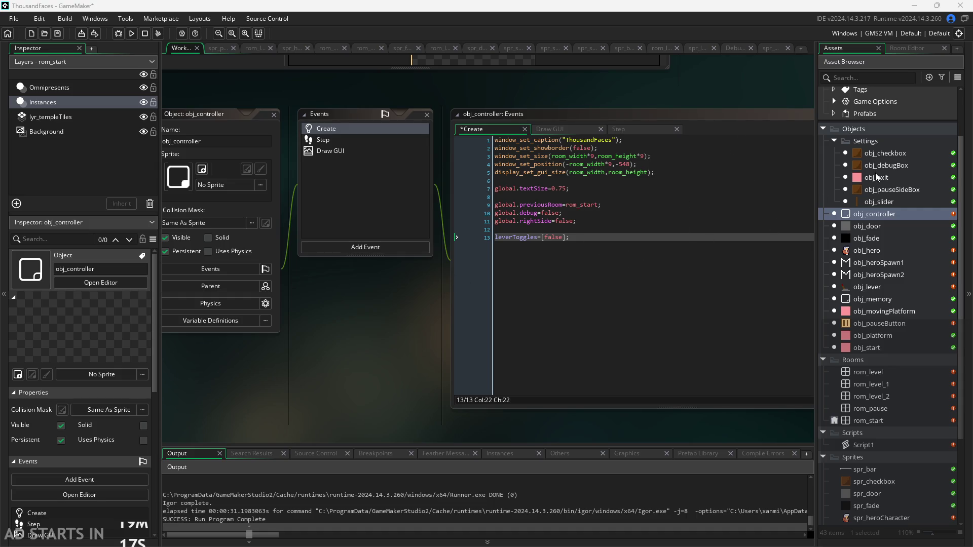
- Add an empty else{} block after the if block in obj_lever's Create event
double_click(879, 288)
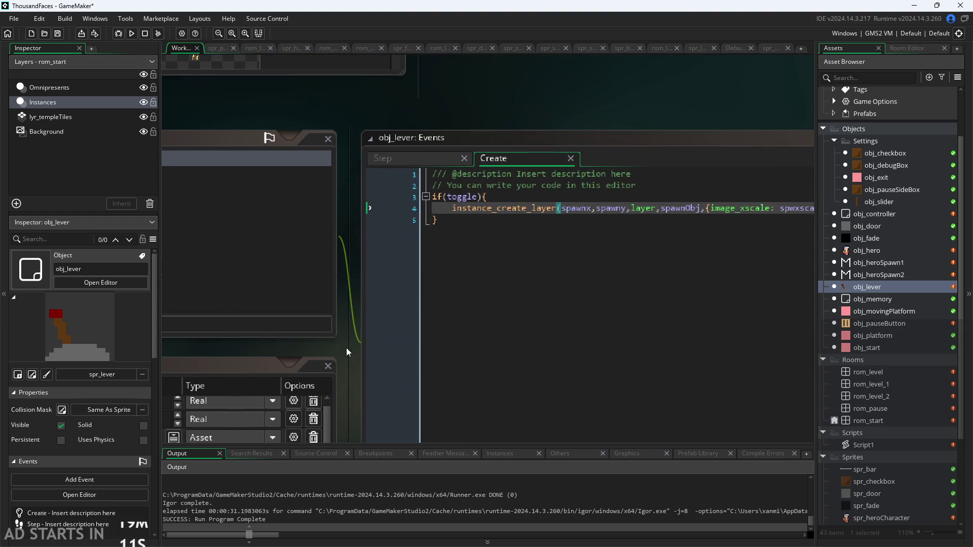
click(463, 221)
key(Return)
text(else{P)
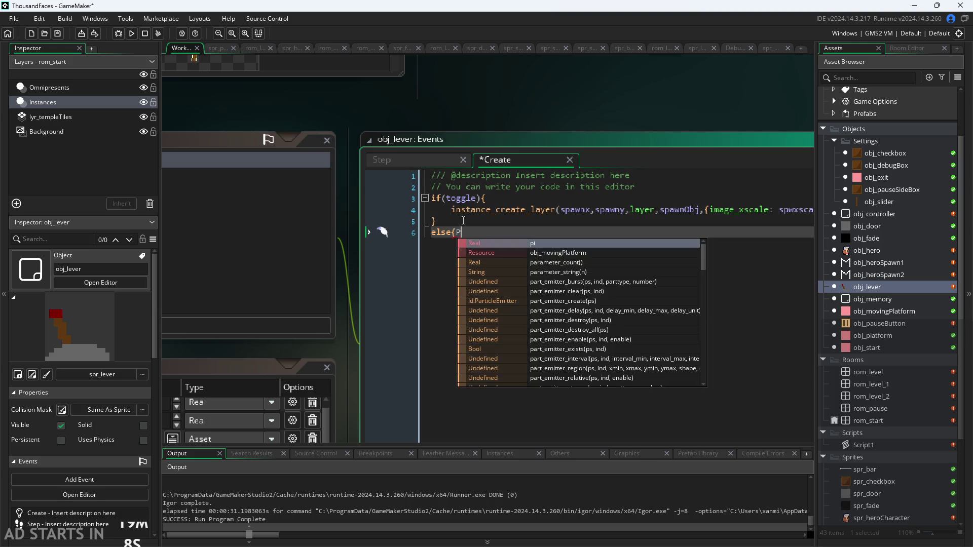
key(Return)
key(Return)
text(})
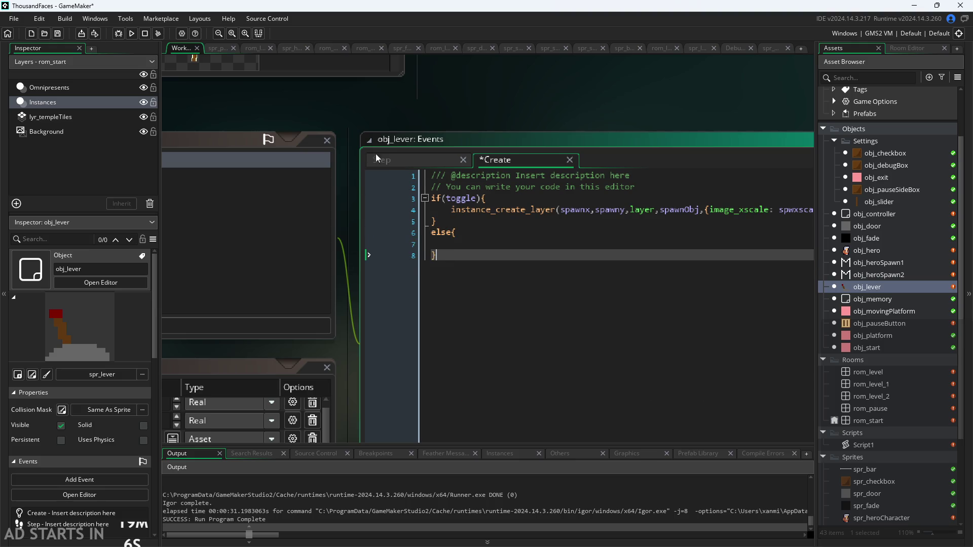
- Paste the spwnd lookup and instance_destroy lines from Step into the else block, fix indentation, and save
click(376, 158)
drag(426, 278, 548, 296)
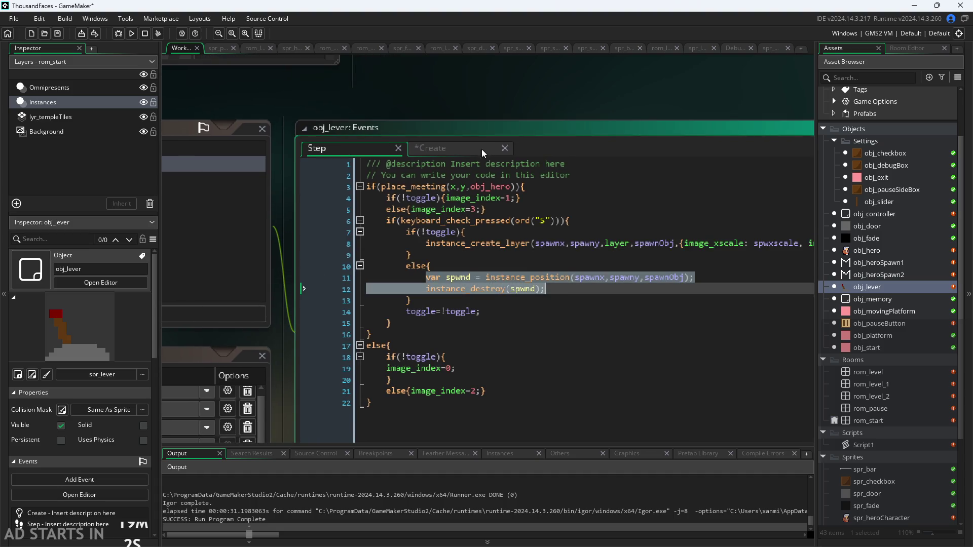
click(448, 149)
click(432, 232)
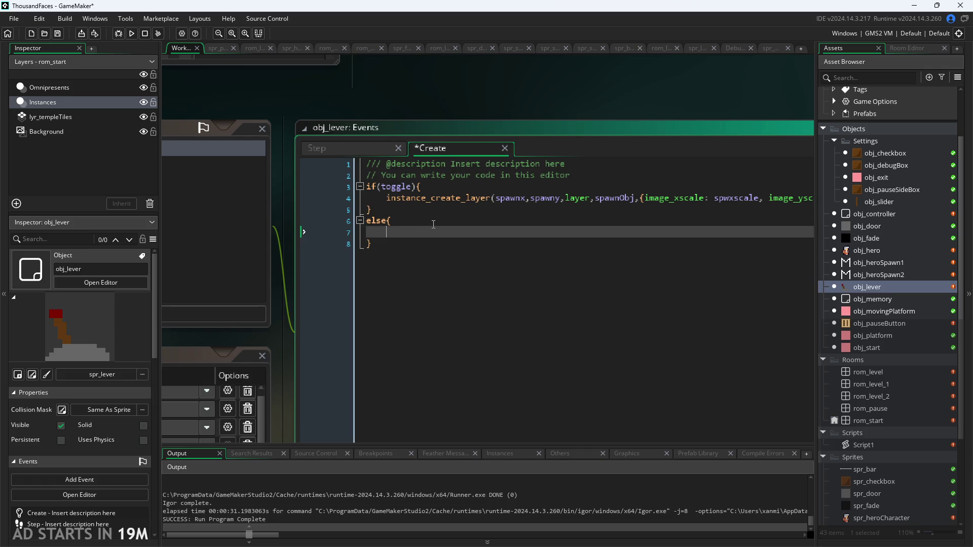
text(var spwnd = instance_position(spawnx,spawny,spawnObj);             instance_destroy(spwnd);)
click(424, 243)
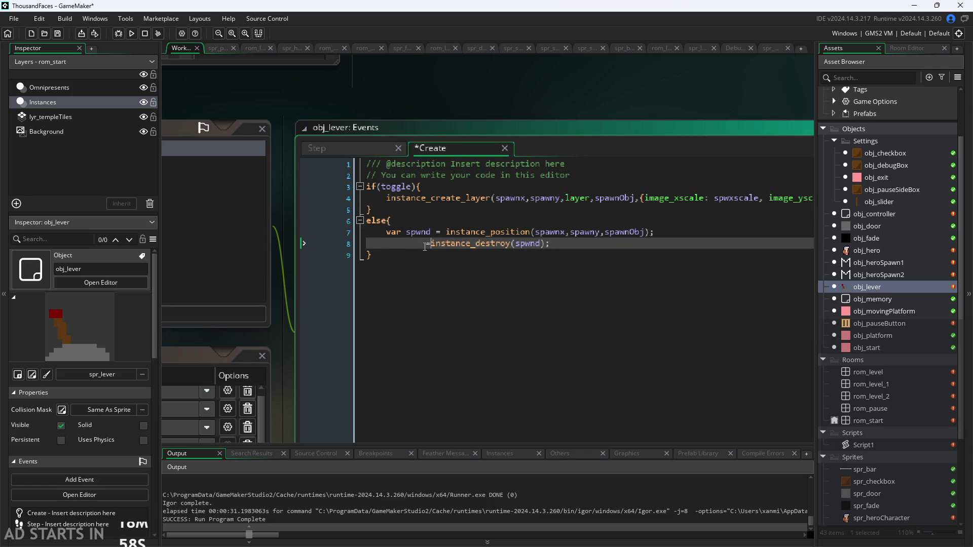
key(BackSpace)
key(BackSpace)
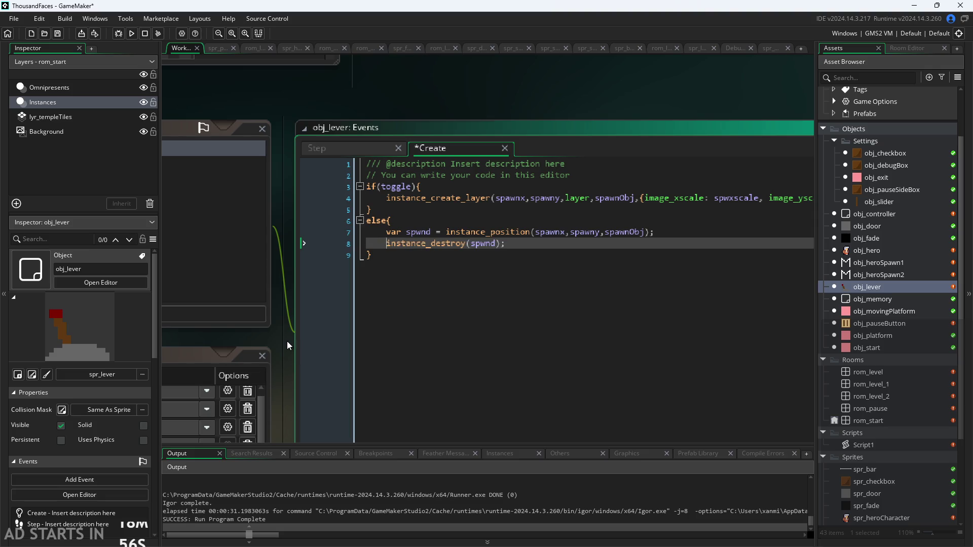
key(ctrl+s)
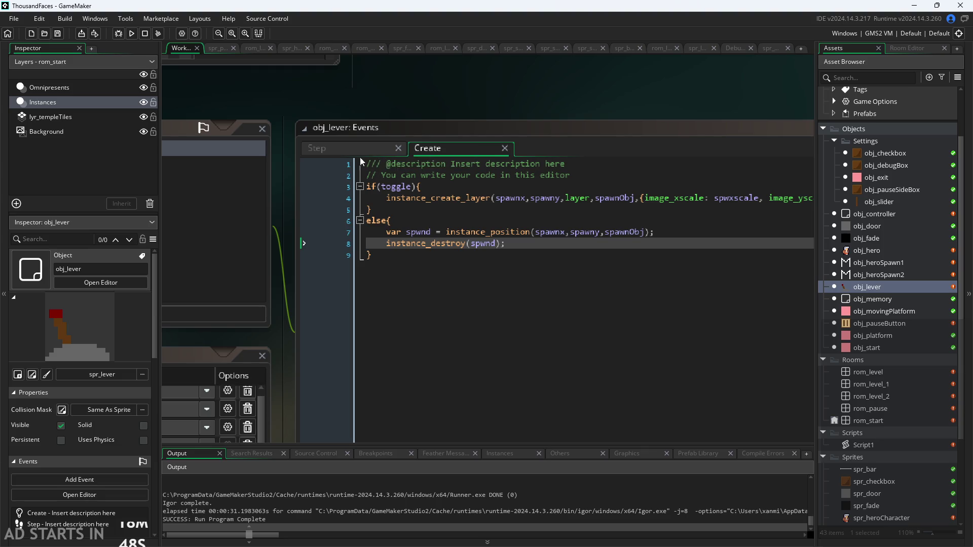
double_click(865, 217)
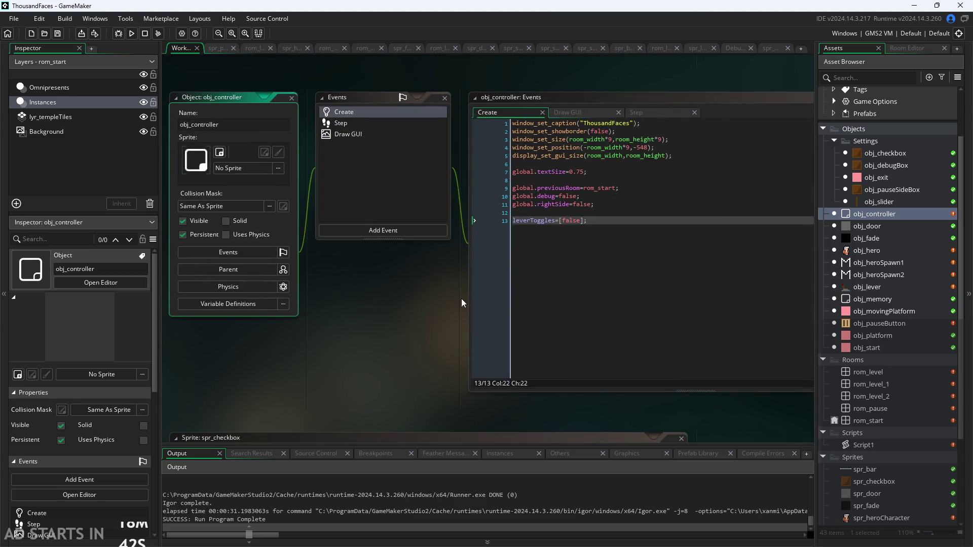
- Pan and zoom to review obj_controller's Create code, then open obj_lever's editor
drag(462, 300, 330, 359)
scroll(343, 360, up, 3)
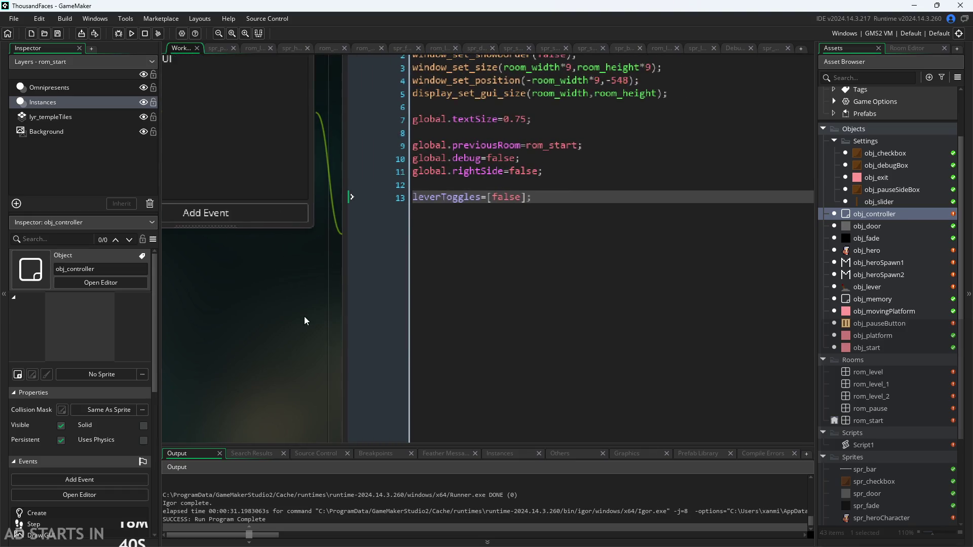
drag(304, 316, 251, 358)
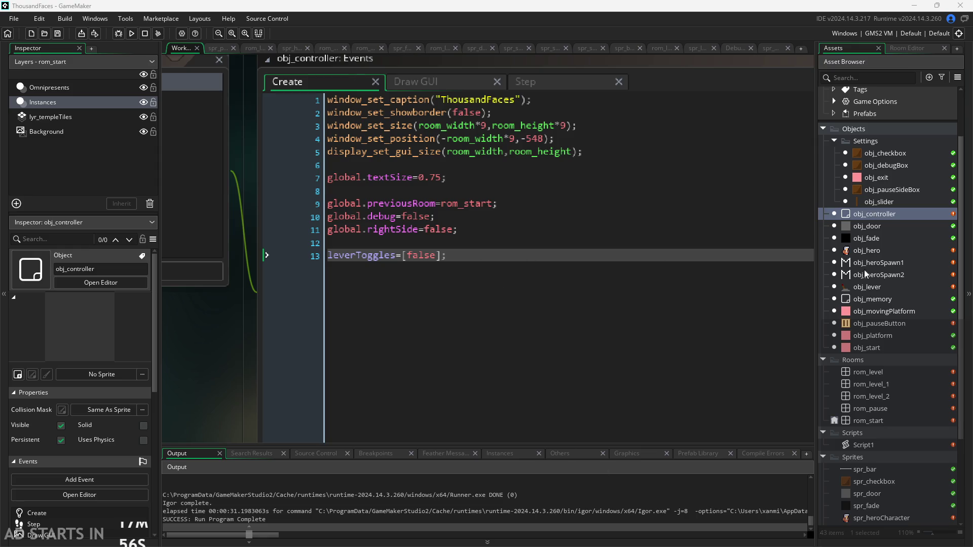
scroll(304, 365, down, 3)
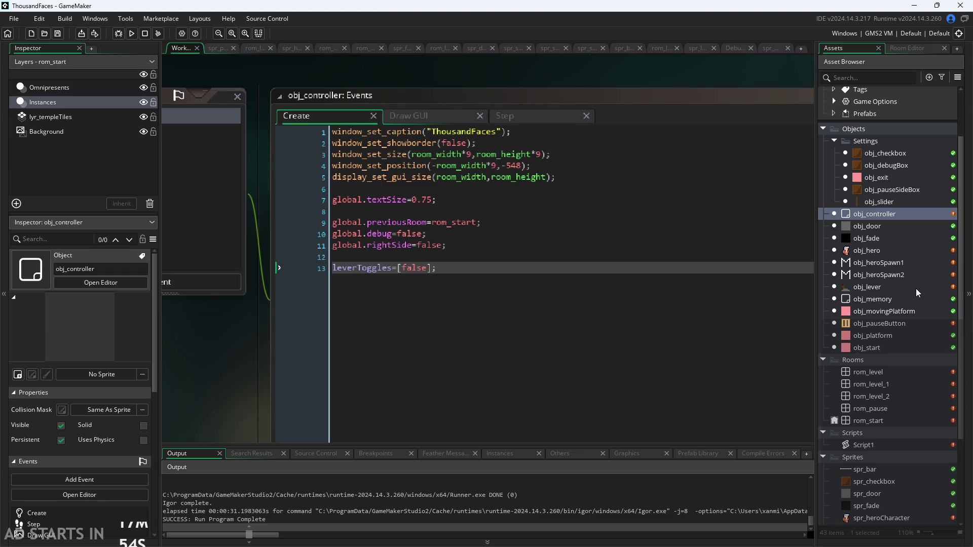
click(867, 287)
double_click(868, 288)
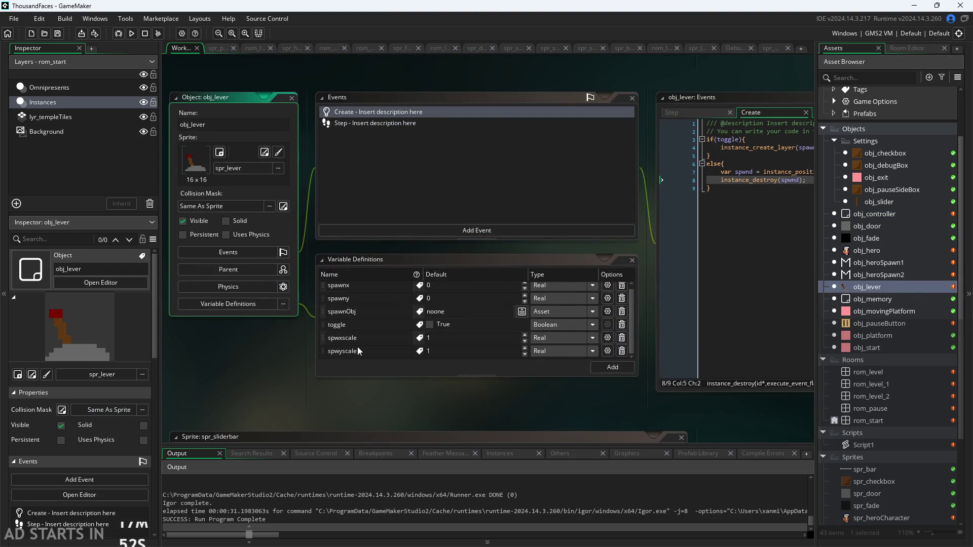
- Add leverNum as a Real variable with default 0 in obj_lever's Variable Definitions
click(612, 367)
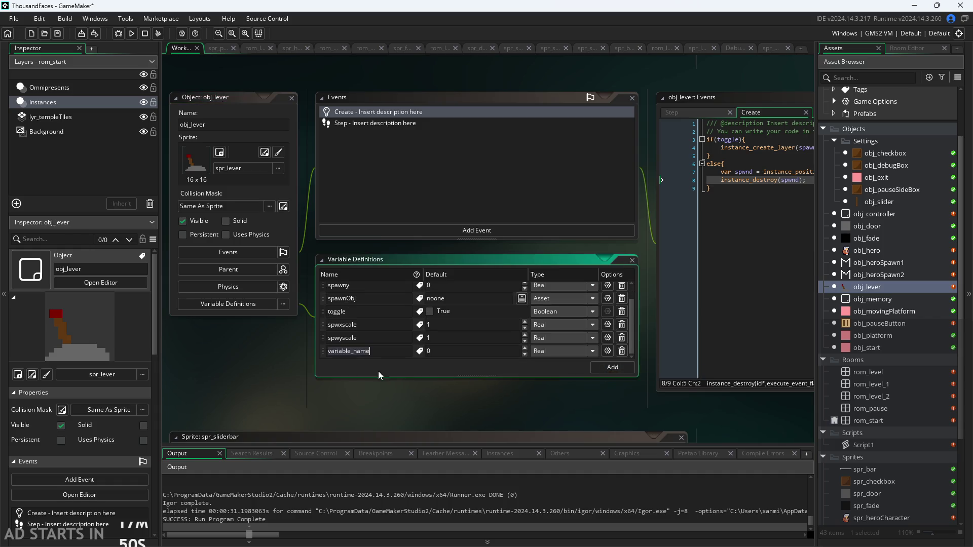
text(lever)
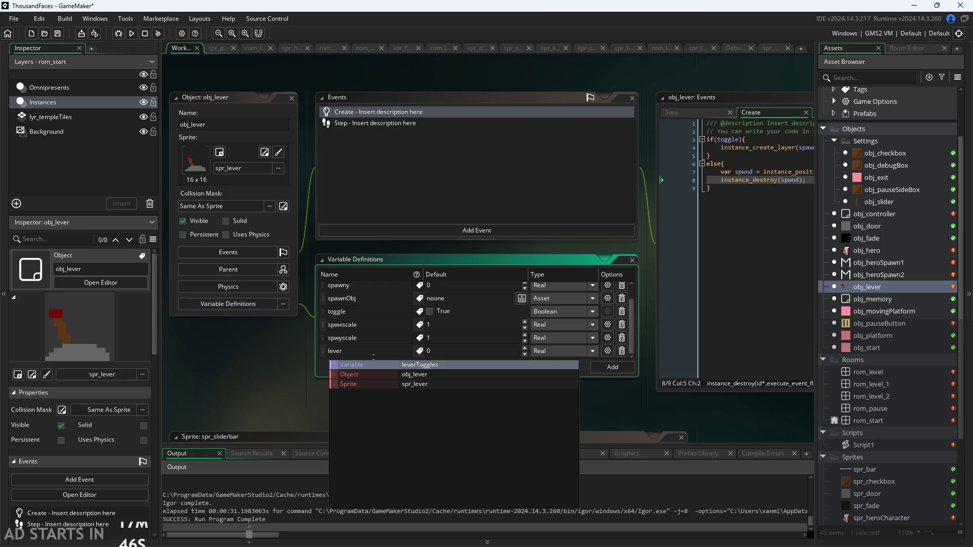
key(Escape)
text(Num)
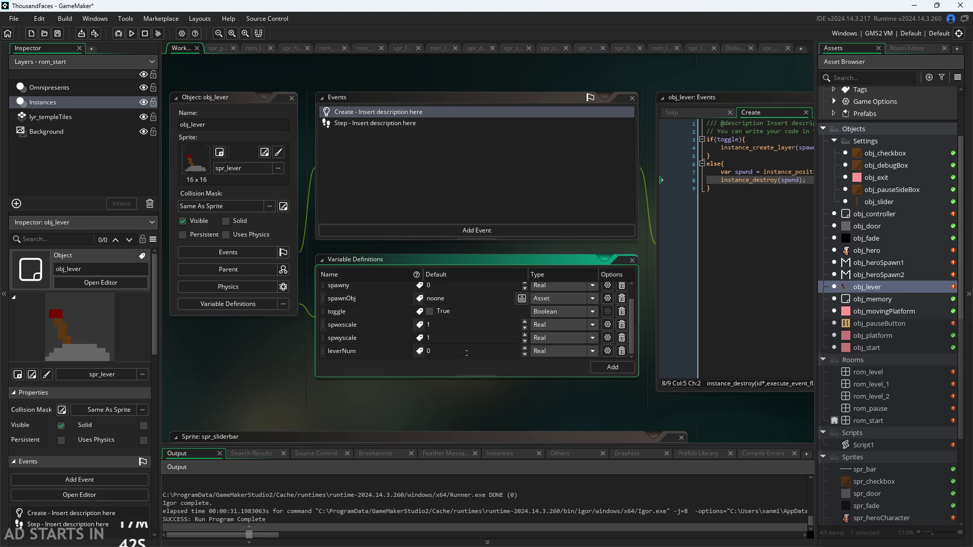
click(610, 383)
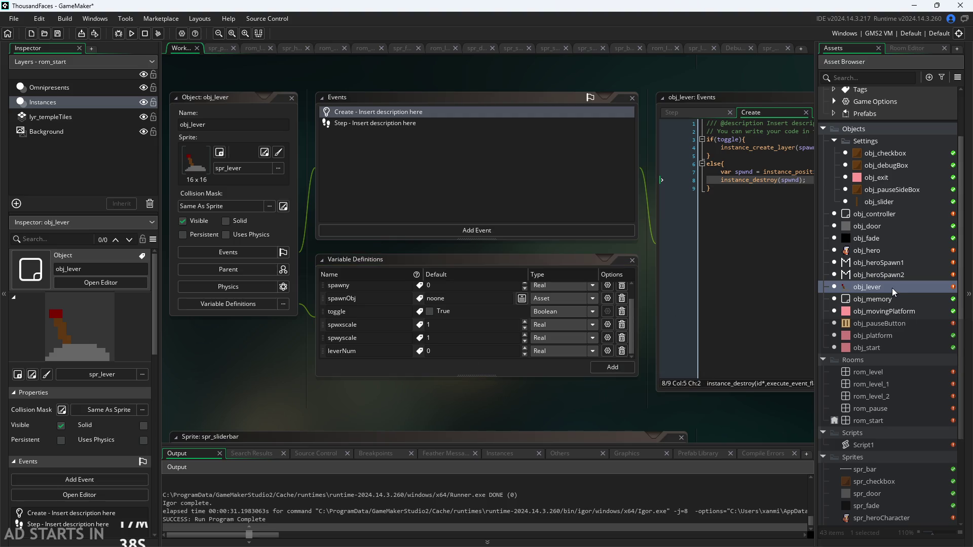
scroll(462, 297, up, 3)
mouse_move(460, 298)
mouse_down()
mouse_move(331, 343)
mouse_move(255, 352)
mouse_up()
scroll(329, 342, up, 3)
scroll(255, 352, down, 1)
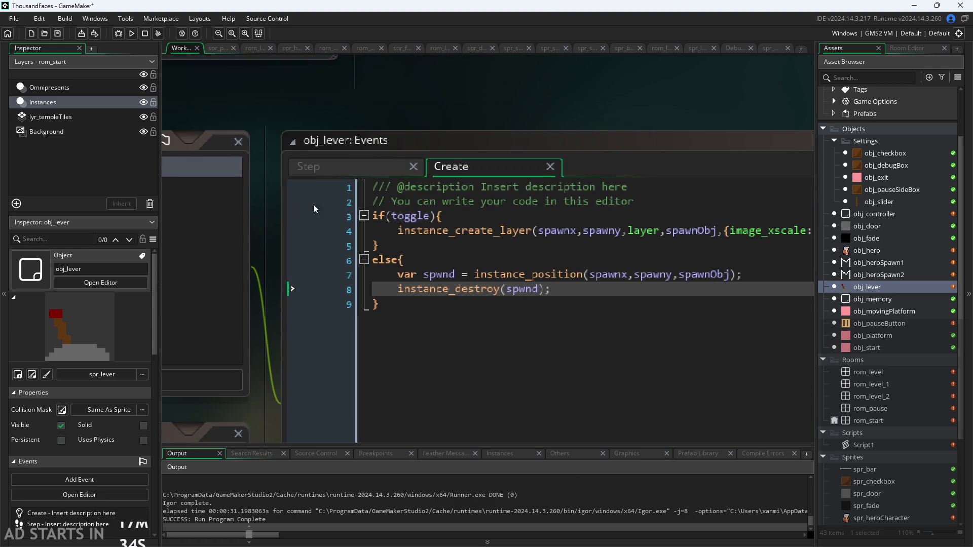
click(324, 174)
click(465, 170)
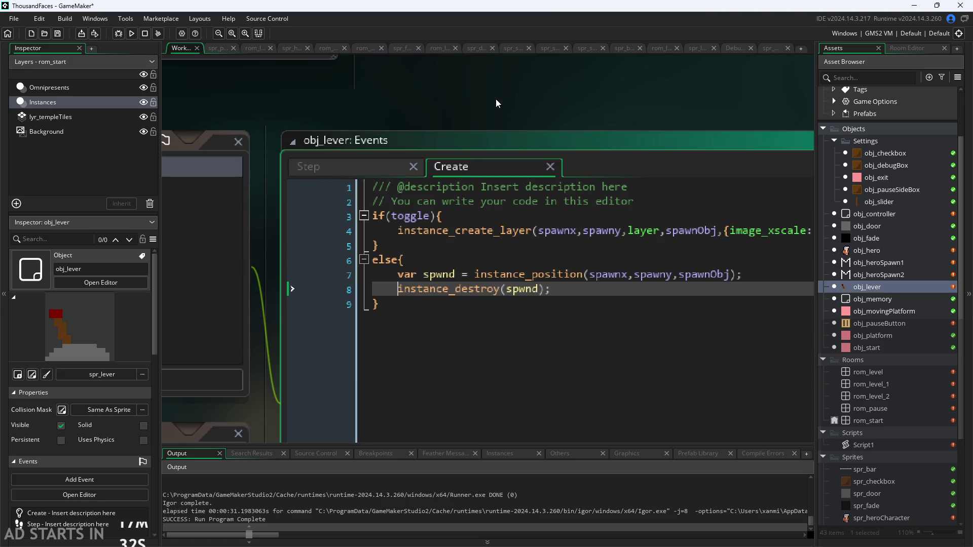
scroll(506, 90, down, 3)
scroll(642, 89, down, 3)
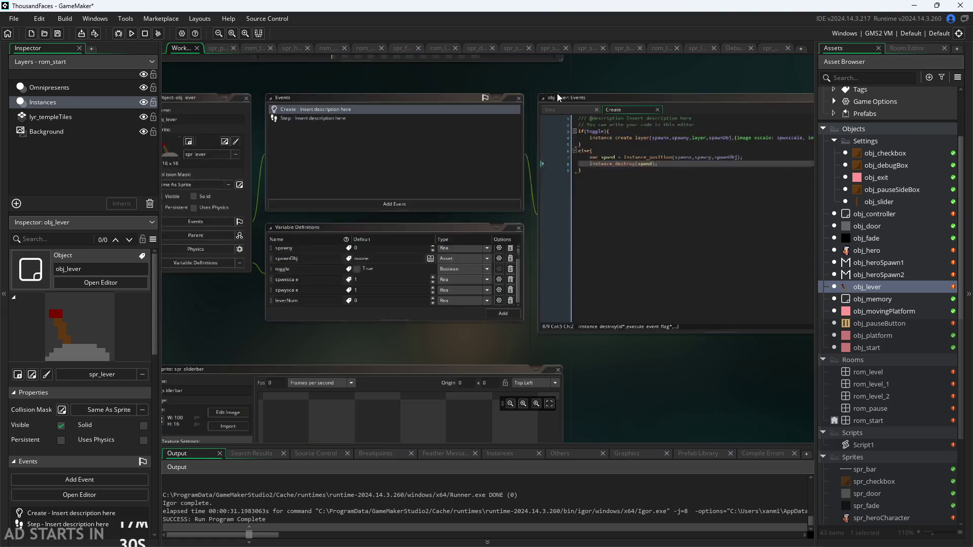
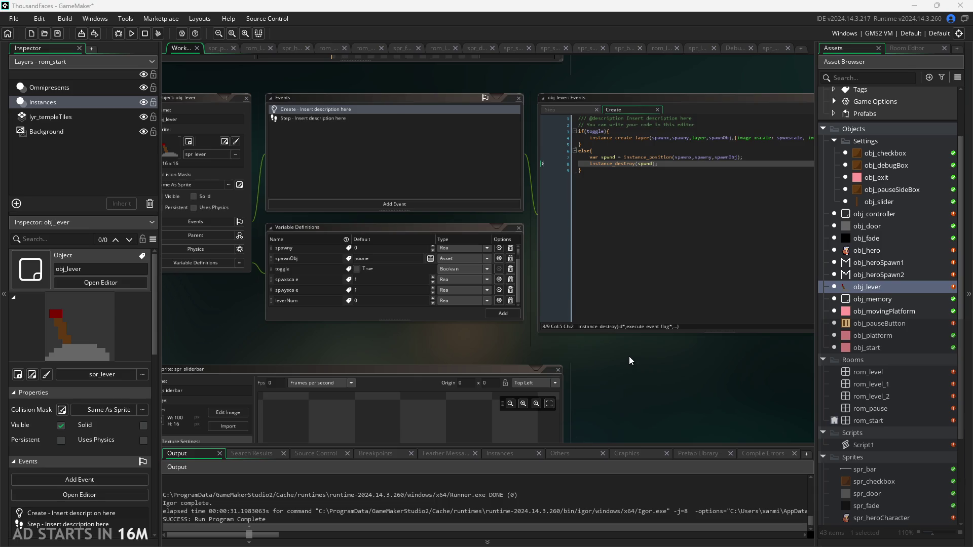
- Pan around the lever editors and open obj_controller's object editor and Create code
drag(628, 357, 615, 370)
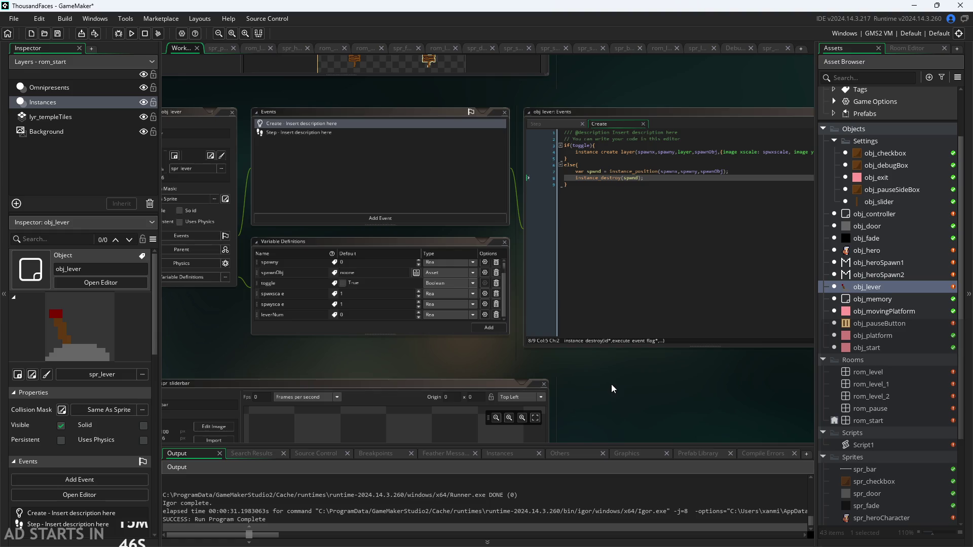
scroll(611, 384, up, 2)
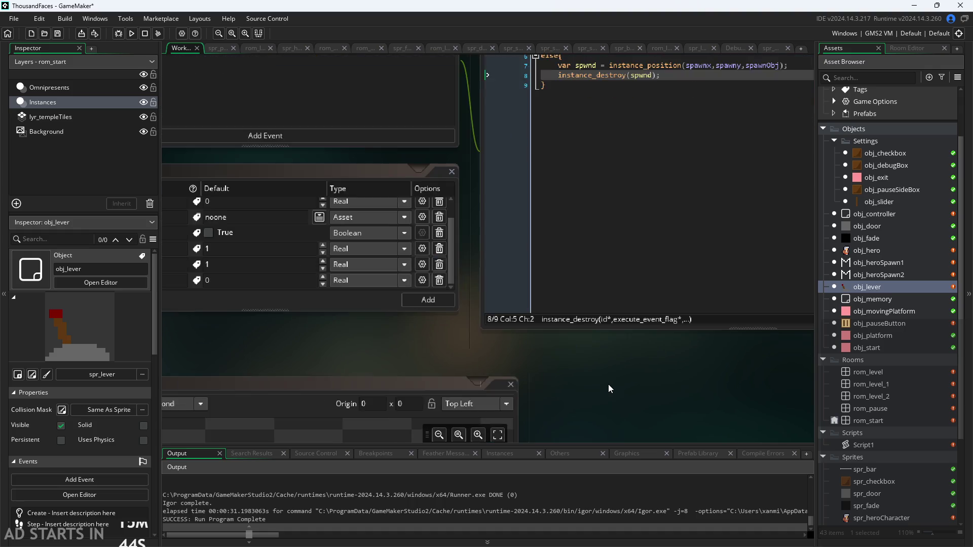
scroll(401, 260, down, 3)
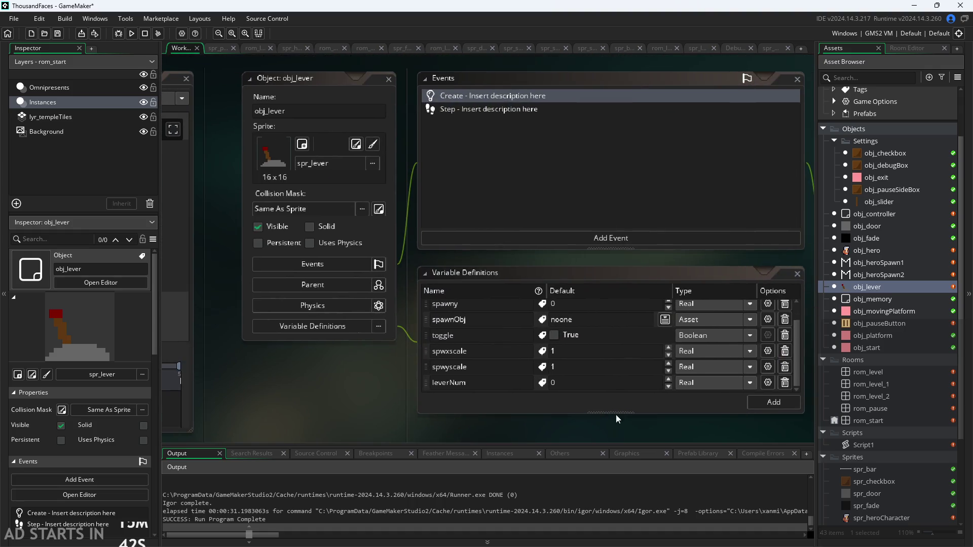
drag(406, 396, 358, 403)
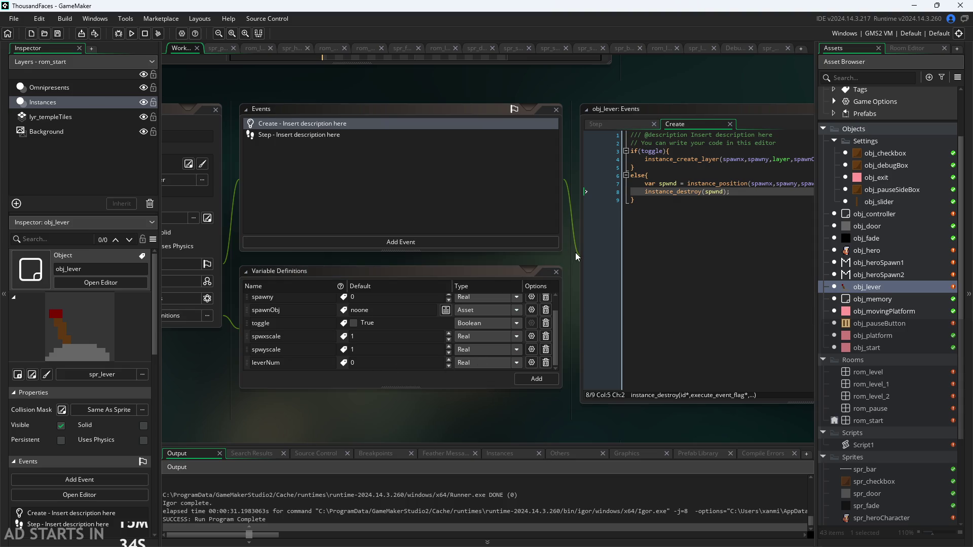
drag(576, 253, 530, 281)
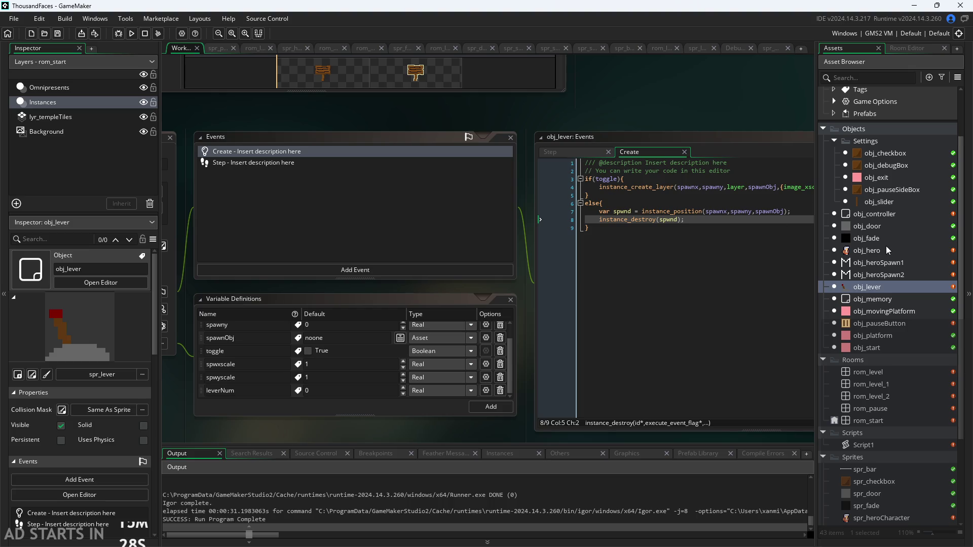
double_click(876, 221)
click(877, 215)
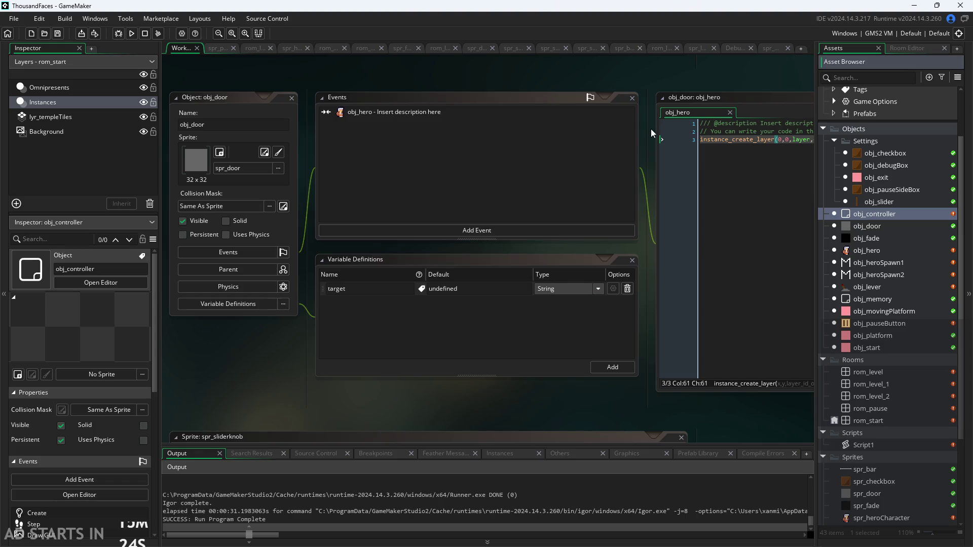
drag(643, 175, 631, 183)
double_click(877, 217)
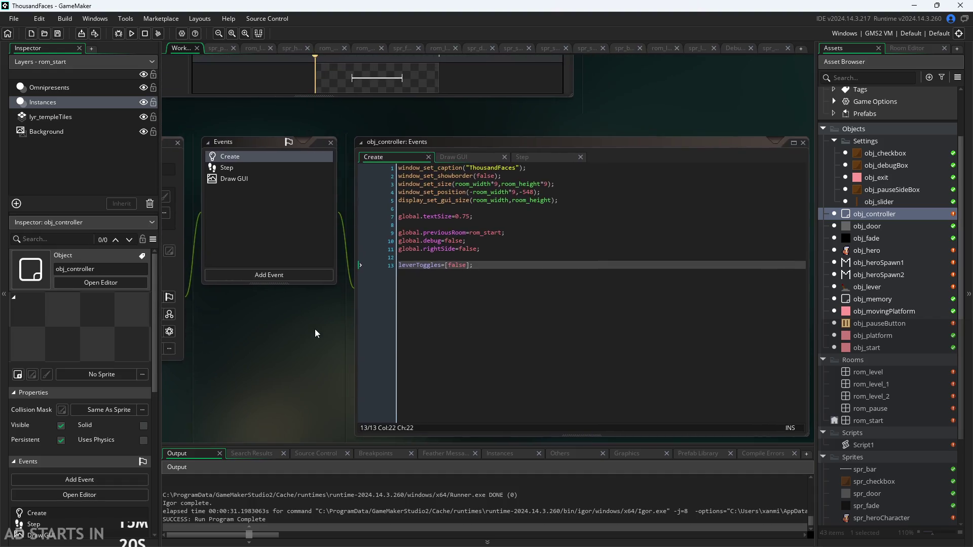
- Inspect the leverToggles=[false]; initialisation on line 13, then open obj_lever
click(474, 257)
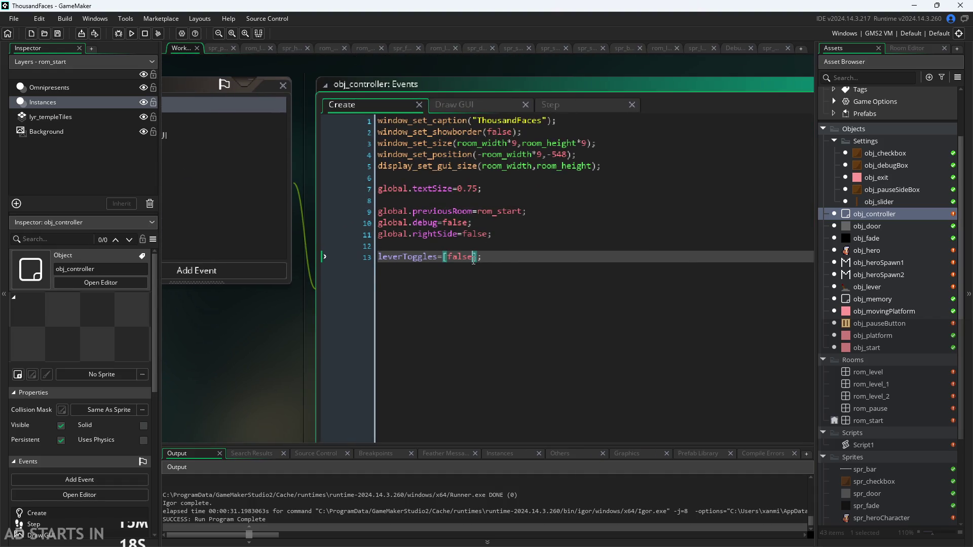
double_click(454, 261)
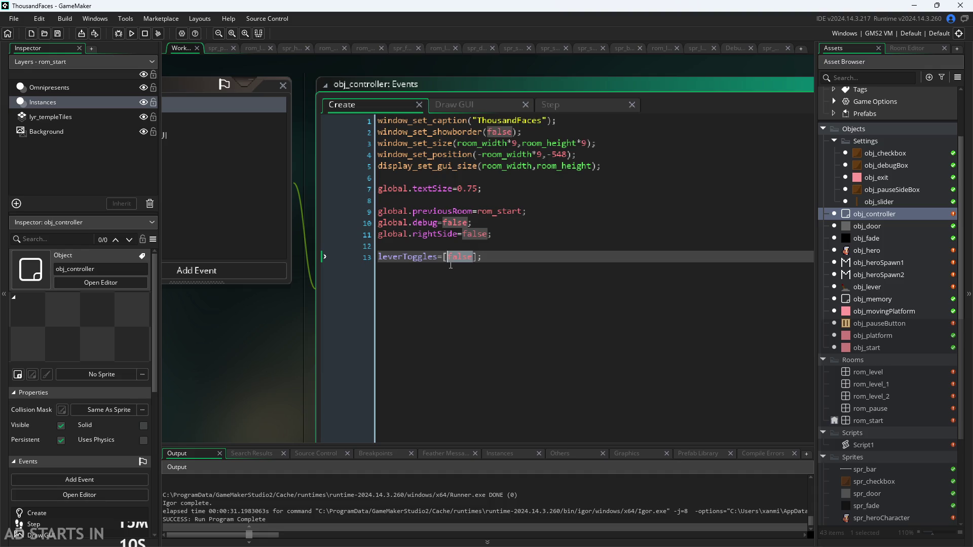
click(532, 259)
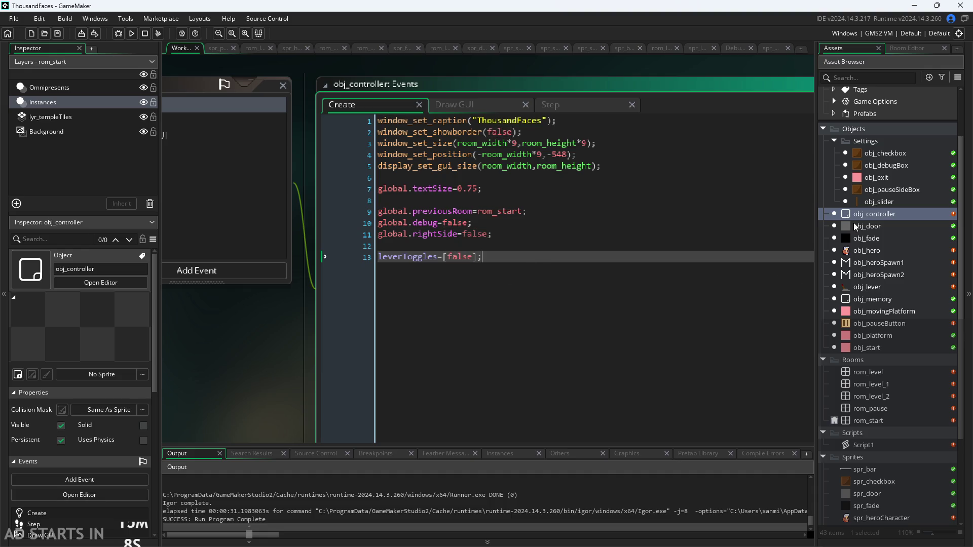
double_click(875, 287)
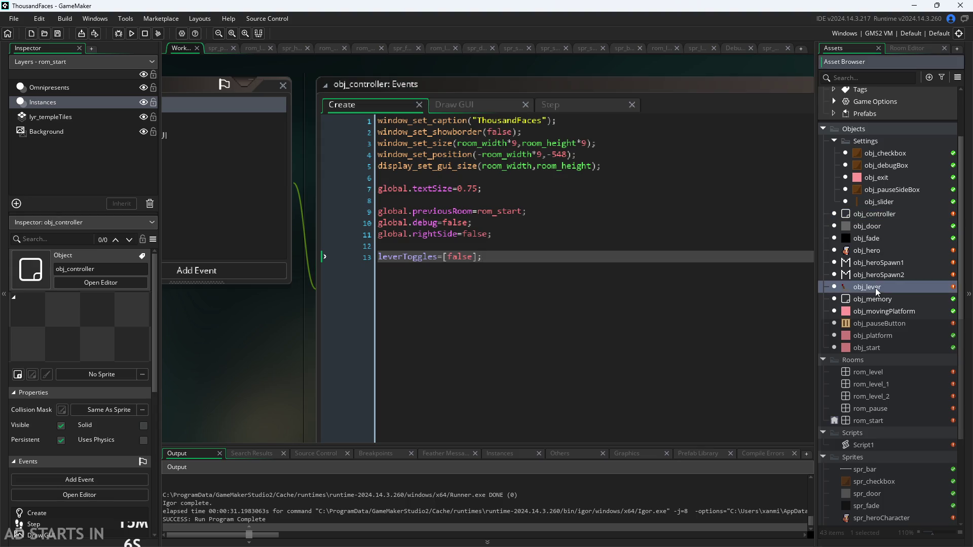
- Start a new last line in obj_lever's Step code with obj_controller.leverToggles via autocomplete
click(715, 112)
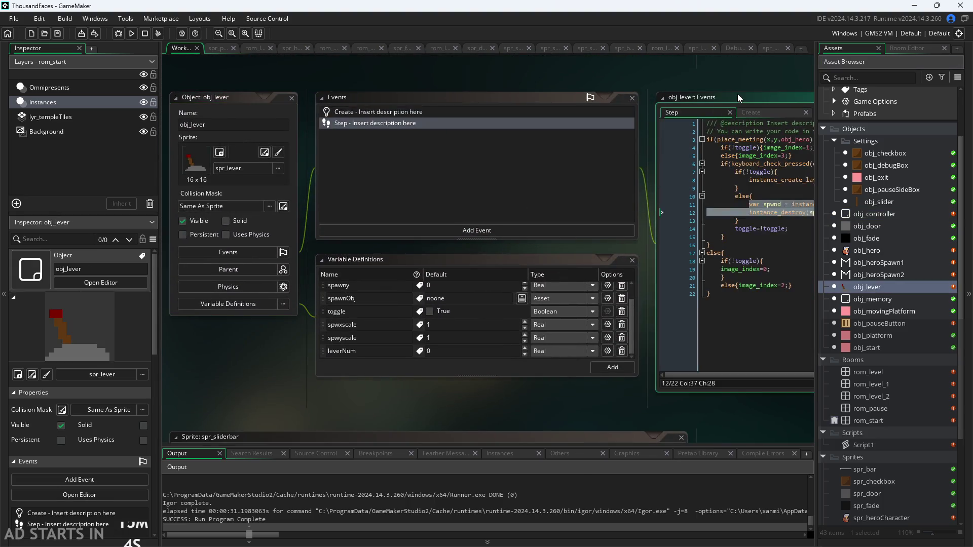
double_click(738, 95)
click(517, 240)
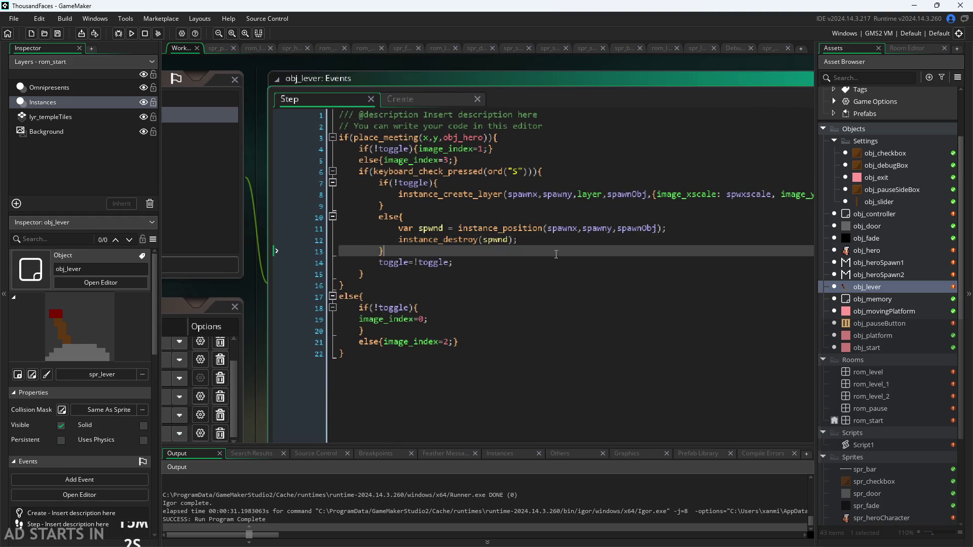
click(558, 349)
key(Return)
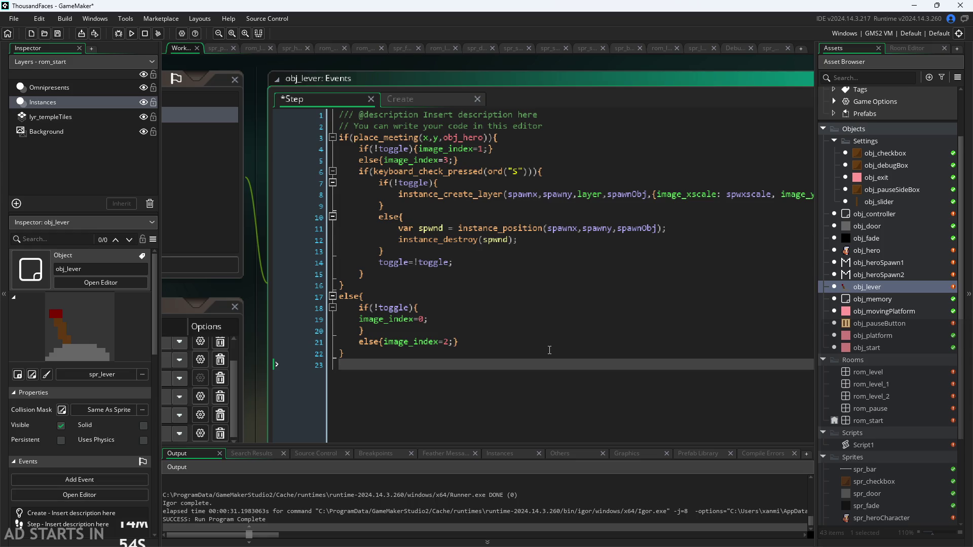
text(c)
key(ctrl+space)
key(Escape)
text(controller)
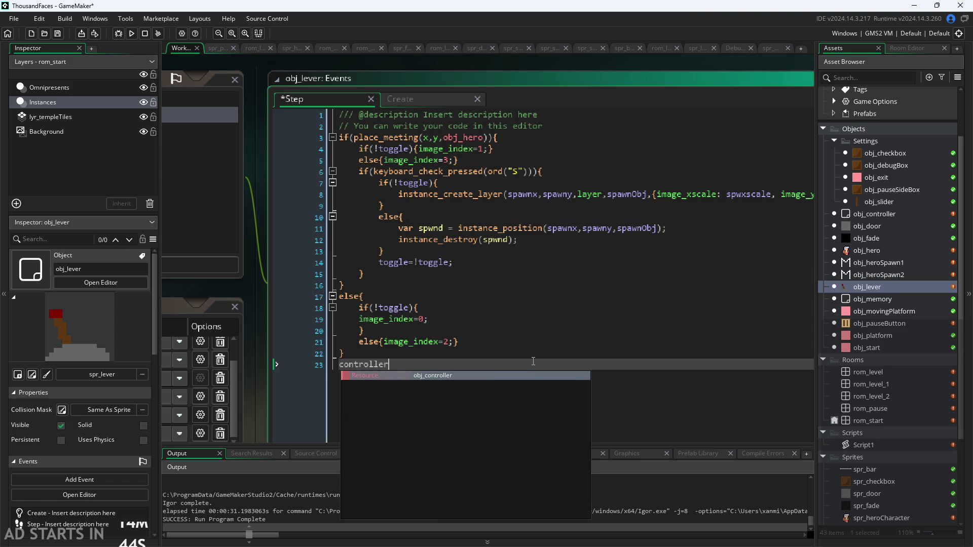
key(Return)
text(.)
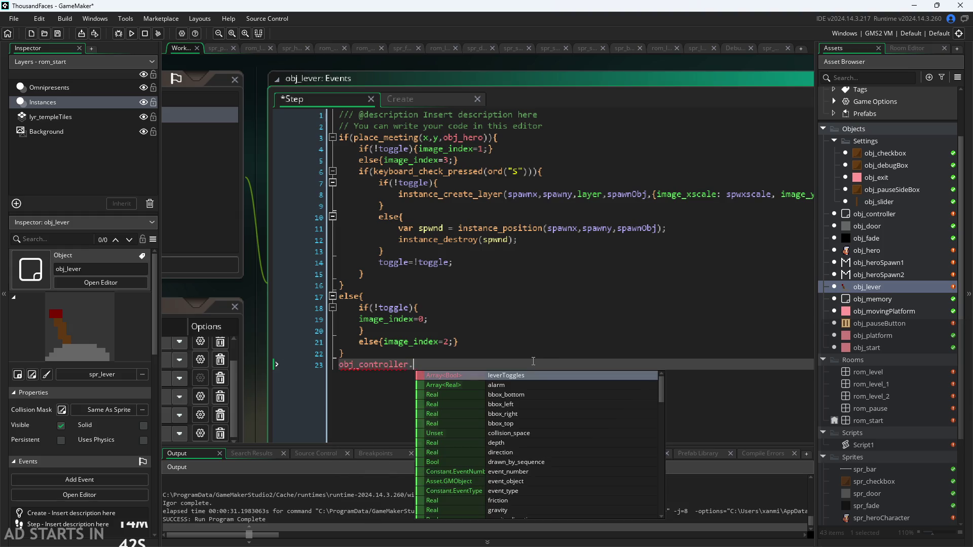
key(Return)
- Complete the line as obj_controller.leverToggles[leverNum]=toggle;, fixing typos in leverNum
text([)
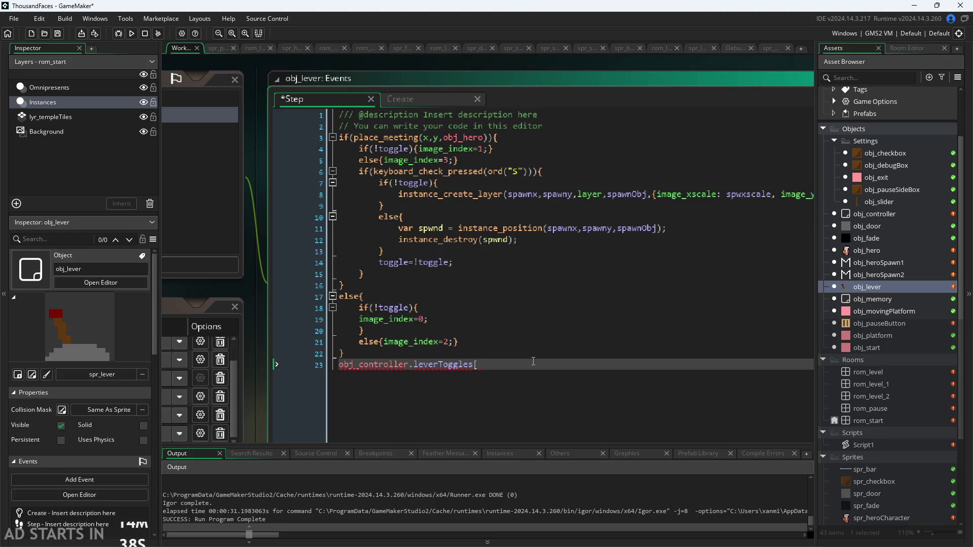
text(lever)
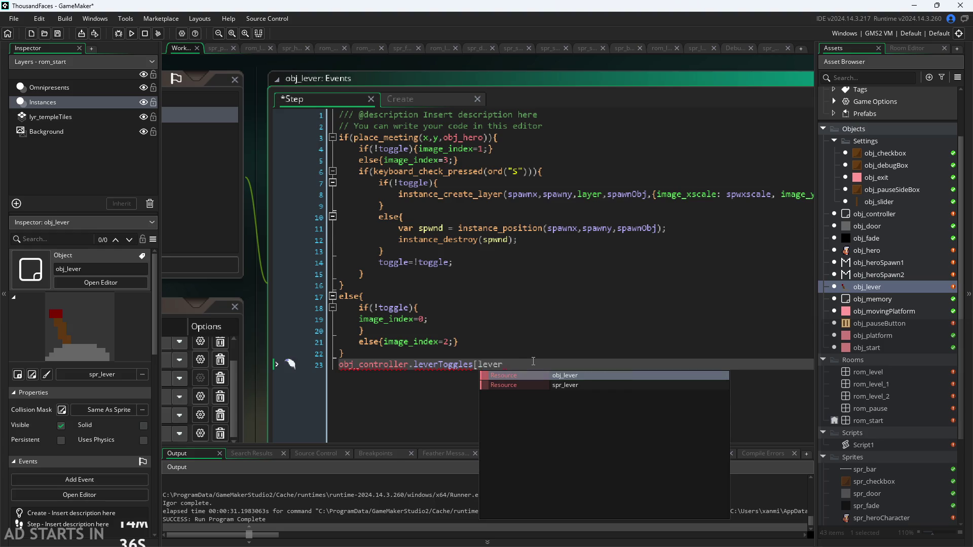
text(])
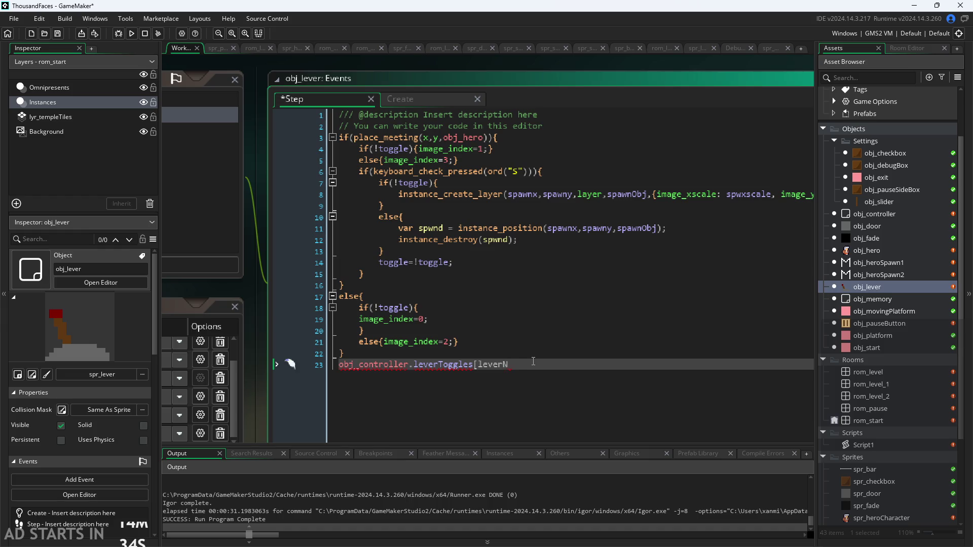
key(BackSpace)
key(BackSpace)
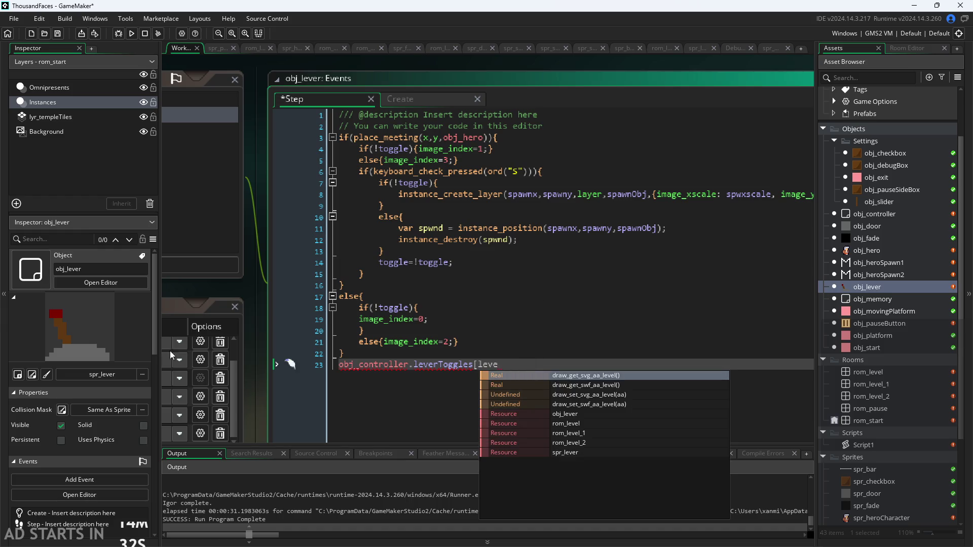
mouse_move(194, 288)
mouse_down()
mouse_move(459, 177)
mouse_move(698, 154)
mouse_move(535, 192)
mouse_up()
text(rum)
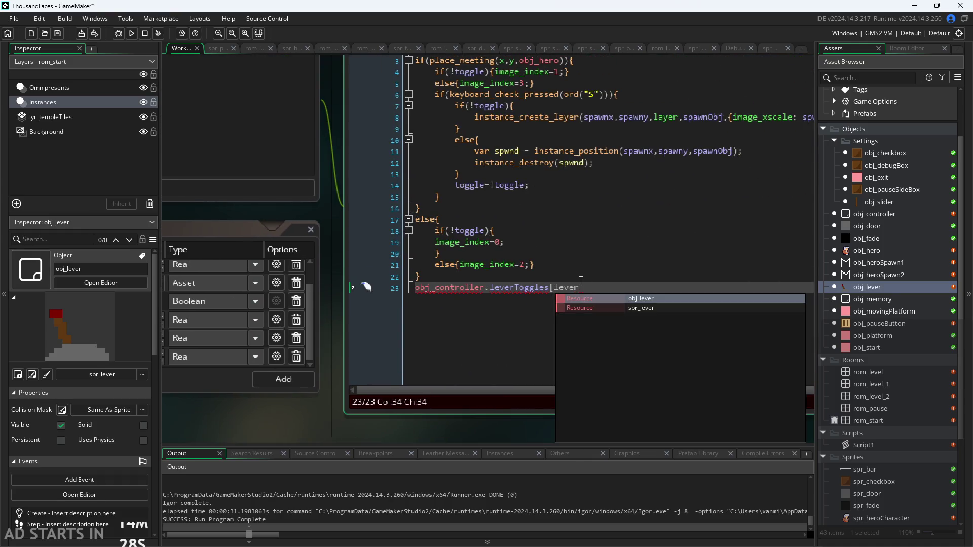
key(BackSpace)
key(BackSpace)
text(num)
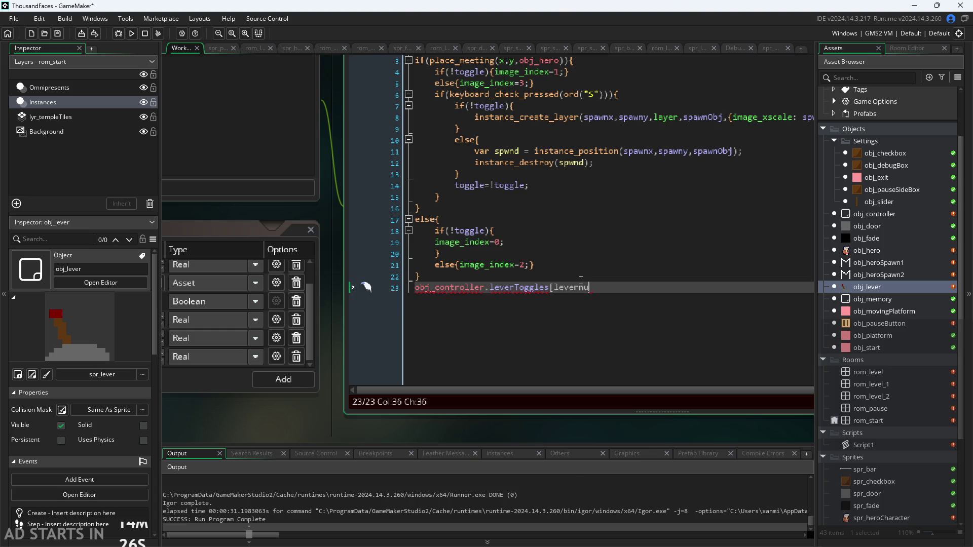
key(BackSpace)
key(BackSpace)
key(BackSpace)
text(Num)
text(]=toggle;)
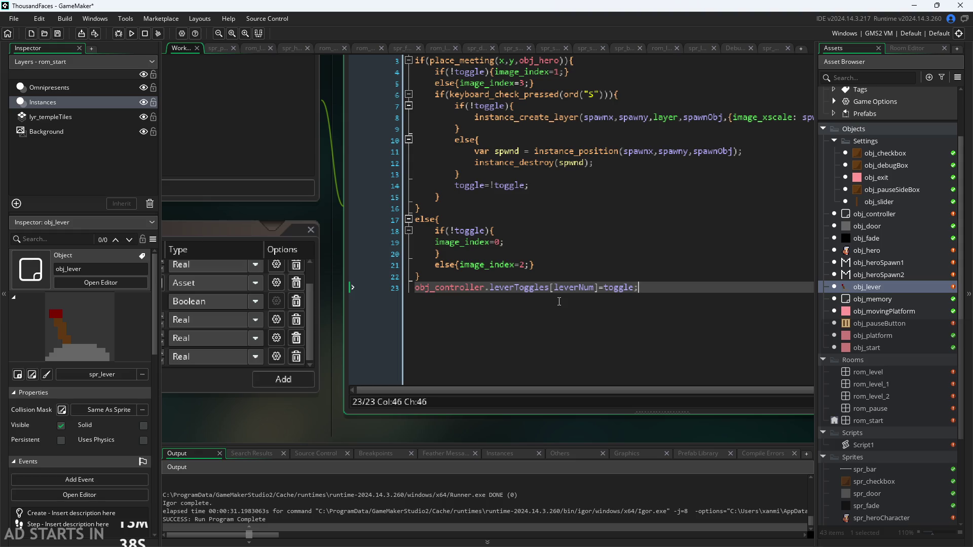
click(563, 273)
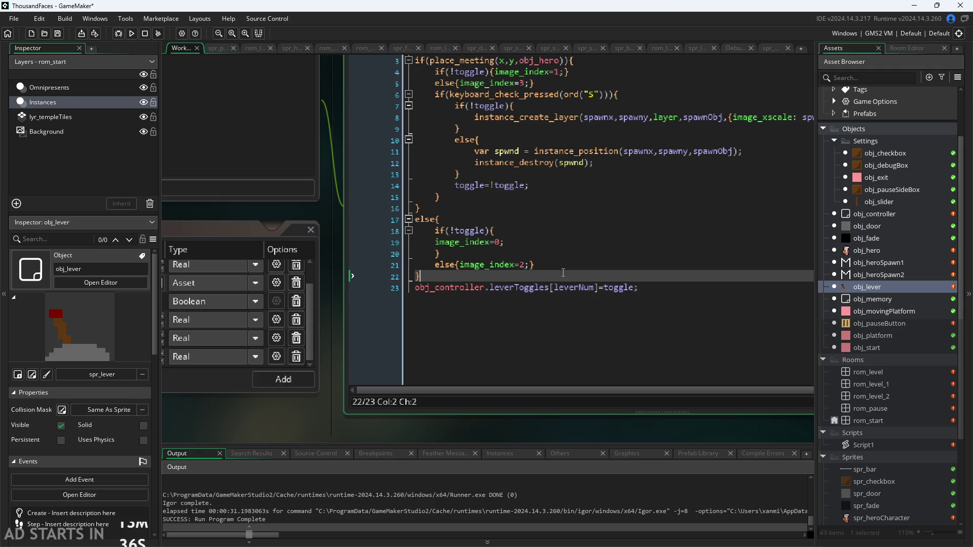
- Insert a blank line above the leverToggles assignment and save the project with Ctrl+S
key(Return)
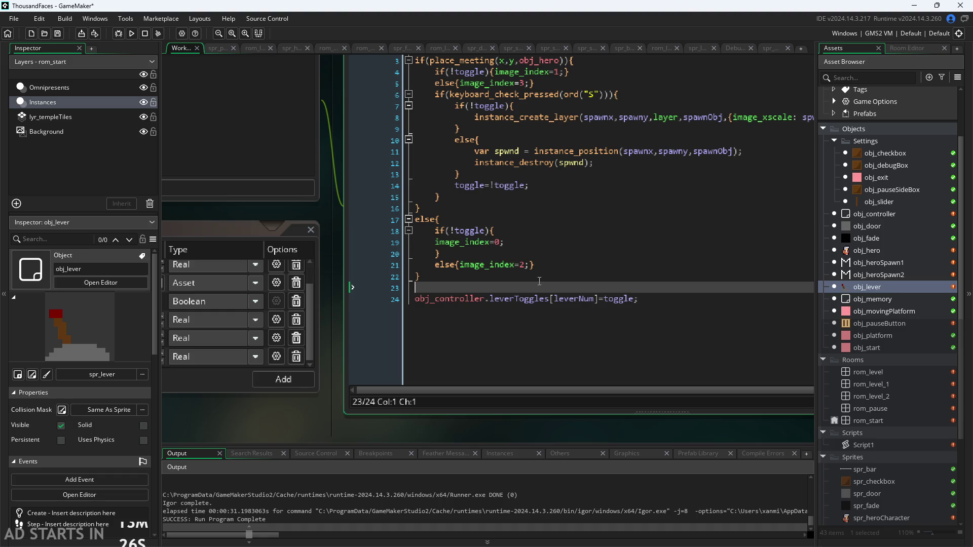
key(ctrl+s)
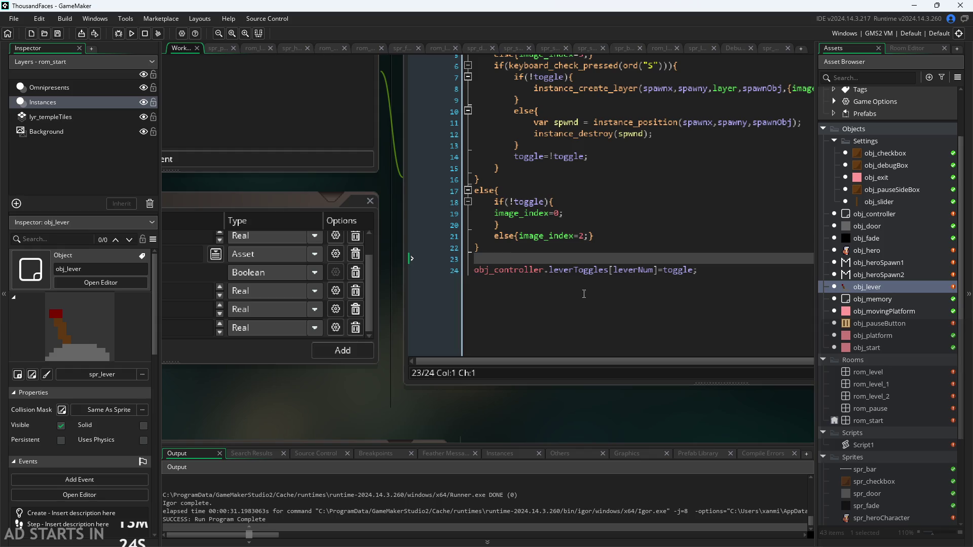
click(694, 270)
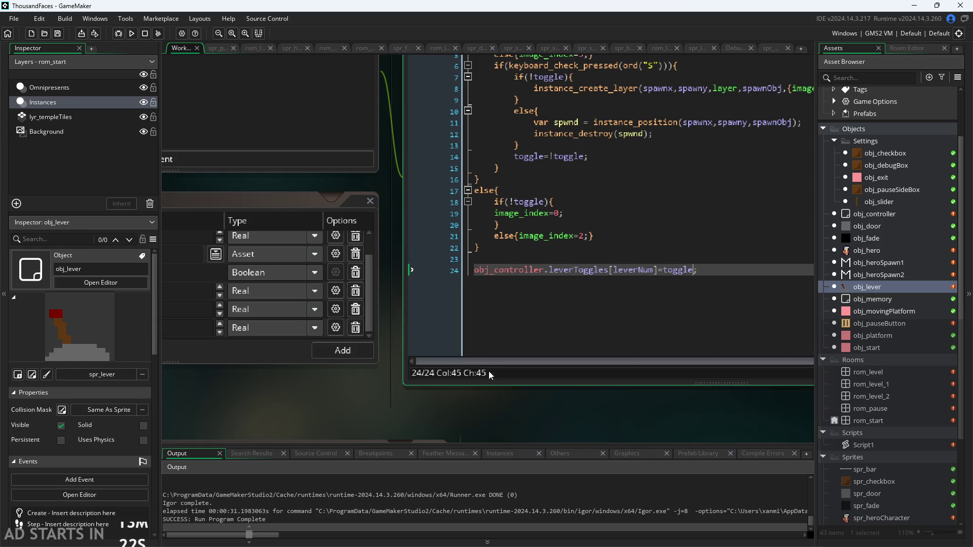
scroll(490, 375, down, 5)
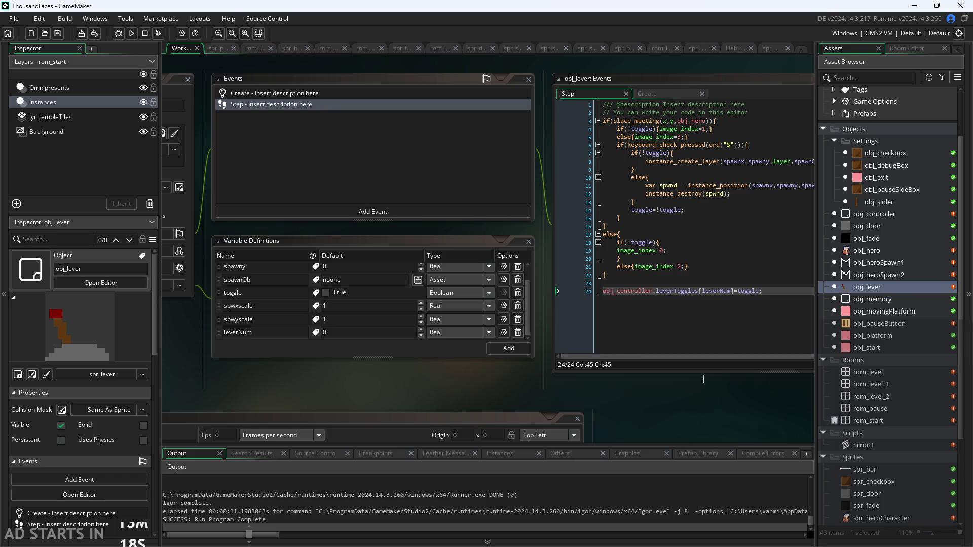
double_click(877, 214)
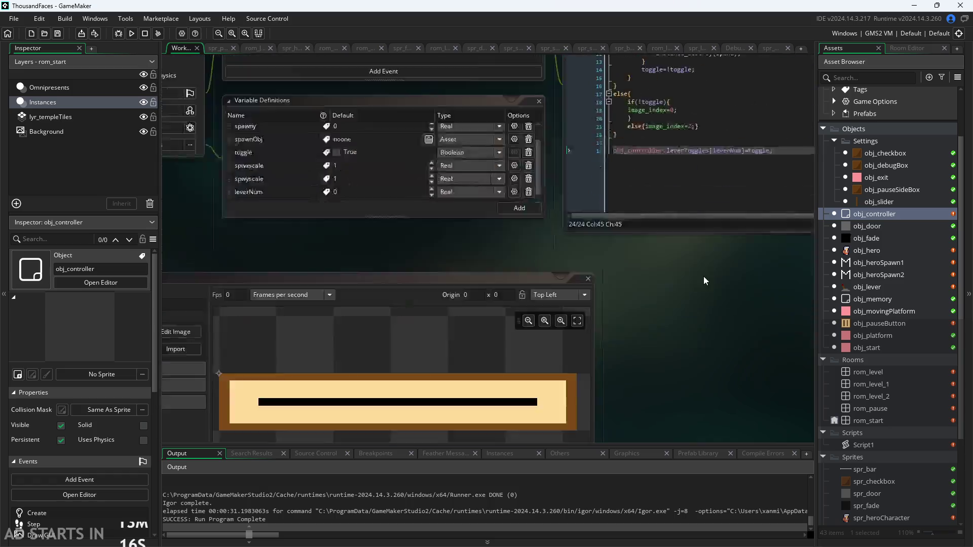
- In obj_controller's Variable Definitions, add a new variable_name row (default 0, type Real)
scroll(443, 316, up, 5)
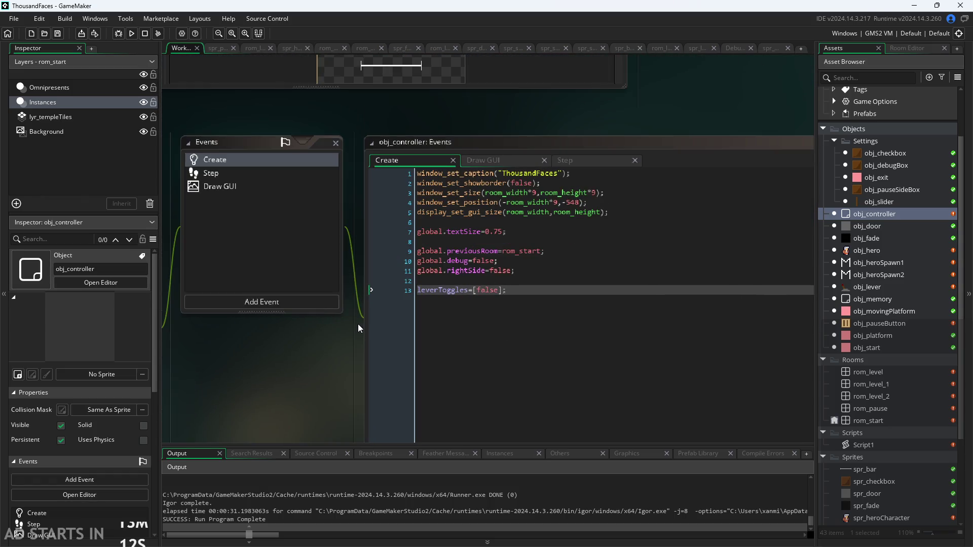
scroll(638, 278, down, 3)
scroll(478, 336, up, 2)
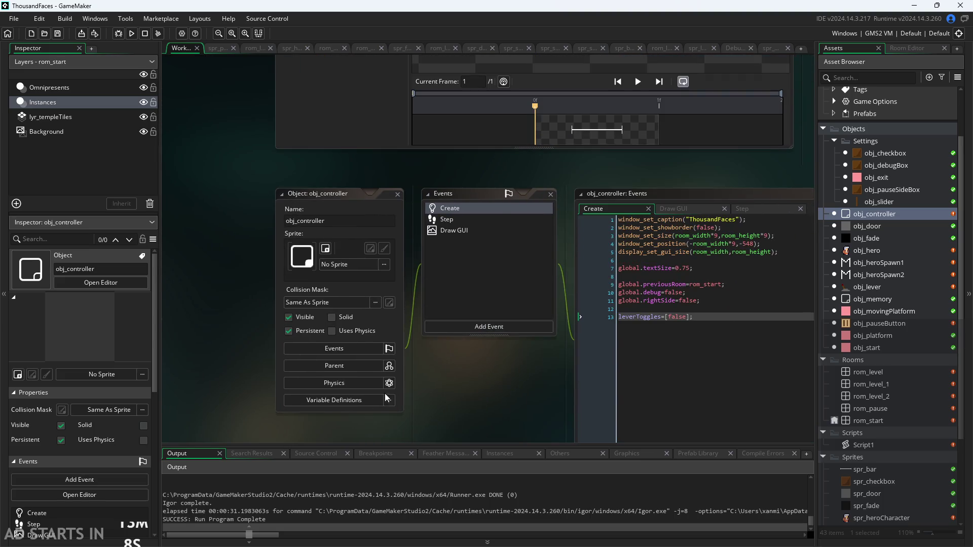
click(385, 405)
click(613, 367)
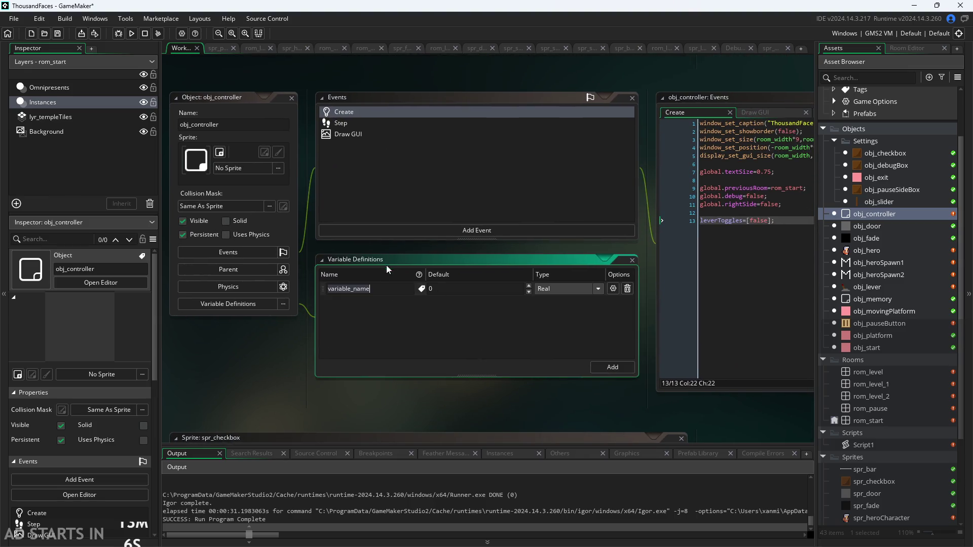
- Name the new variable leverToggles and set its type to List
text(leverTo)
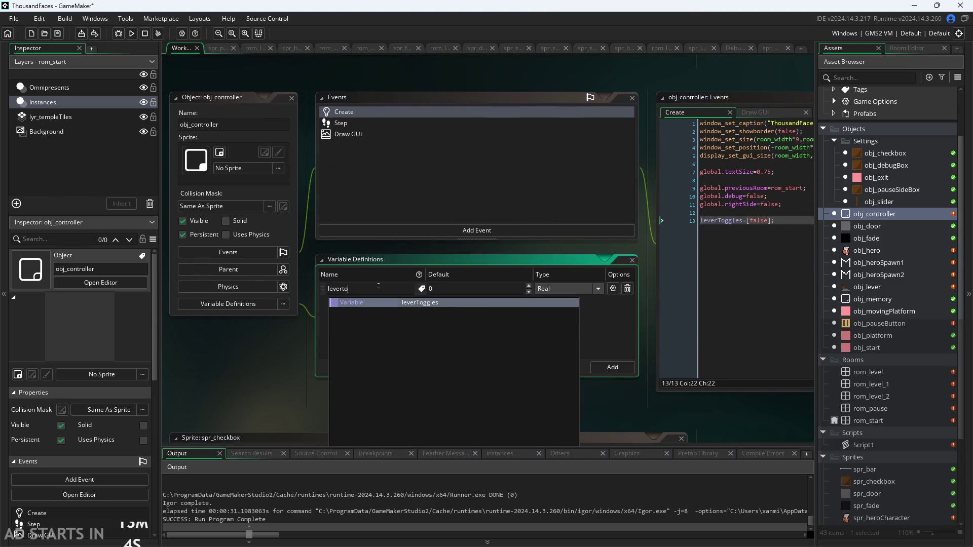
text(g)
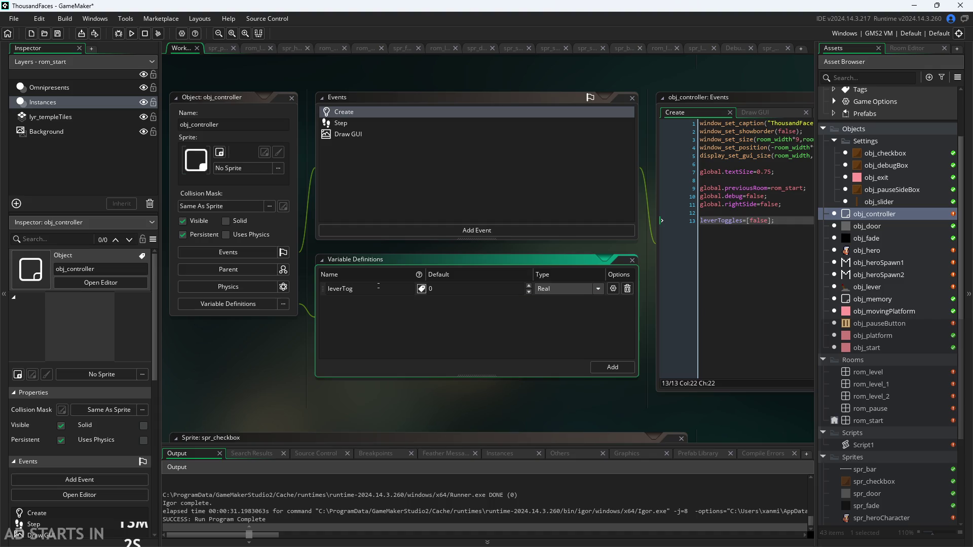
text(ggles)
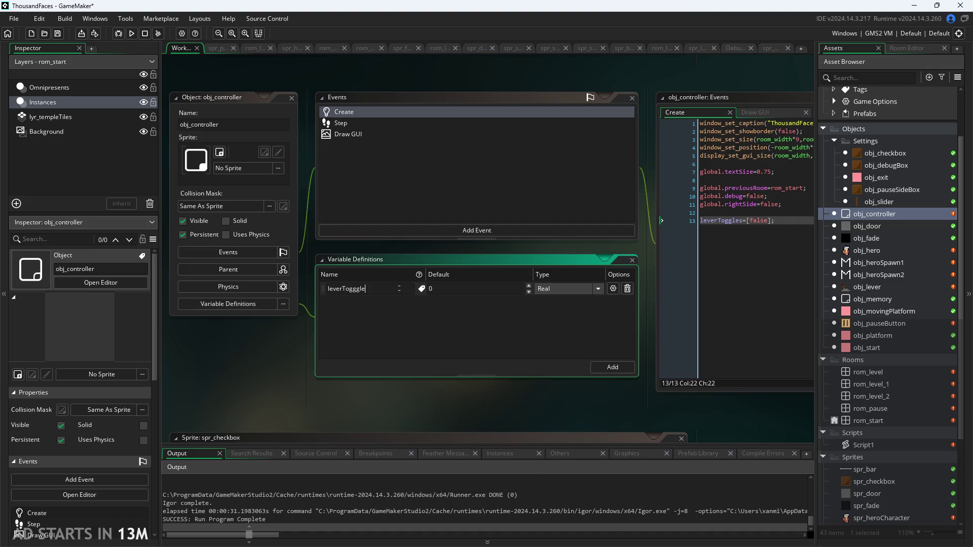
click(356, 289)
key(BackSpace)
click(601, 289)
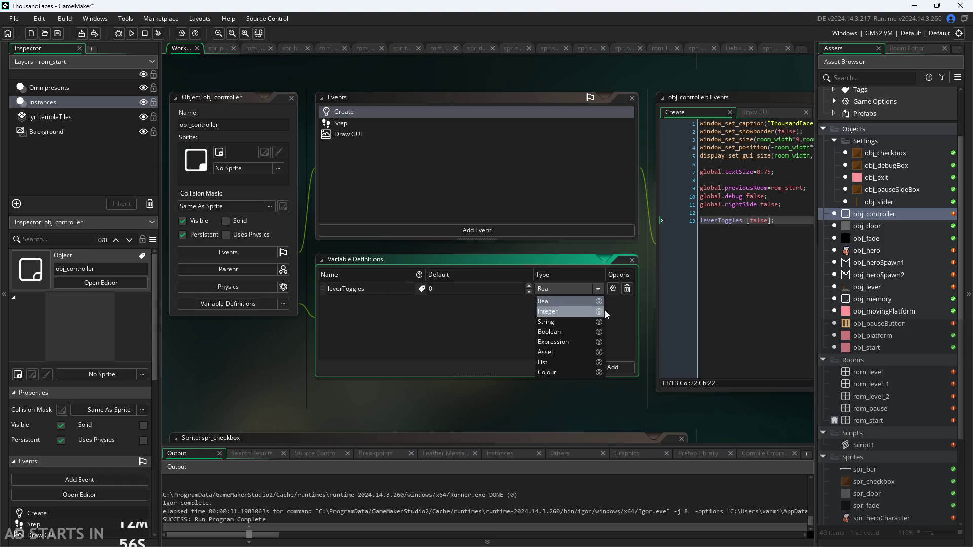
click(570, 363)
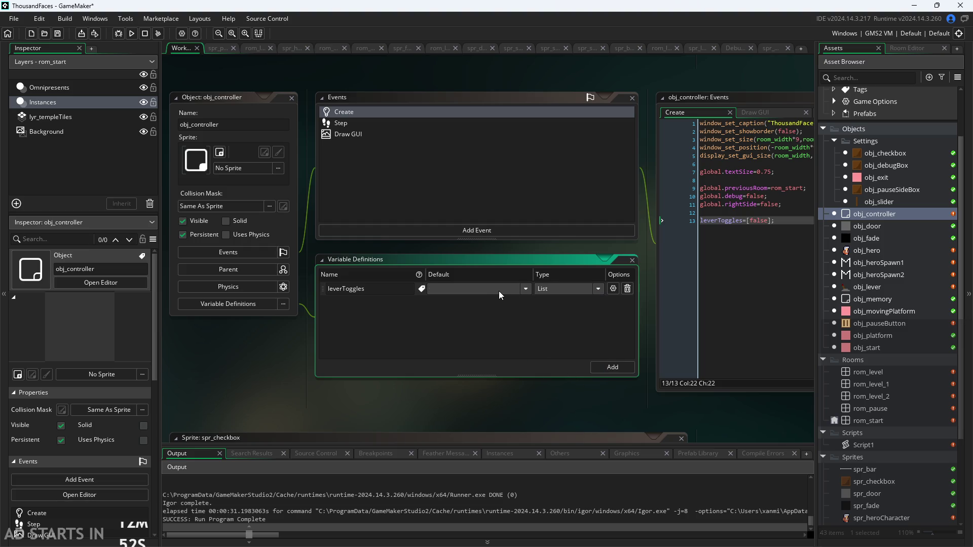
click(598, 289)
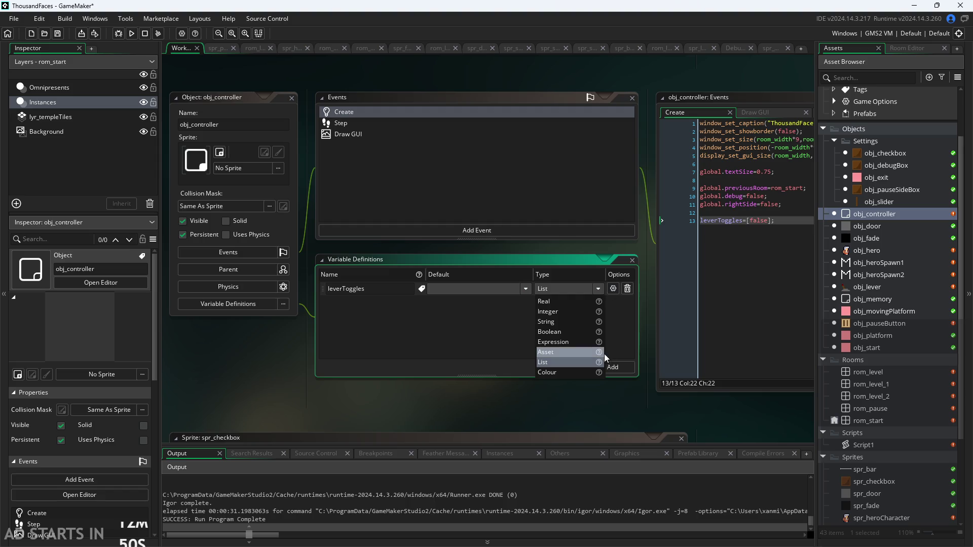
mouse_move(598, 363)
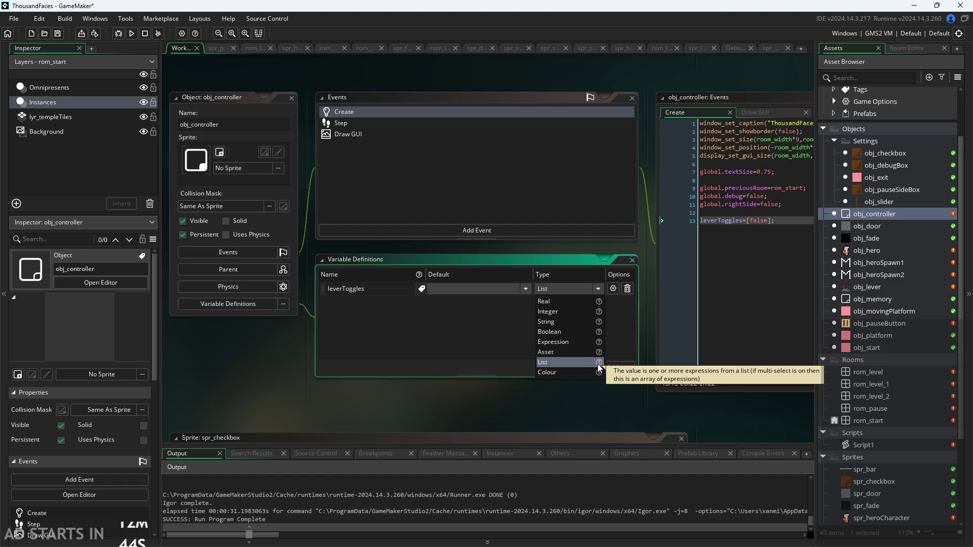
click(537, 289)
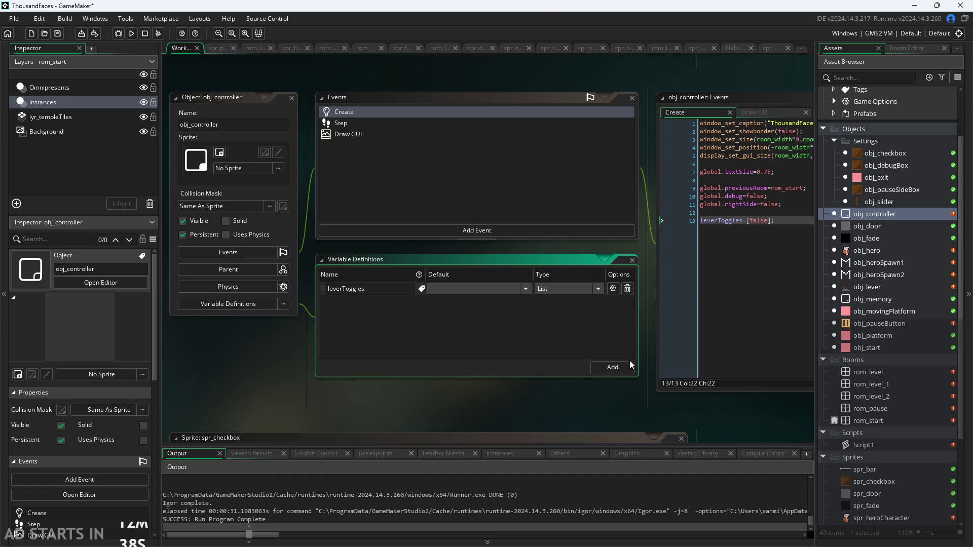
- Delete the leverToggles=[false]; line from the Create code and tick Multi-select in the list's options
click(660, 224)
key(BackSpace)
key(BackSpace)
key(BackSpace)
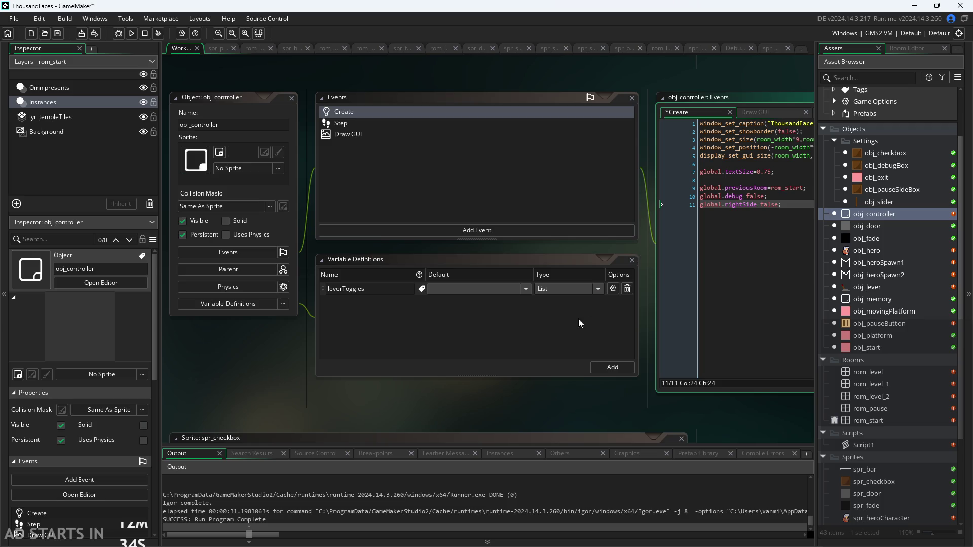
click(464, 327)
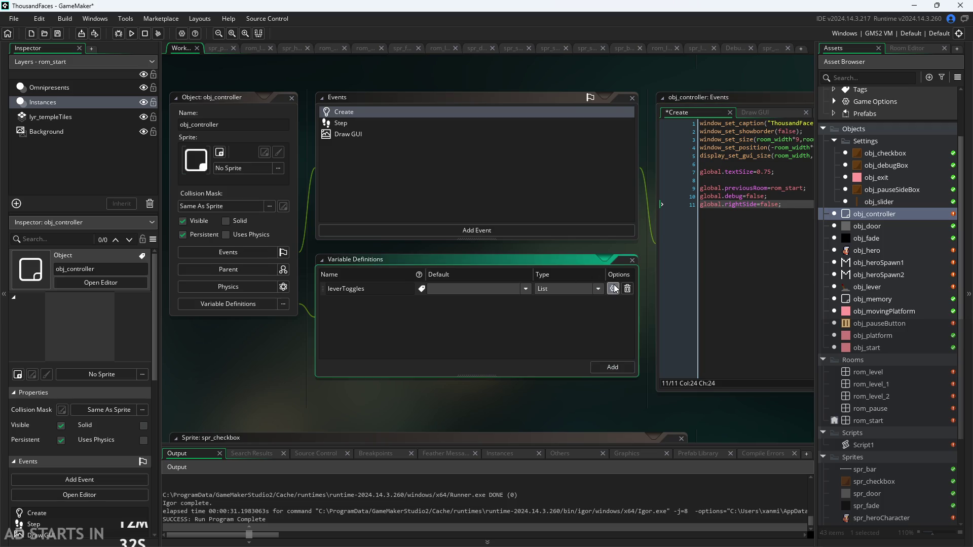
click(613, 288)
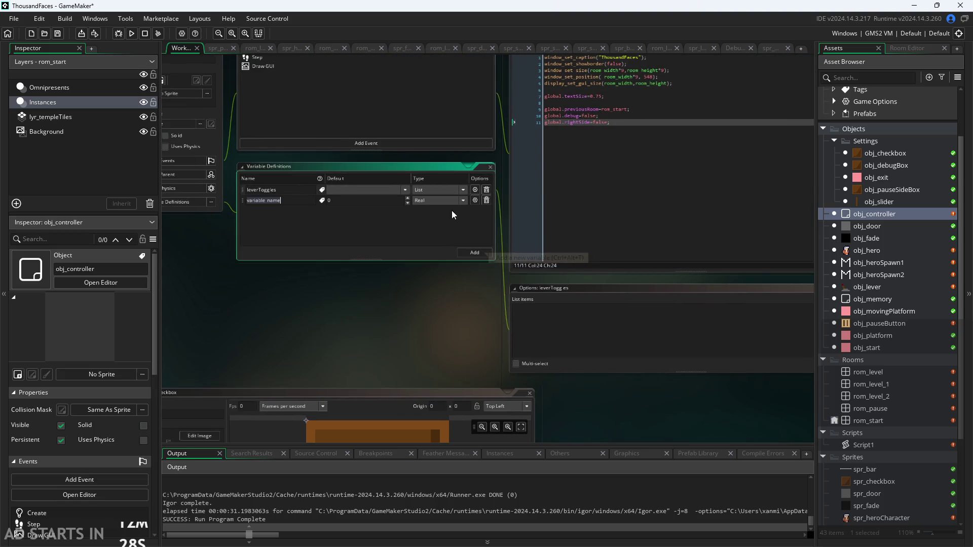
click(410, 377)
click(426, 377)
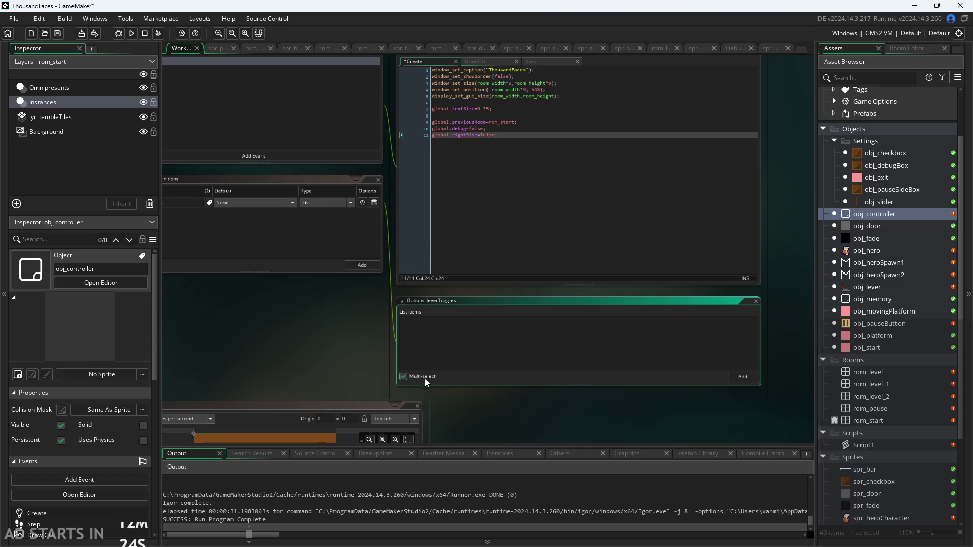
click(290, 206)
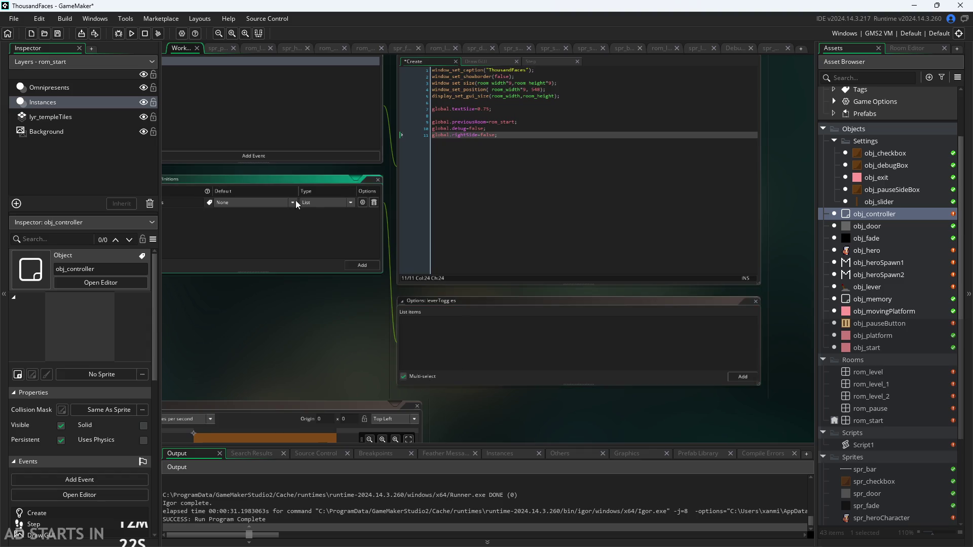
- Recheck leverToggles' type choices and options, leaving them unchanged
scroll(334, 309, up, 3)
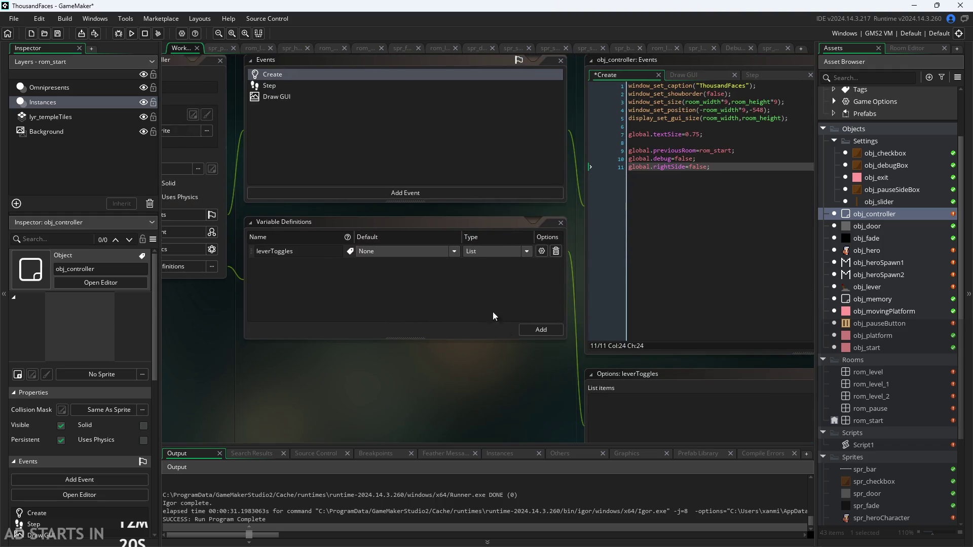
scroll(446, 324, down, 1)
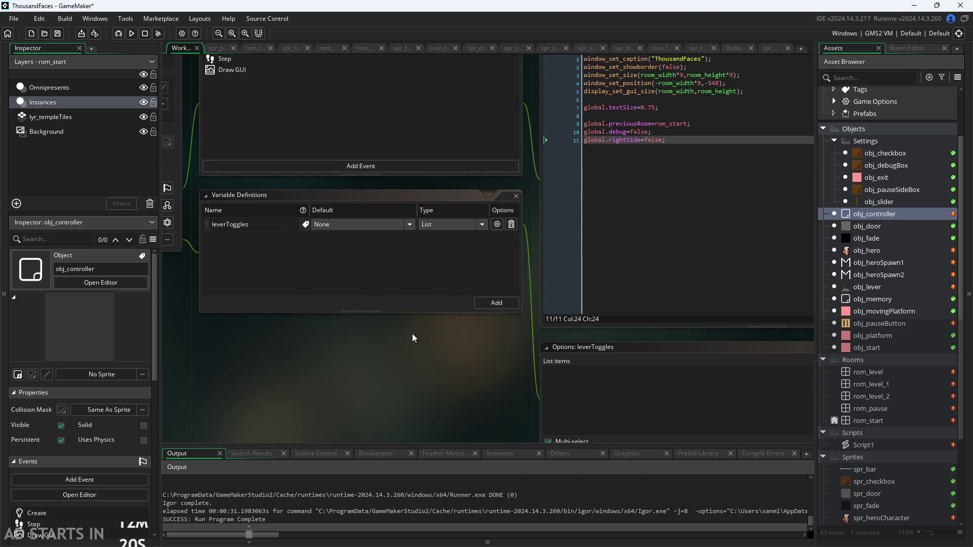
click(482, 224)
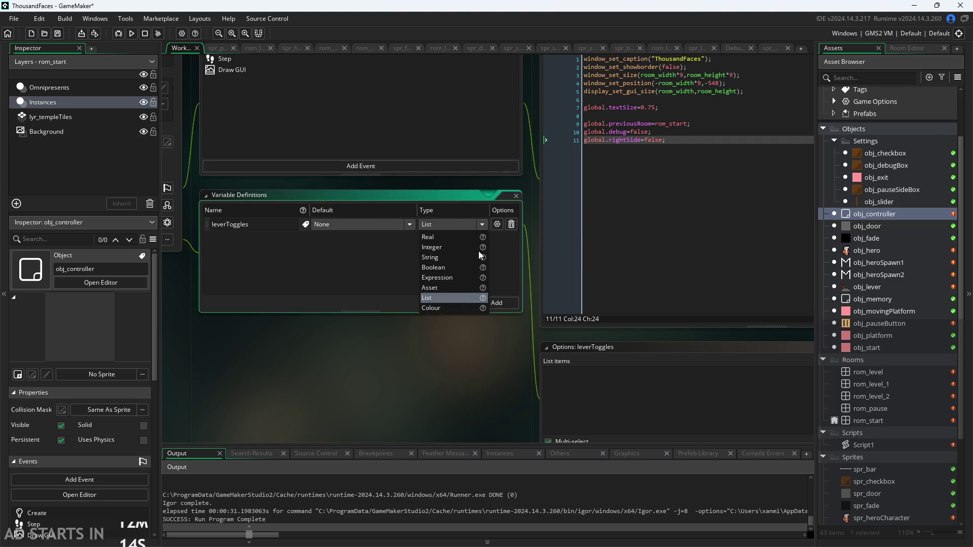
mouse_move(482, 300)
click(503, 285)
click(546, 413)
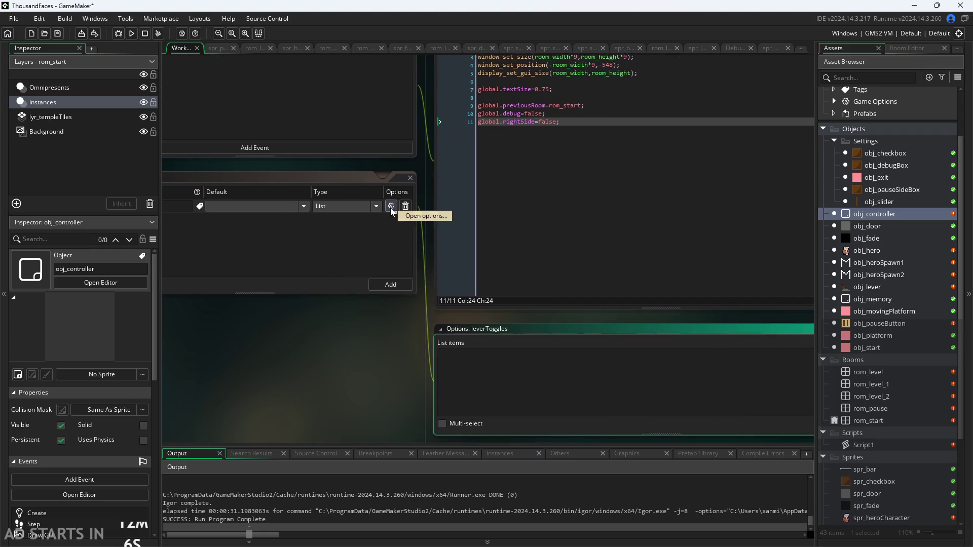
click(390, 206)
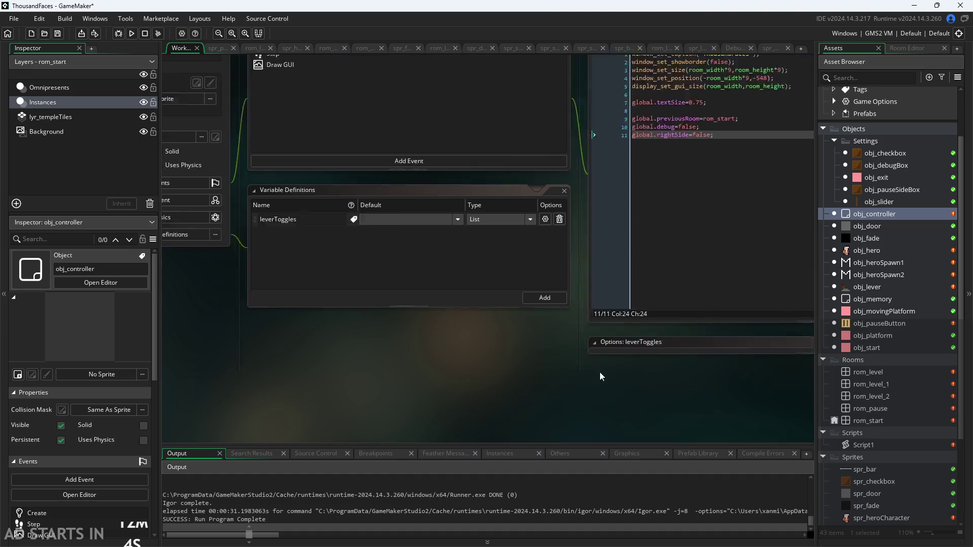
click(593, 365)
- Confirm leverToggles stays a List, arrange the obj_controller windows, and start a test run
ctrl+scroll(583, 294, up, 2)
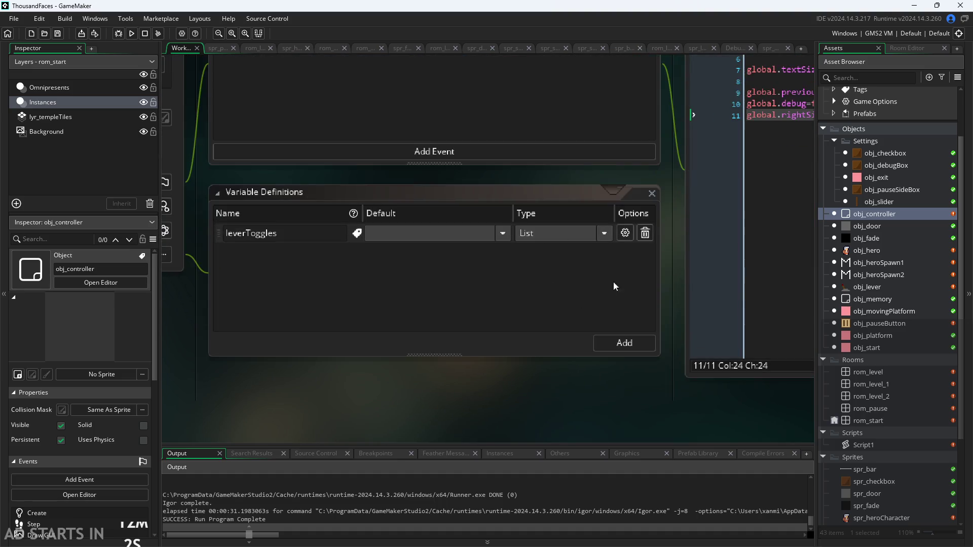
click(606, 234)
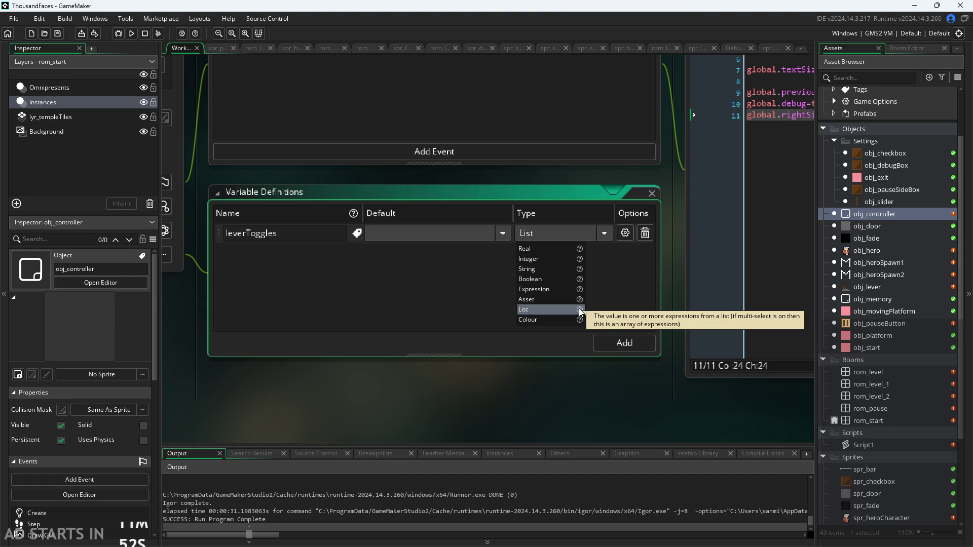
click(604, 237)
click(551, 372)
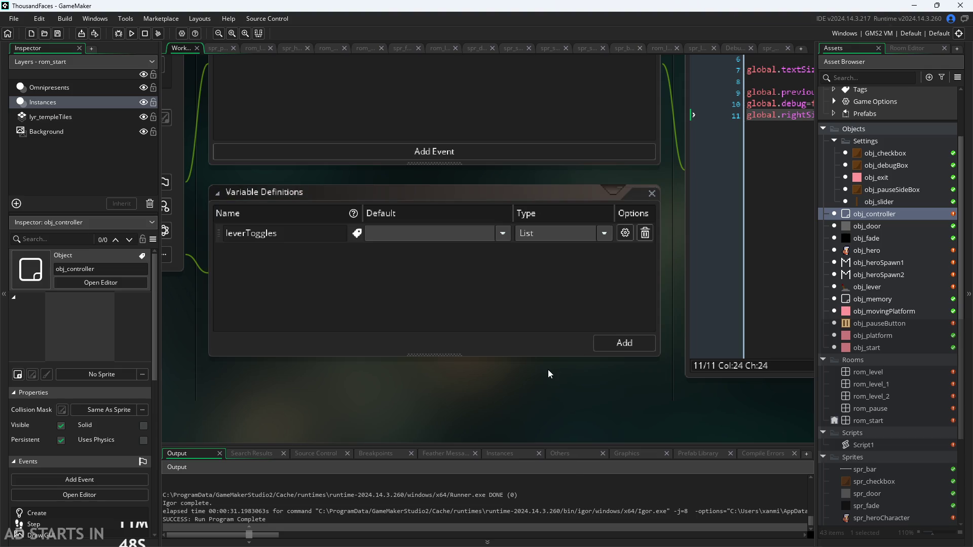
scroll(549, 370, down, 3)
drag(549, 380, 491, 385)
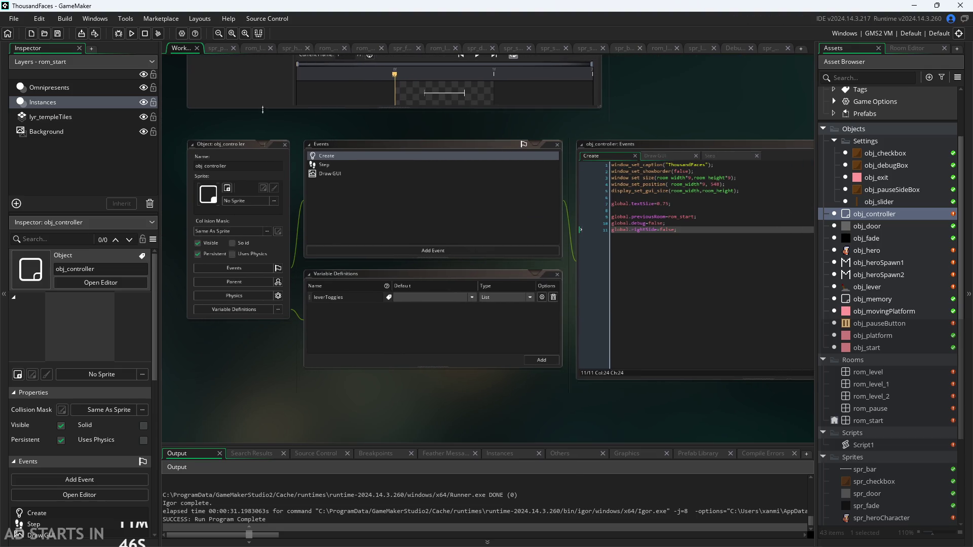
click(132, 34)
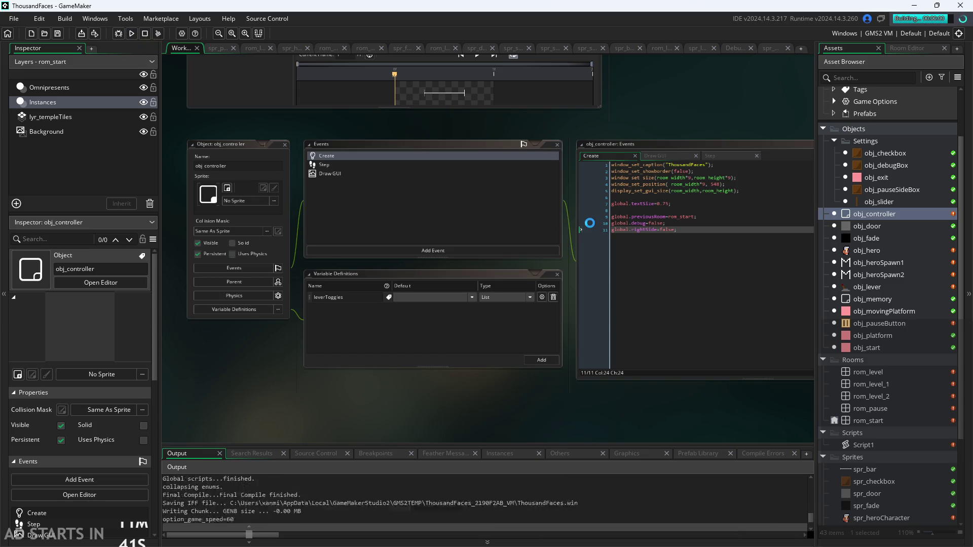
- Move and jump the character up across the blocks toward the top centre
key(Right)
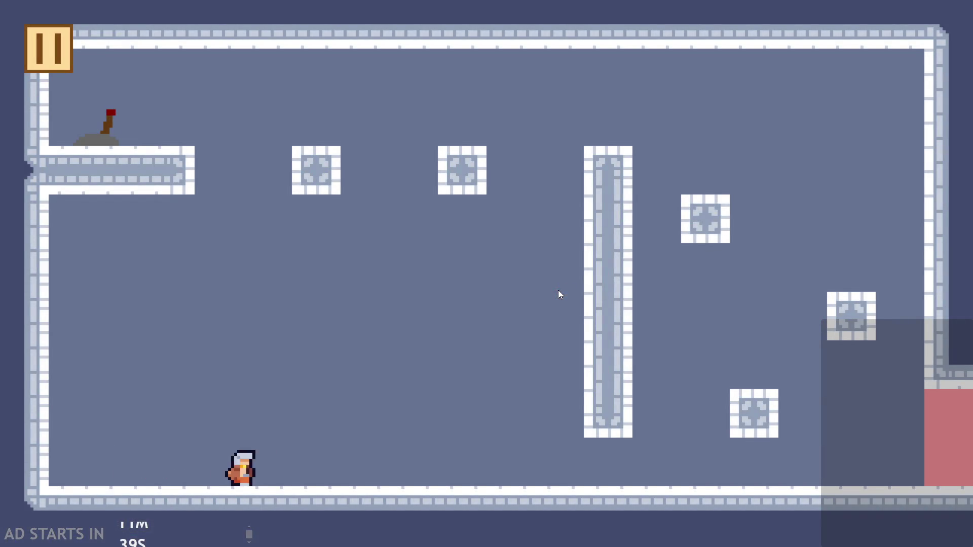
key(space)
key(Right)
key(space)
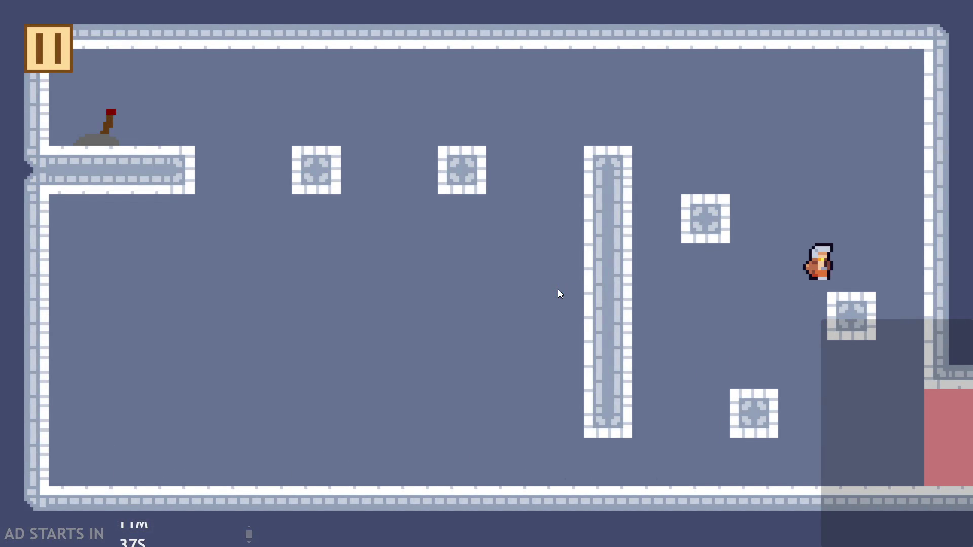
key(Left)
key(space)
key(space)
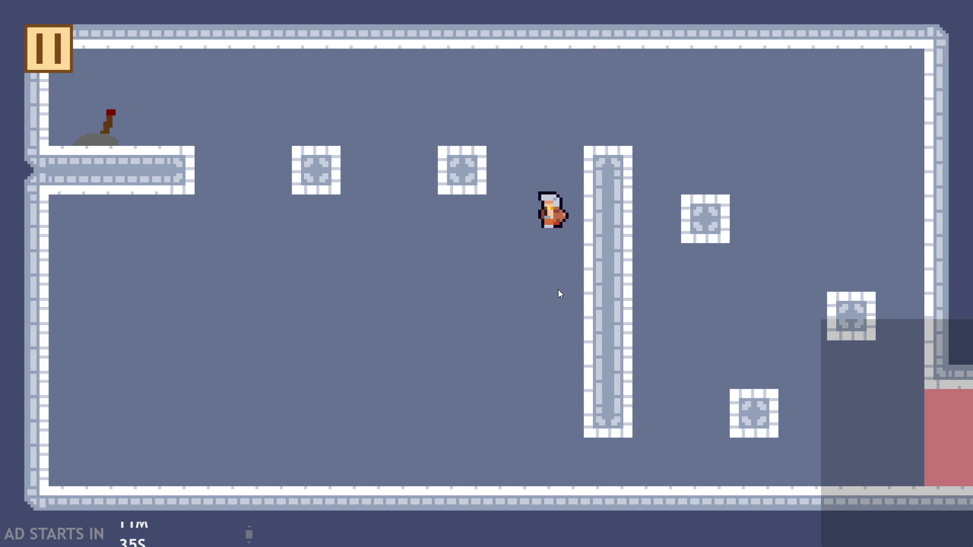
key(Right)
key(space)
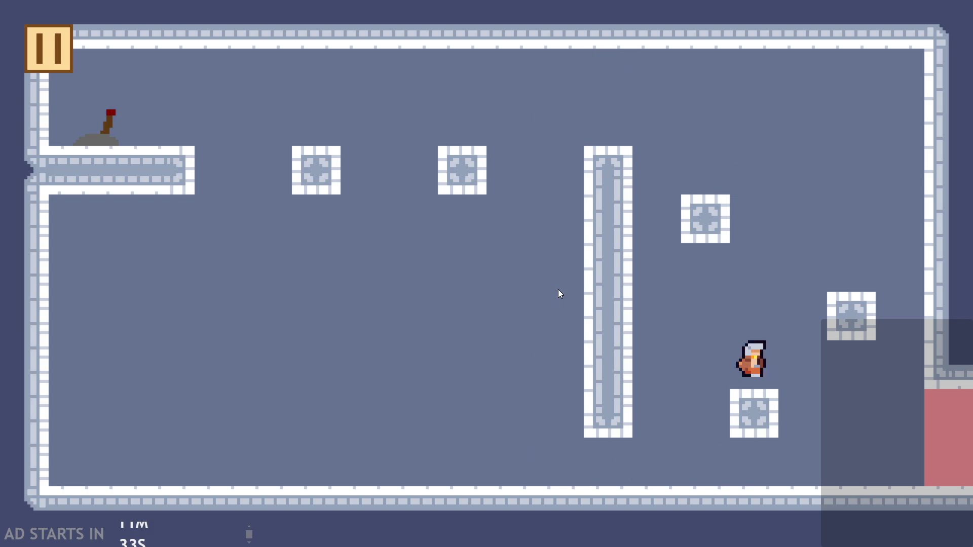
key(Right)
key(space)
key(Left)
key(Right)
key(Left)
key(space)
key(Right)
key(space)
key(Left)
- Jump to the top-left, drop onto the lever to clear the red block, run to the exit, and pause
key(space)
key(space)
key(Left)
key(space)
key(space)
key(space)
key(Left)
key(Right)
key(space)
key(space)
key(space)
key(Right)
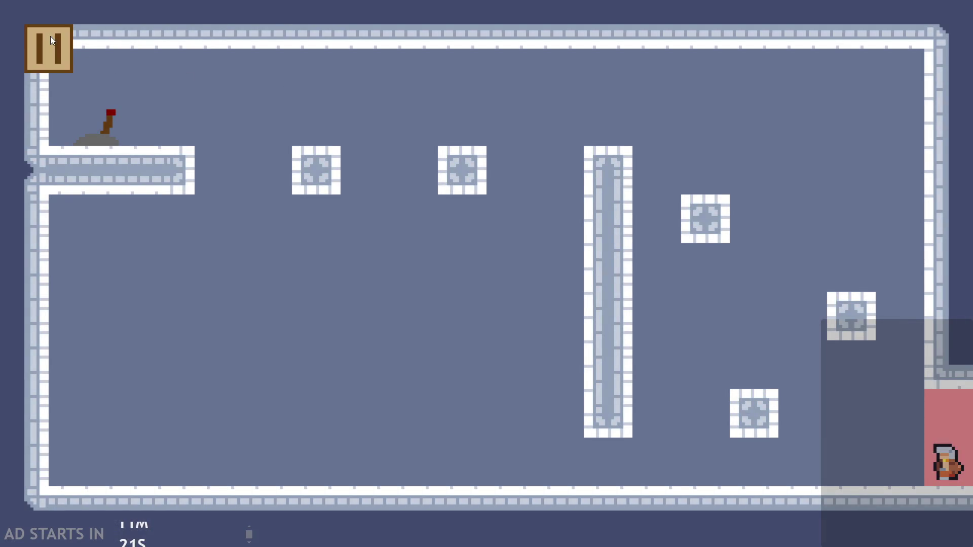
click(49, 40)
- Close the game window and start a new line in obj_lever's Create event
click(737, 448)
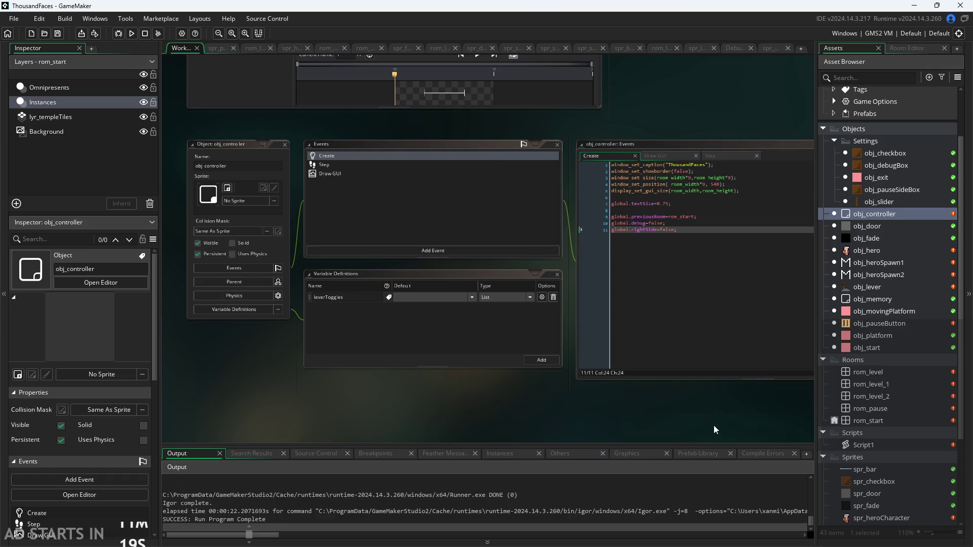
double_click(902, 286)
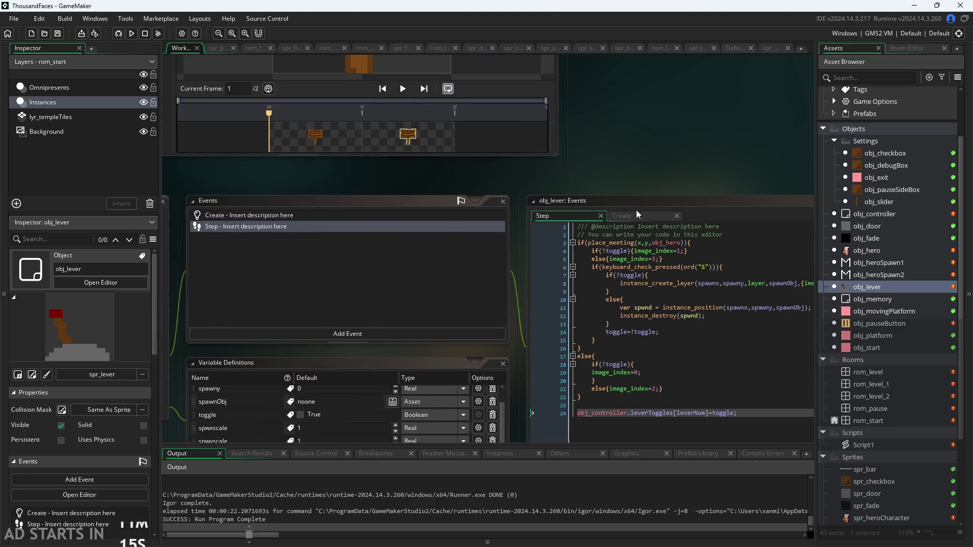
click(659, 186)
click(703, 189)
key(Return)
- Write toggle=obj_controller.leverToggles[leverNum] on line 3 using autocomplete
text(toggol)
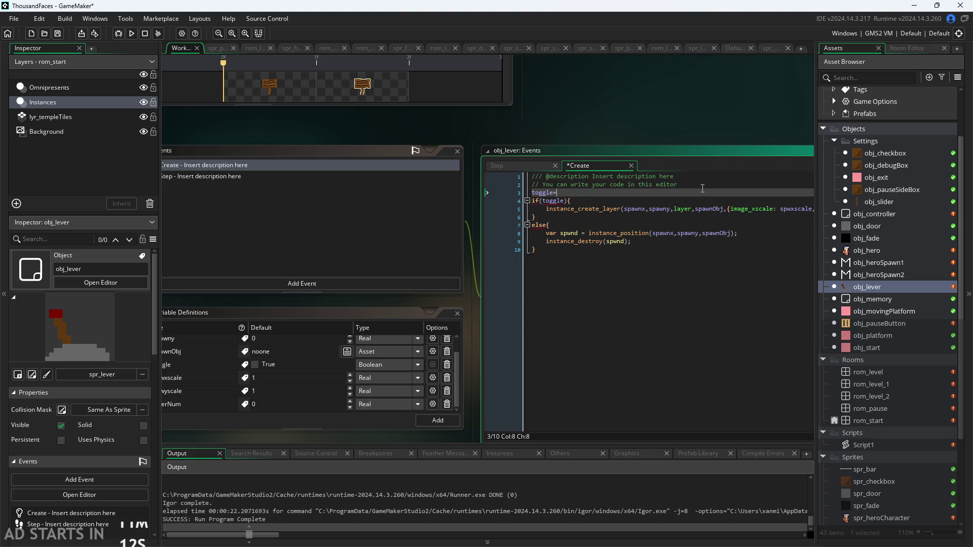
text(contr)
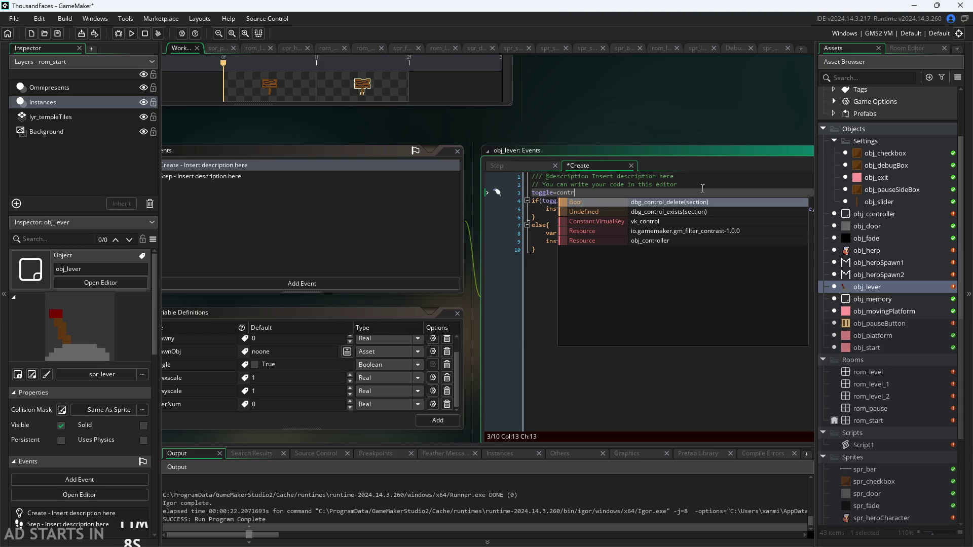
key(Down)
key(Down)
key(Down)
key(Return)
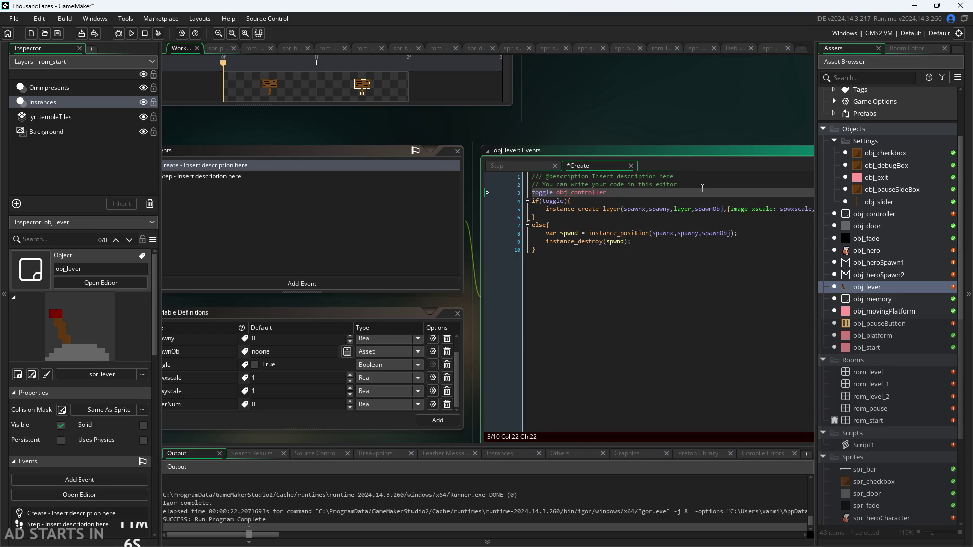
text(.)
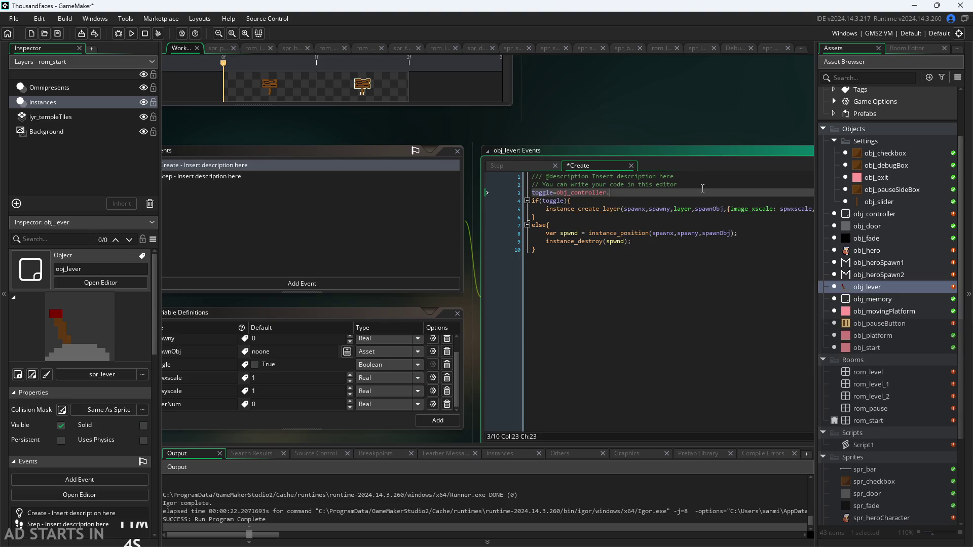
key(Return)
text([l)
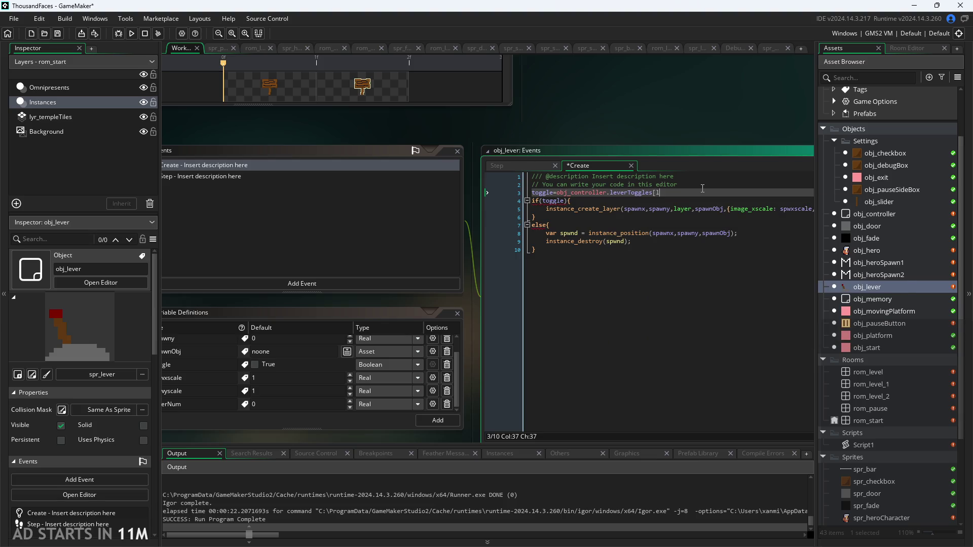
text(everNum];)
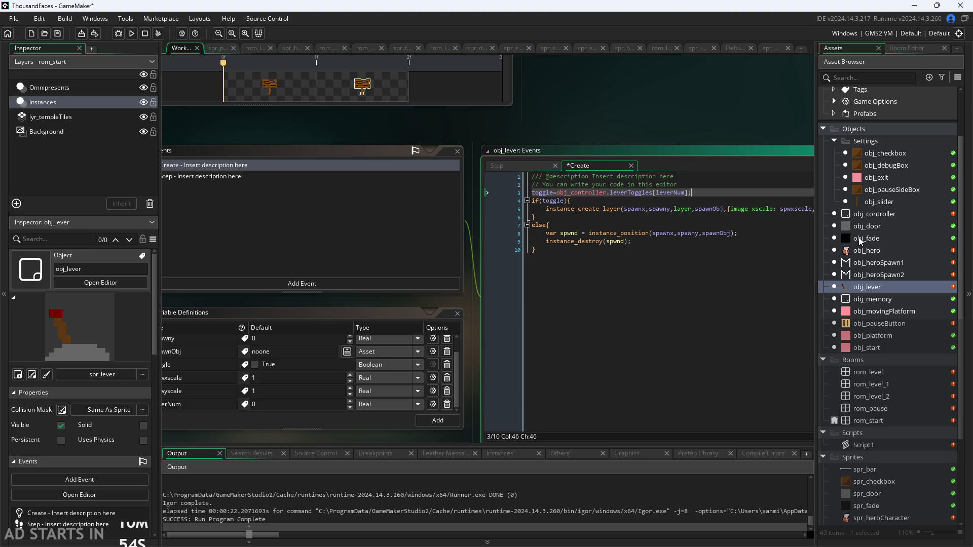
double_click(884, 214)
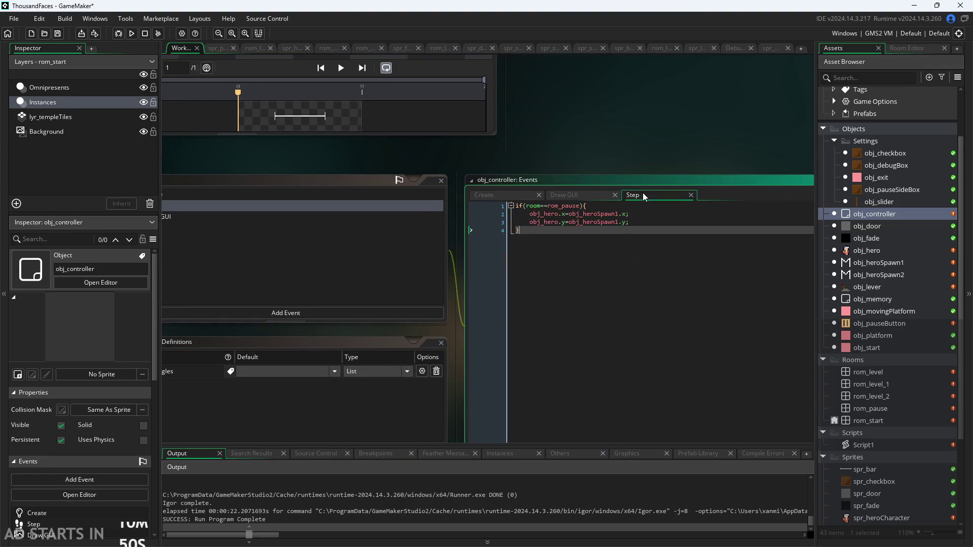
- Test-run the game and abort after the obj_lever Create line 3 'not an array' error
click(504, 199)
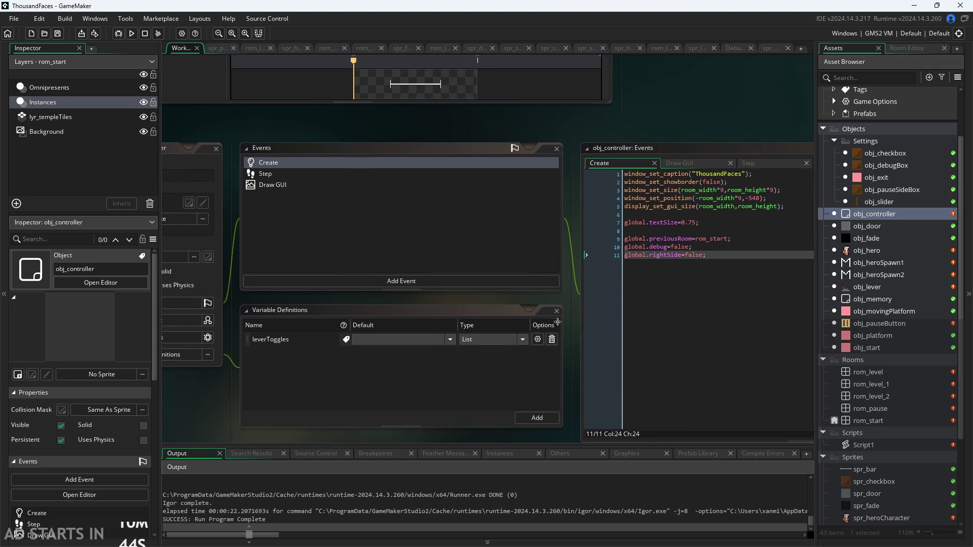
click(134, 35)
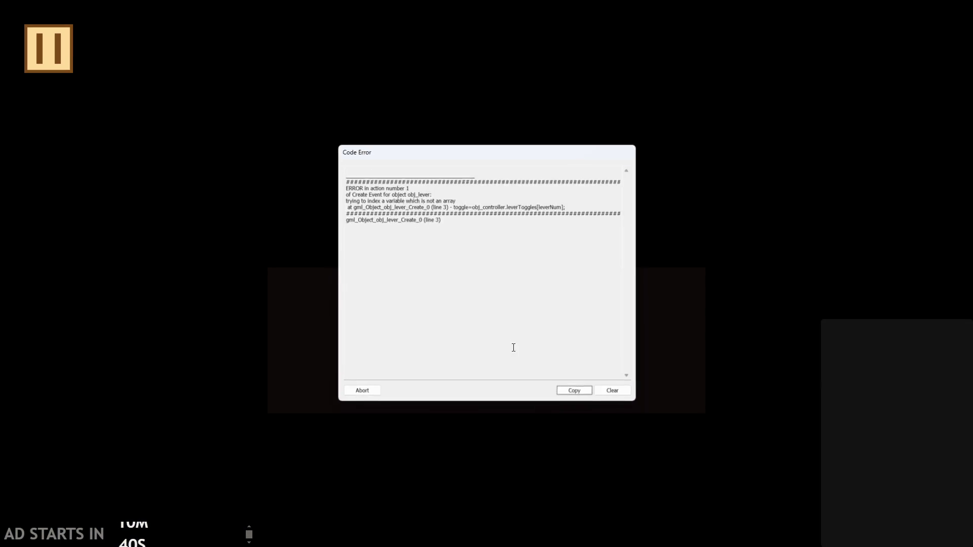
click(364, 394)
- Add a leverToggles line at the end of obj_controller's Create code, then delete it again
drag(570, 292, 497, 303)
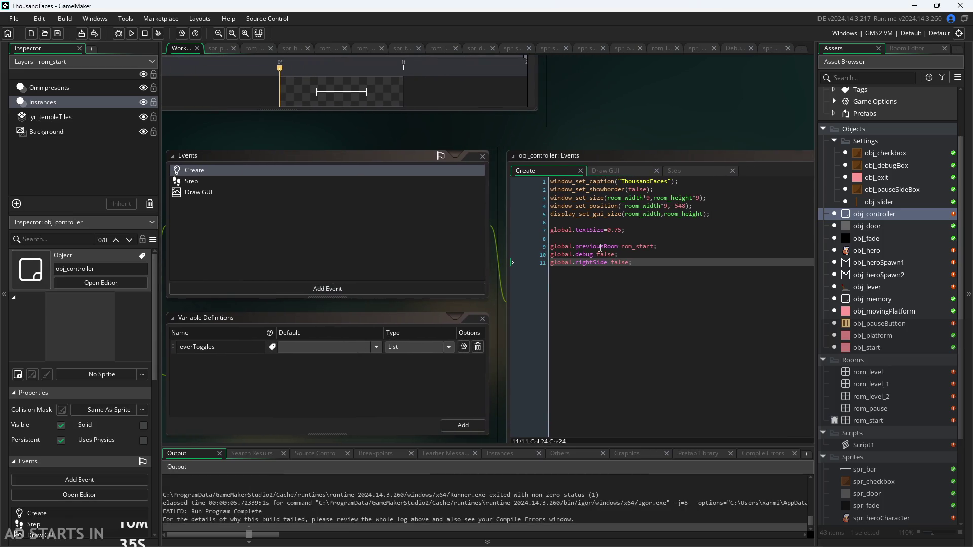
click(717, 214)
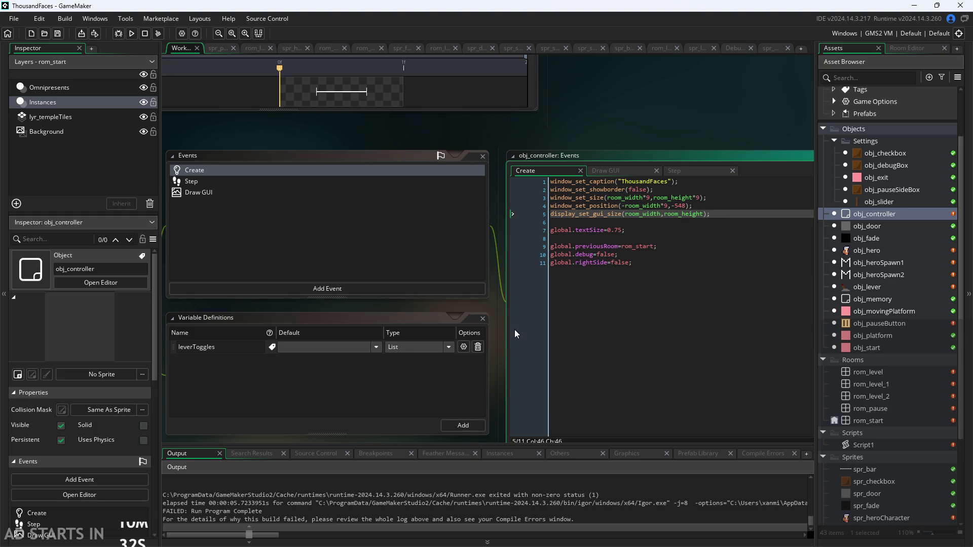
click(751, 245)
click(746, 261)
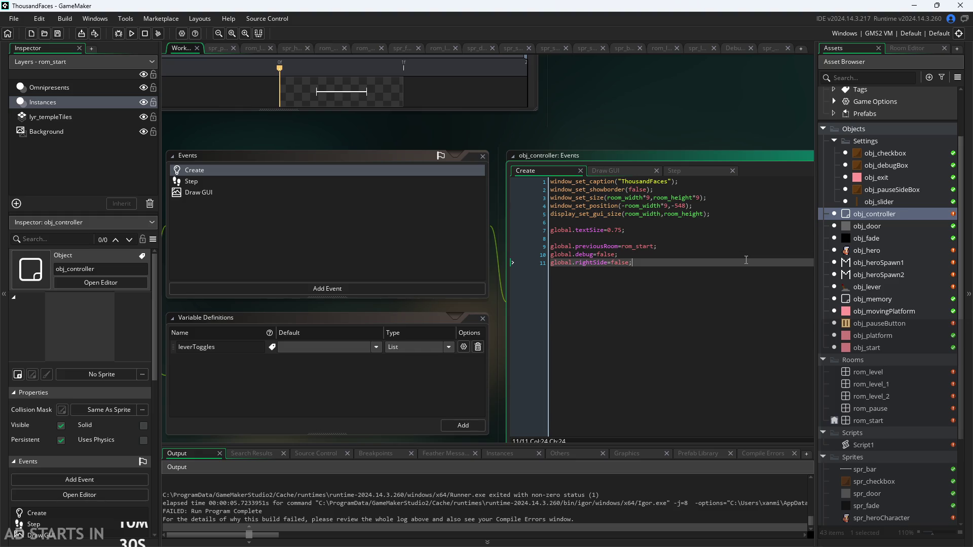
key(Return)
key(Return)
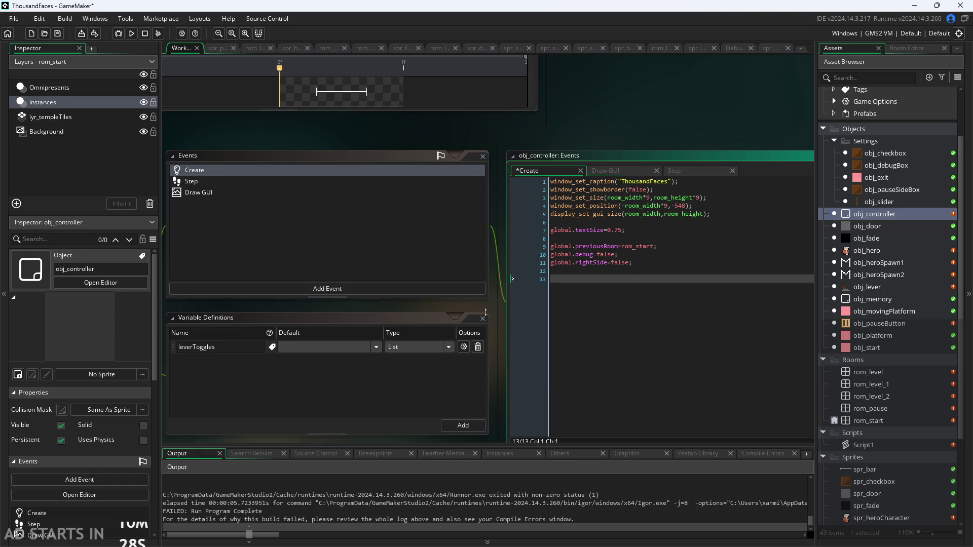
mouse_move(499, 307)
mouse_down()
mouse_move(624, 284)
mouse_move(614, 279)
mouse_up()
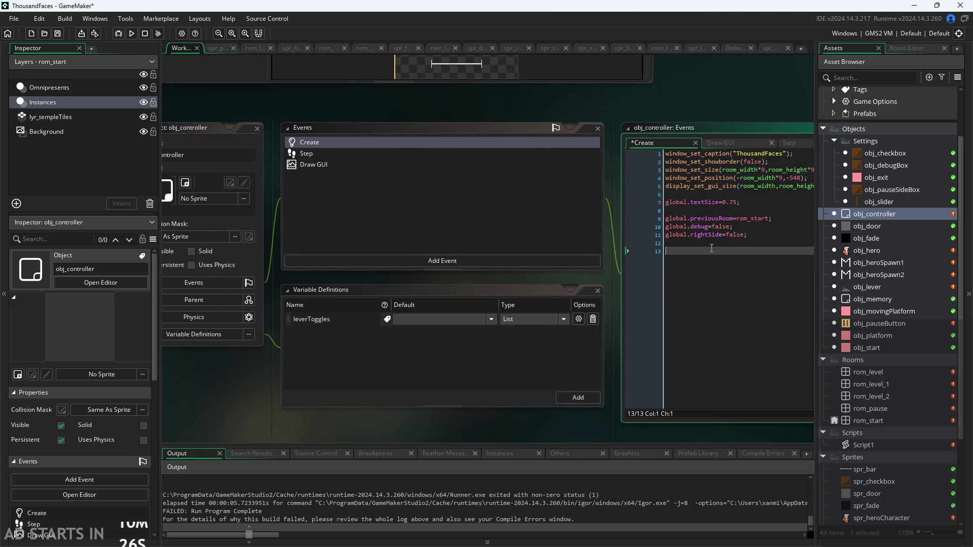
text(leverT)
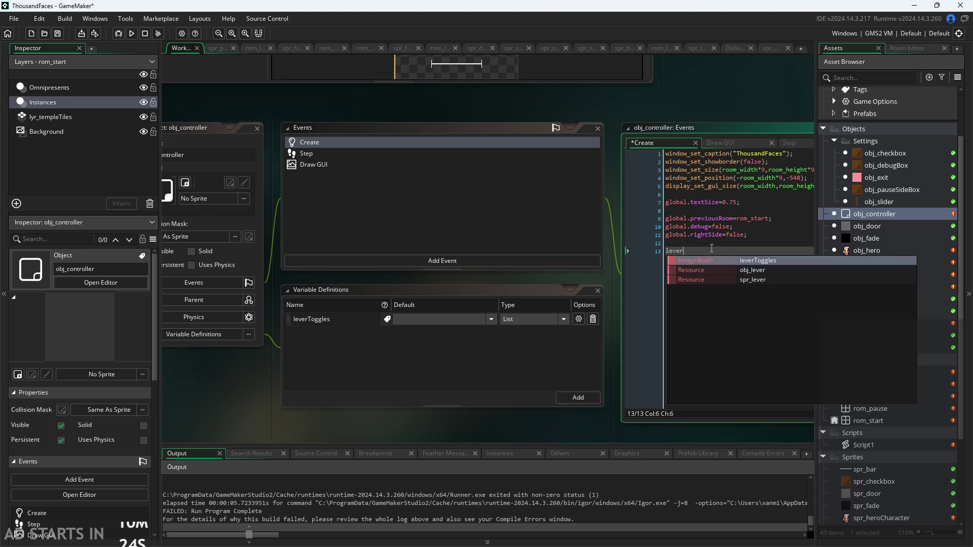
key(Return)
key(BackSpace)
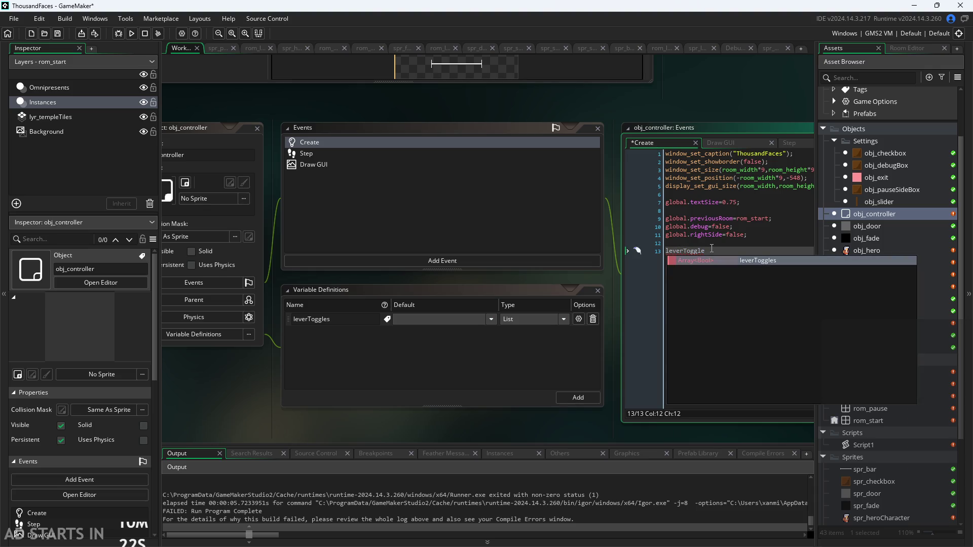
key(BackSpace)
key(BackSpace)
key(BackSpace)
key(BackSpace)
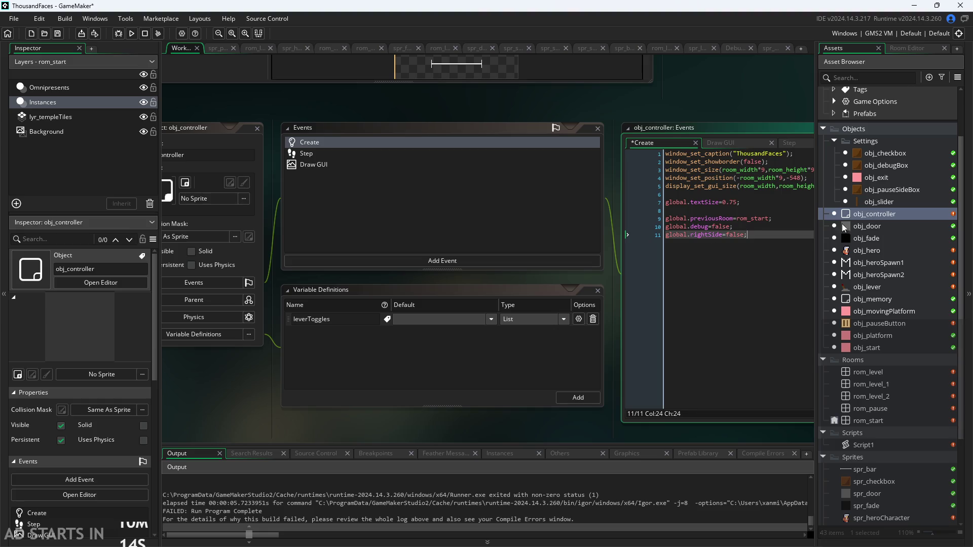
mouse_move(626, 261)
mouse_down()
mouse_move(572, 289)
mouse_move(521, 269)
mouse_up()
- View obj_controller's Step and Draw GUI code, then open the obj_door object
click(702, 159)
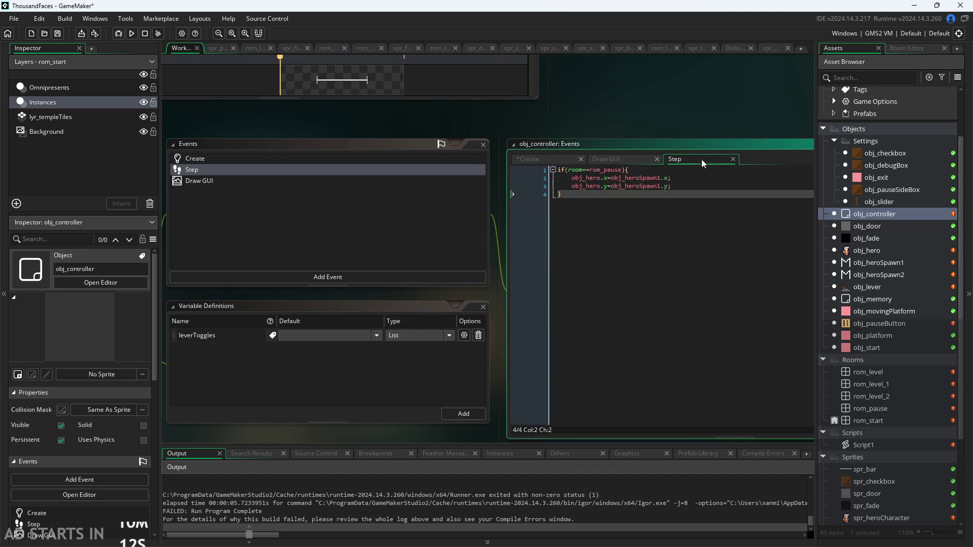
click(606, 160)
scroll(557, 202, down, 2)
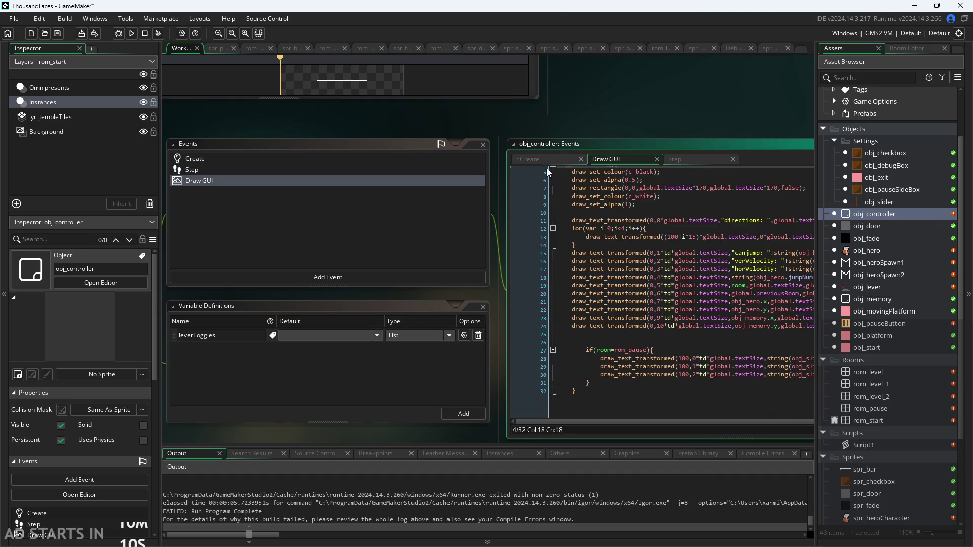
double_click(890, 225)
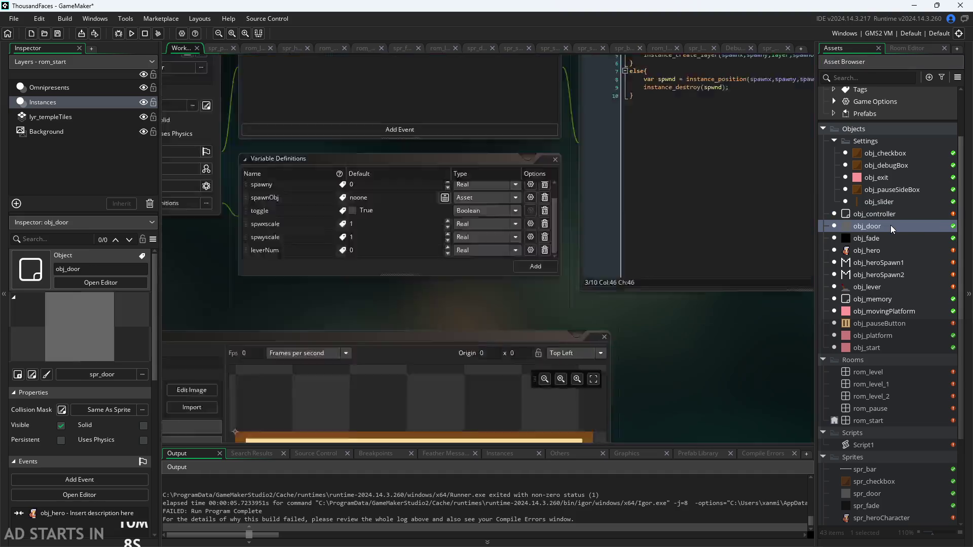
double_click(879, 286)
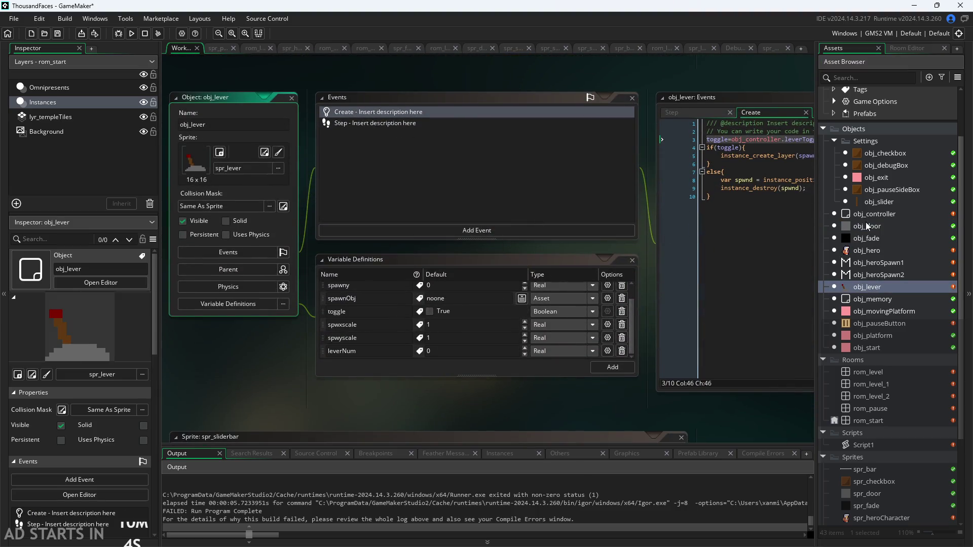
double_click(868, 215)
scroll(664, 80, down, 5)
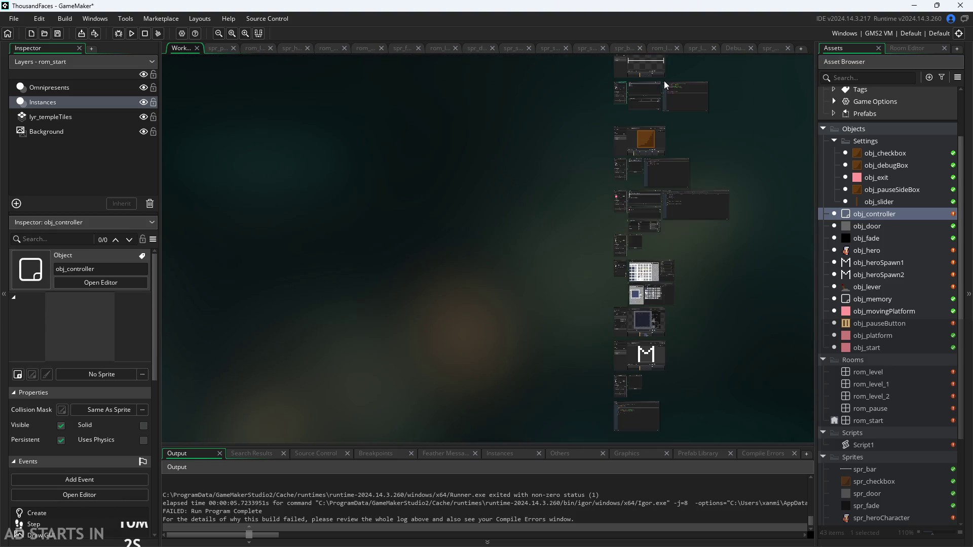
scroll(562, 118, up, 5)
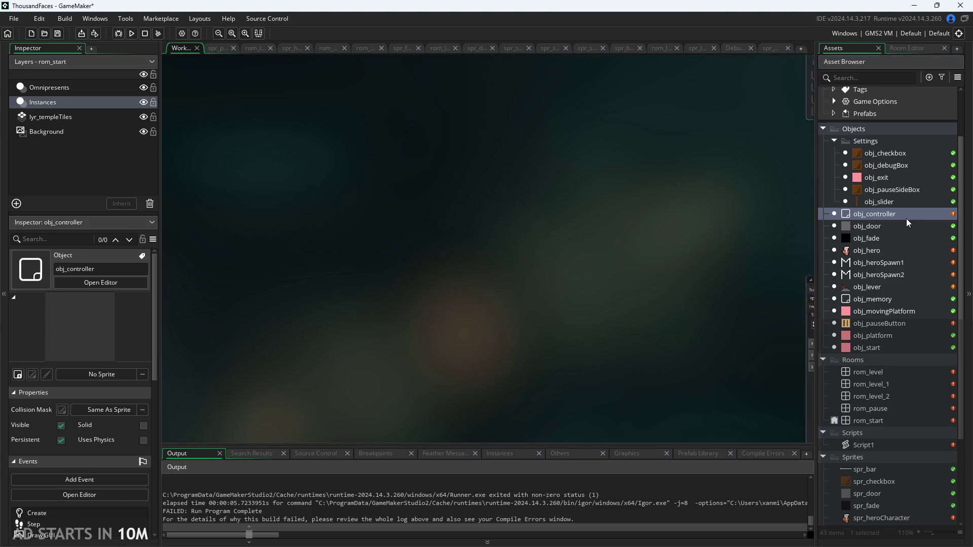
double_click(907, 218)
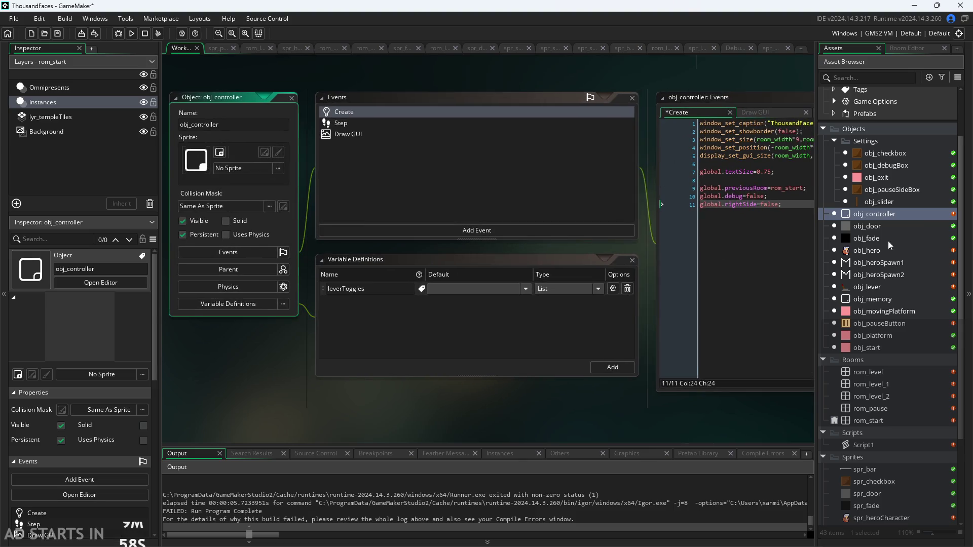
double_click(876, 287)
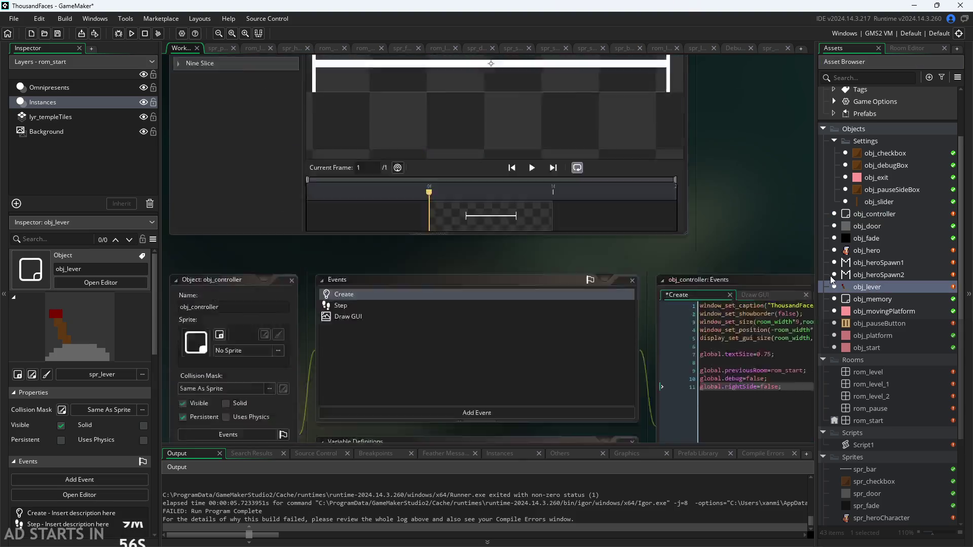
scroll(431, 229, up, 3)
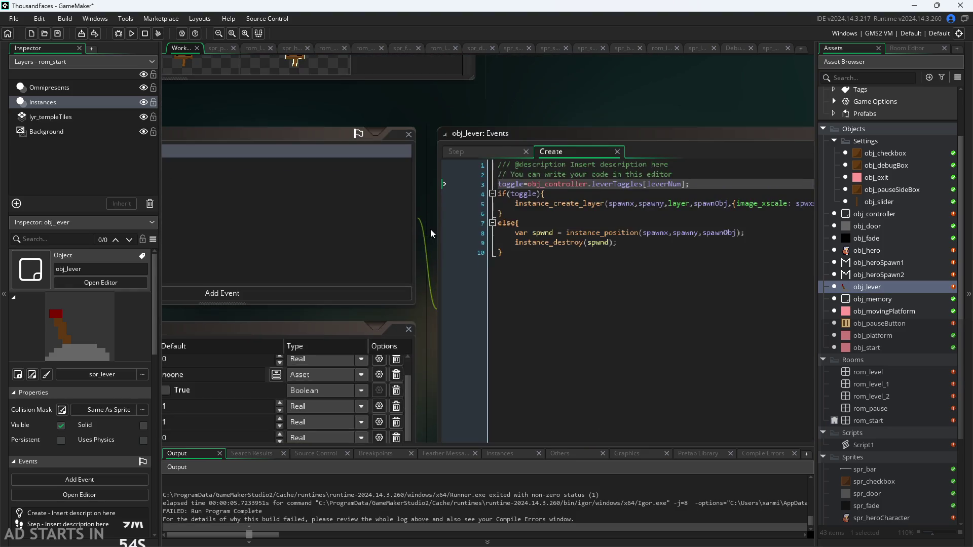
click(367, 215)
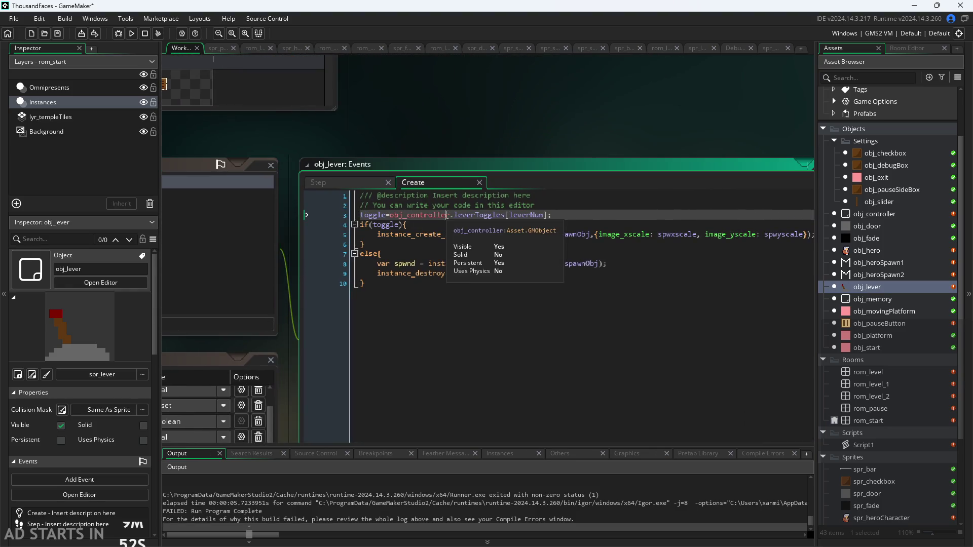
click(528, 222)
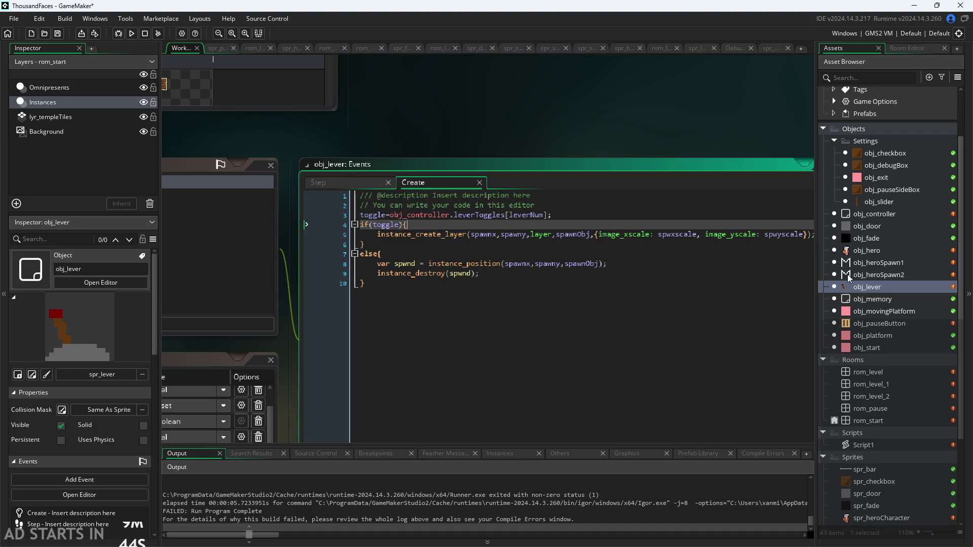
click(334, 189)
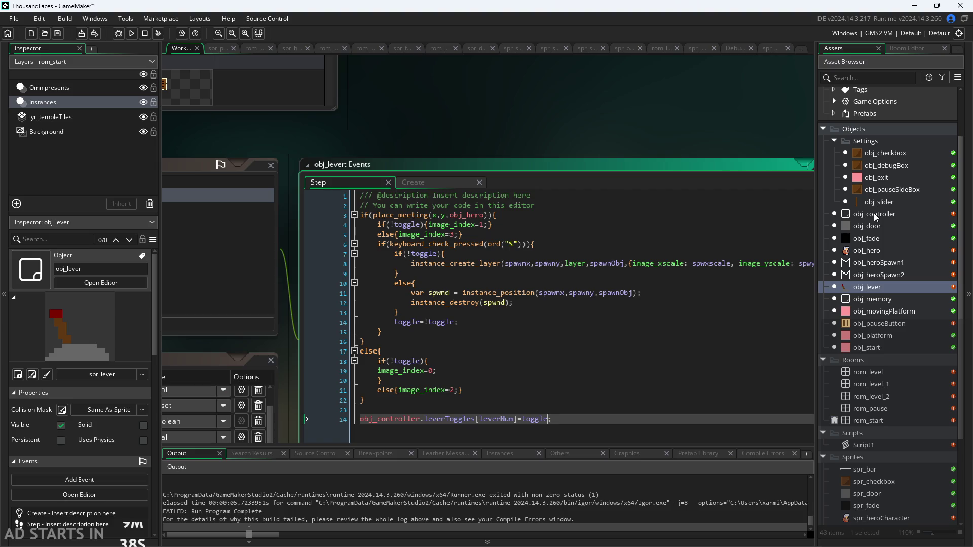
scroll(595, 364, down, 2)
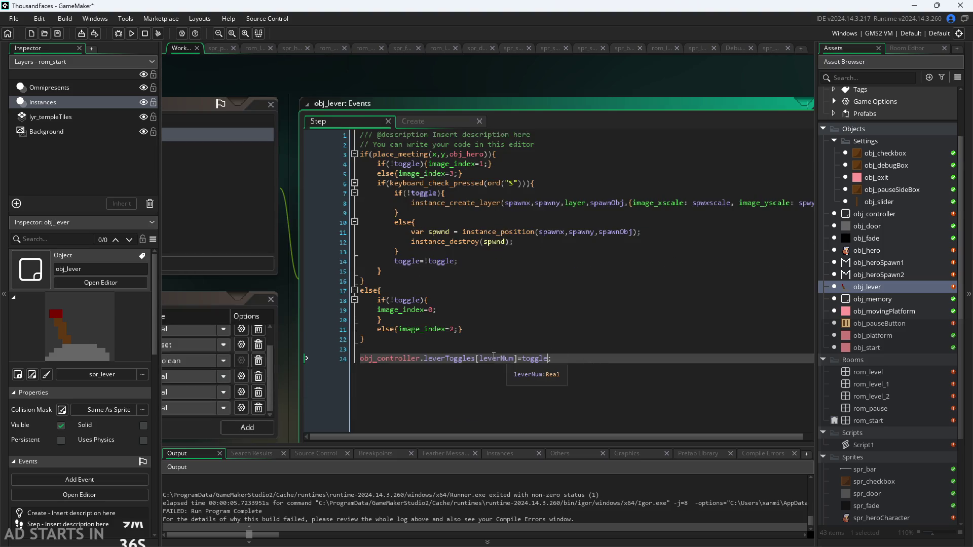
scroll(434, 345, down, 1)
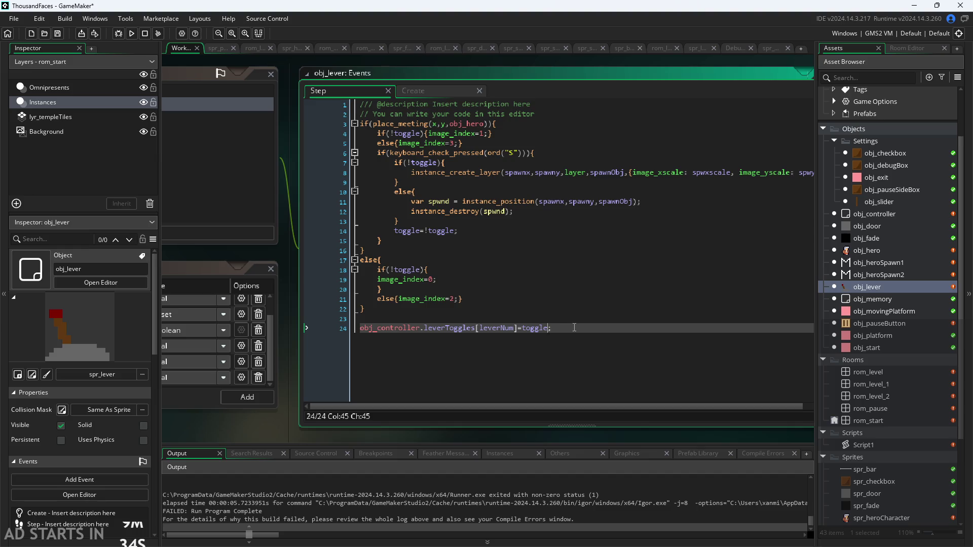
click(442, 89)
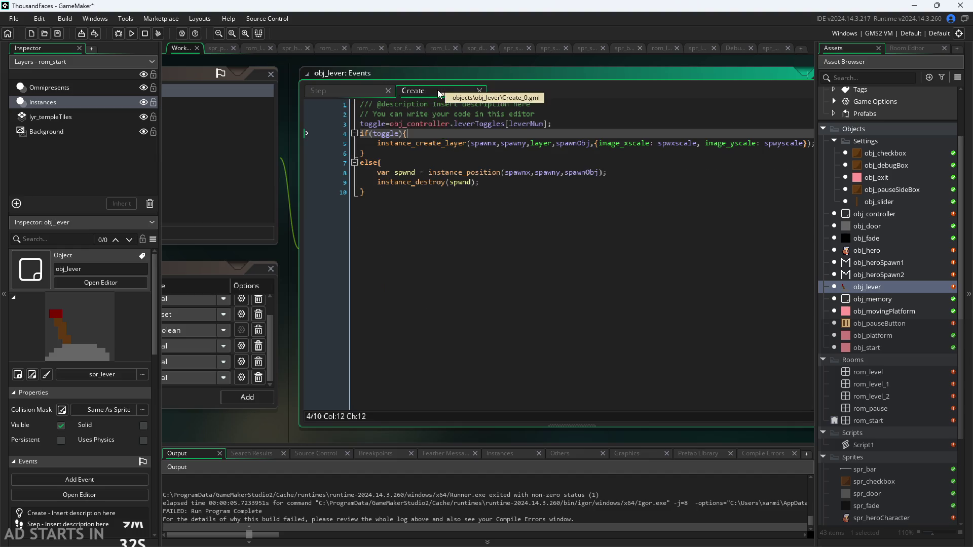
click(360, 89)
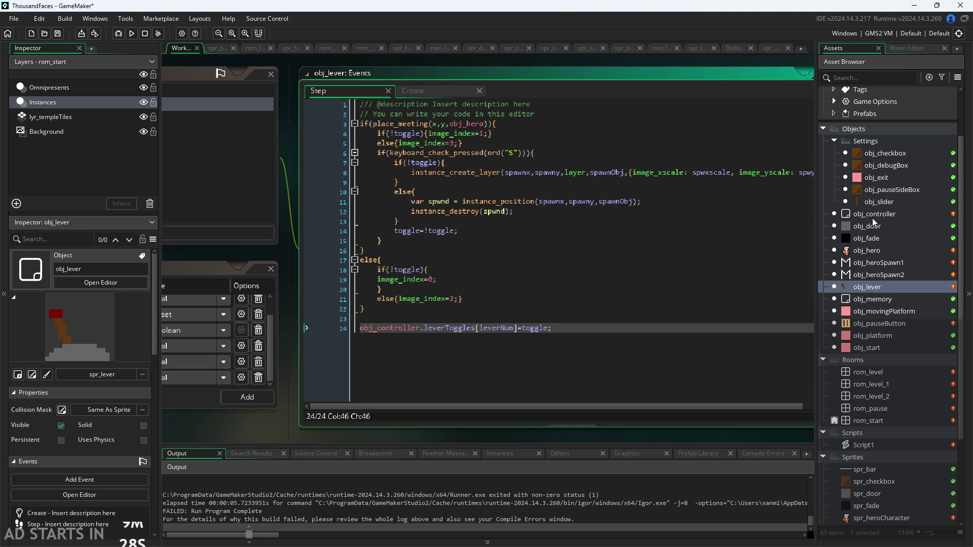
double_click(872, 218)
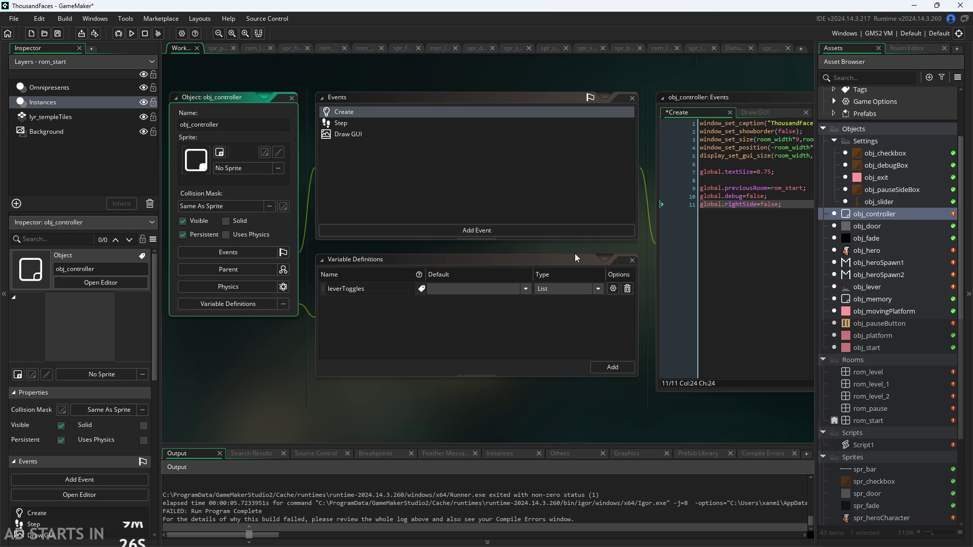
drag(578, 251, 560, 259)
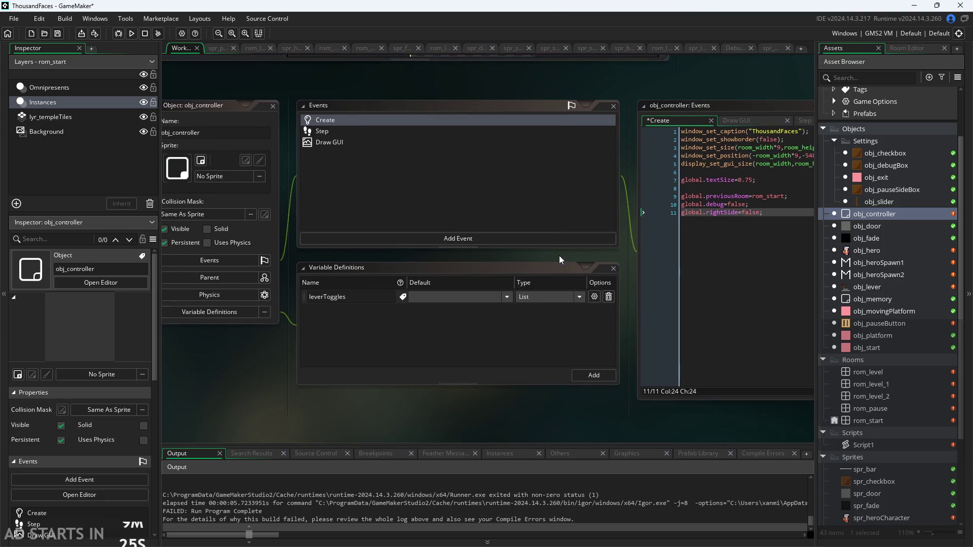
double_click(866, 285)
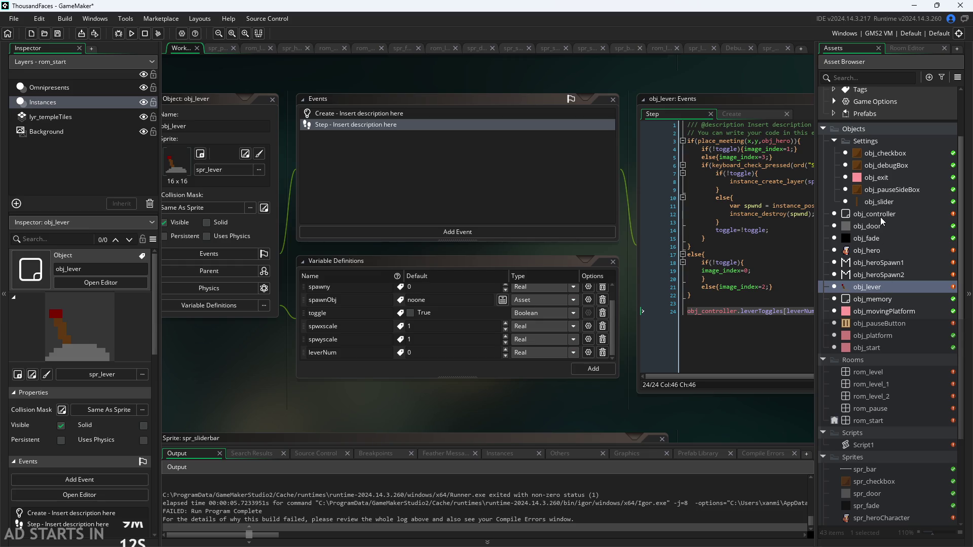
click(725, 115)
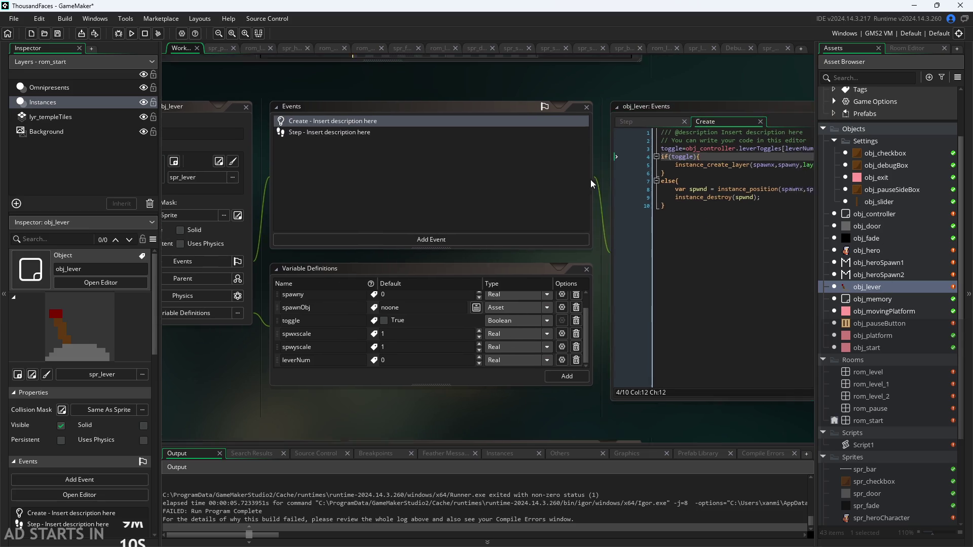
drag(636, 169, 568, 185)
double_click(874, 215)
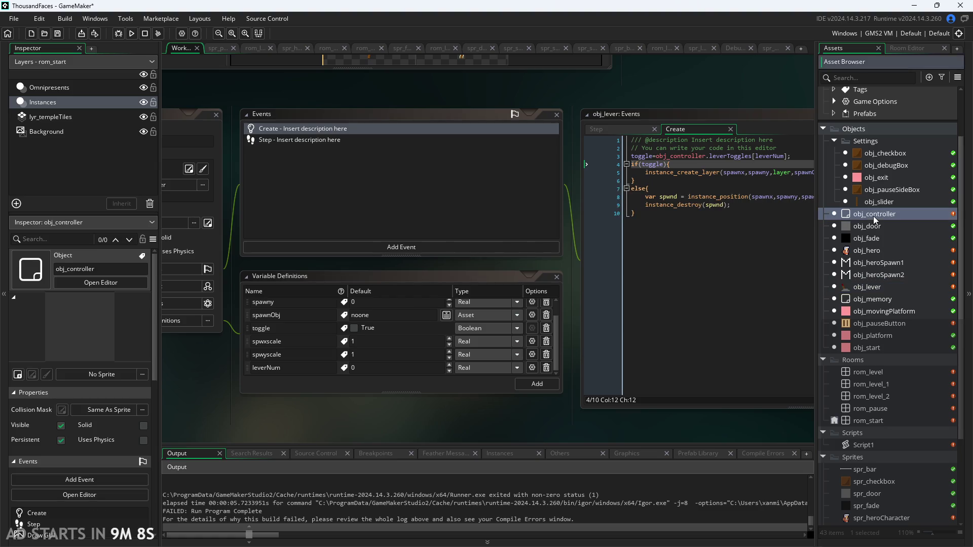
click(888, 372)
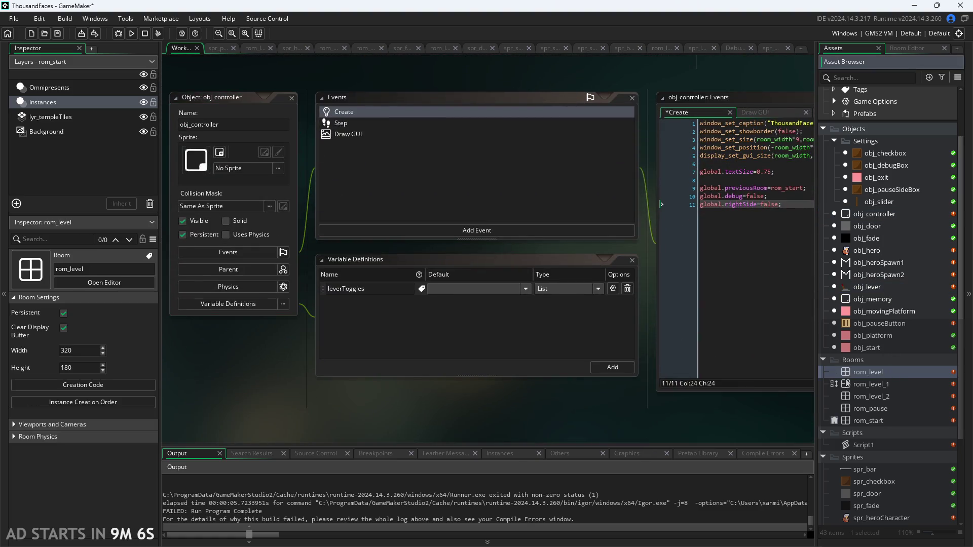
double_click(884, 369)
click(352, 255)
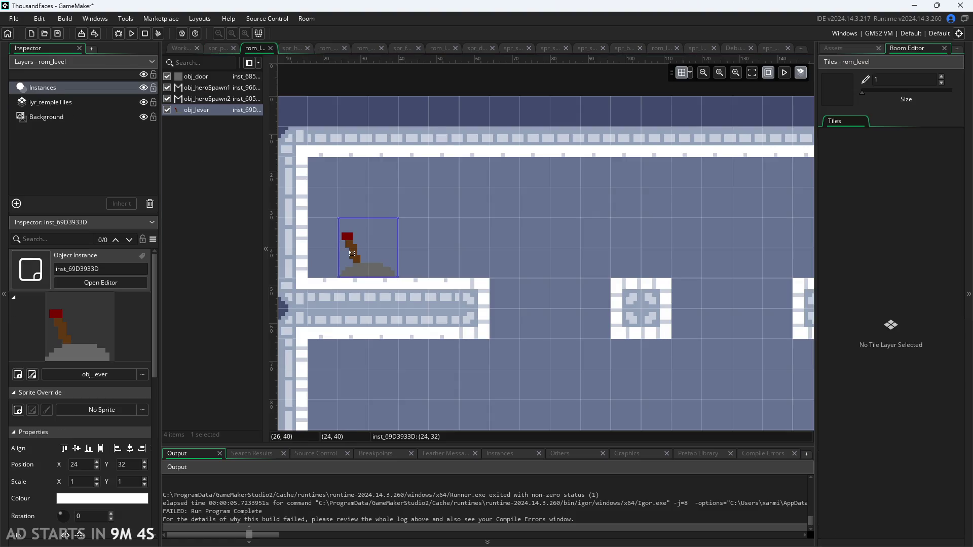
scroll(125, 452, down, 1)
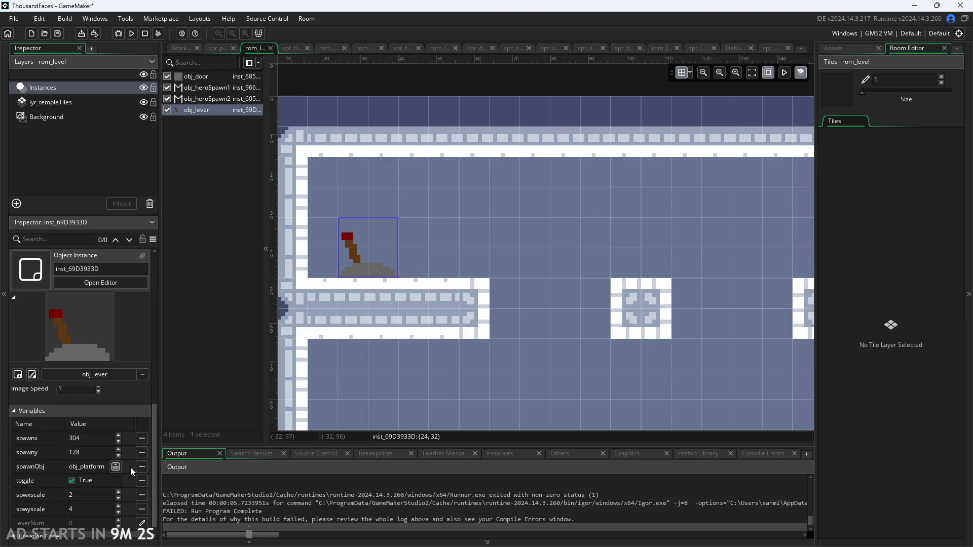
click(141, 483)
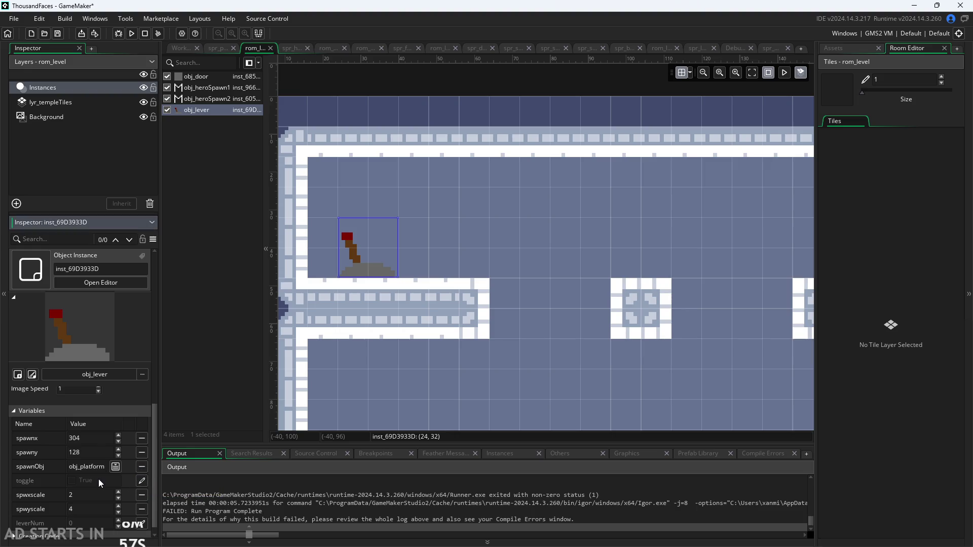
click(181, 47)
click(877, 215)
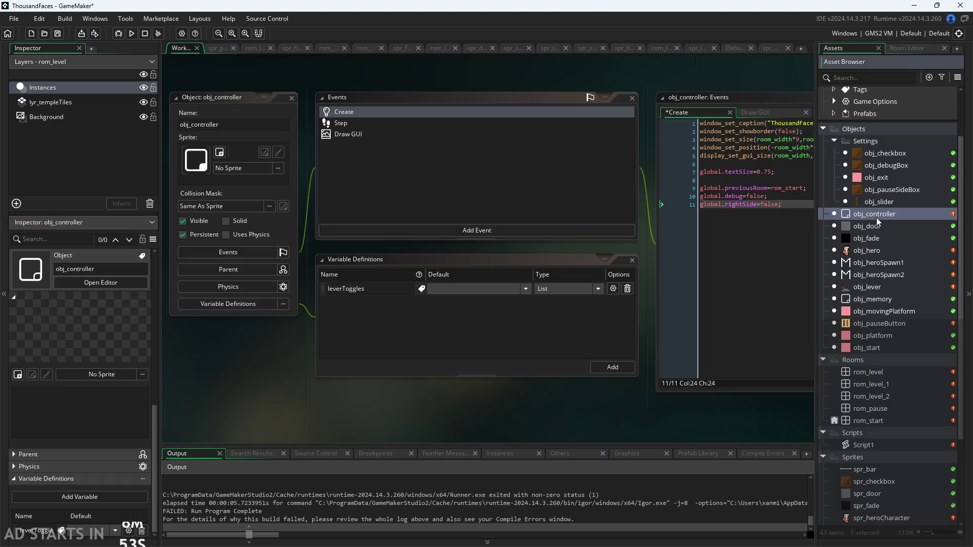
mouse_move(647, 232)
mouse_down()
mouse_move(410, 278)
mouse_move(605, 266)
mouse_move(579, 271)
mouse_move(579, 332)
mouse_move(584, 283)
mouse_up()
scroll(583, 283, down, 1)
double_click(881, 372)
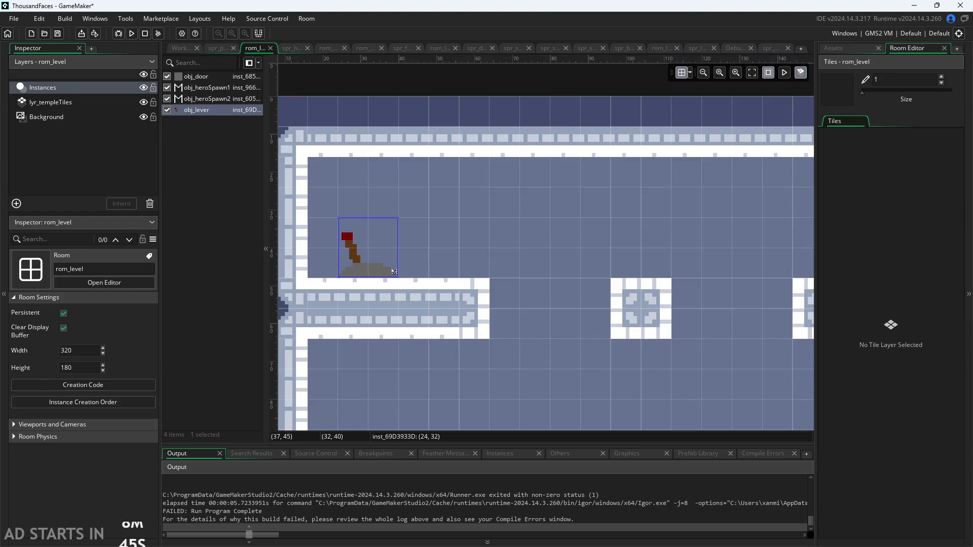
click(365, 251)
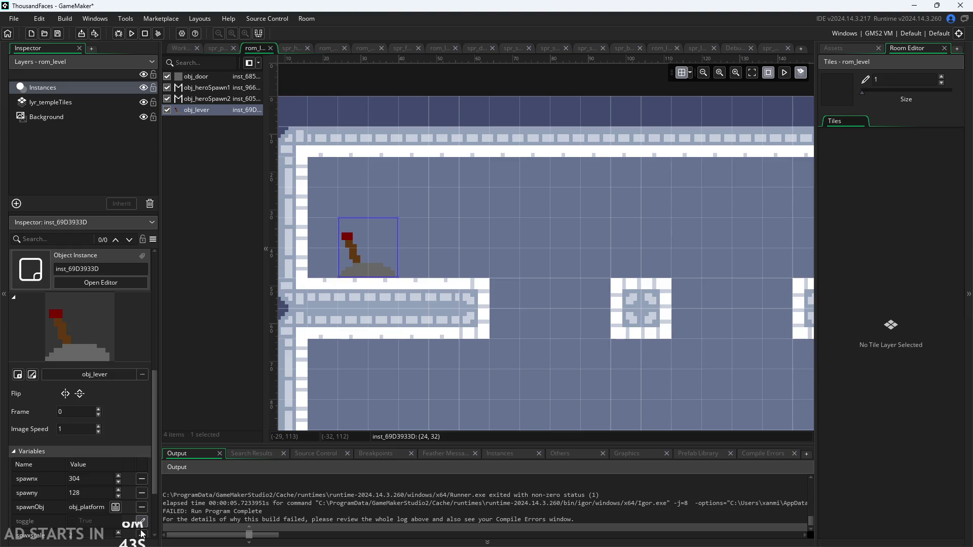
click(72, 521)
click(201, 431)
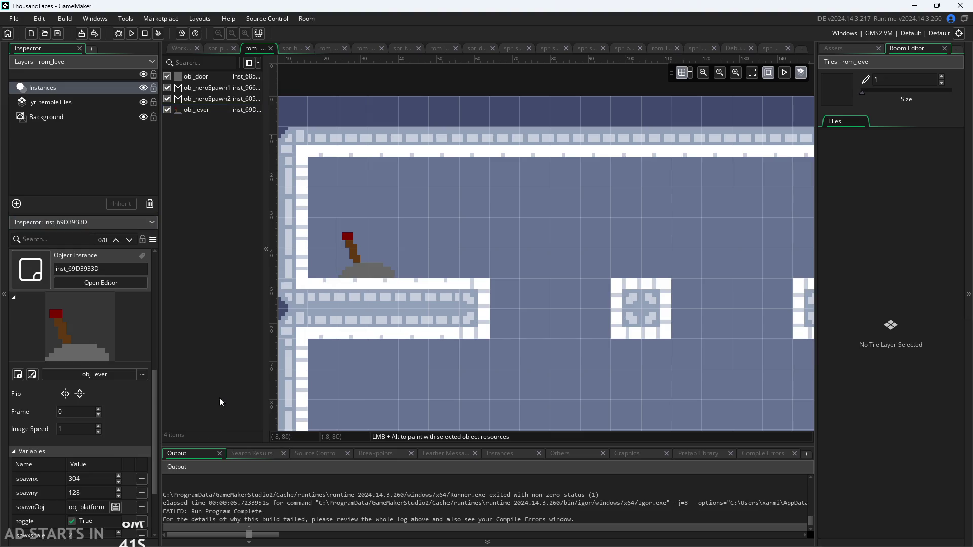
click(835, 49)
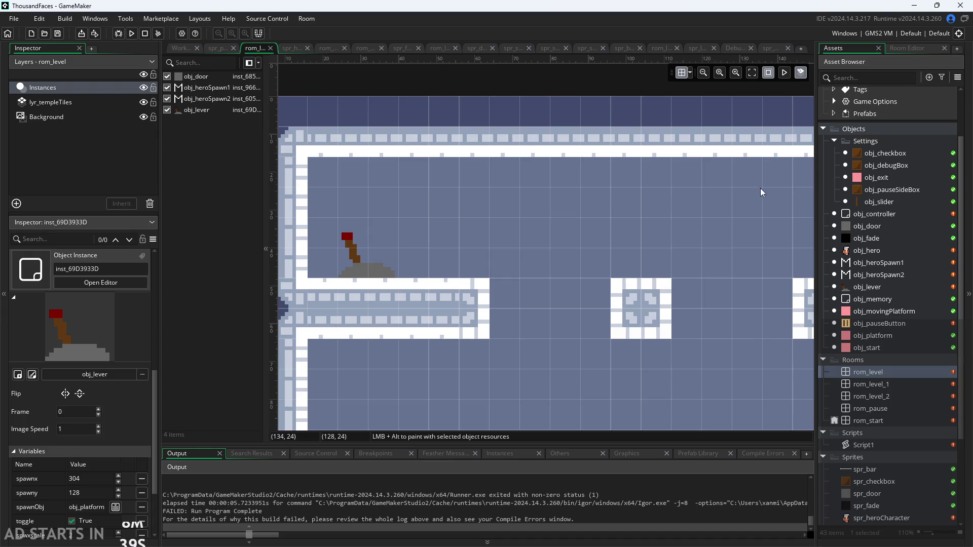
click(181, 50)
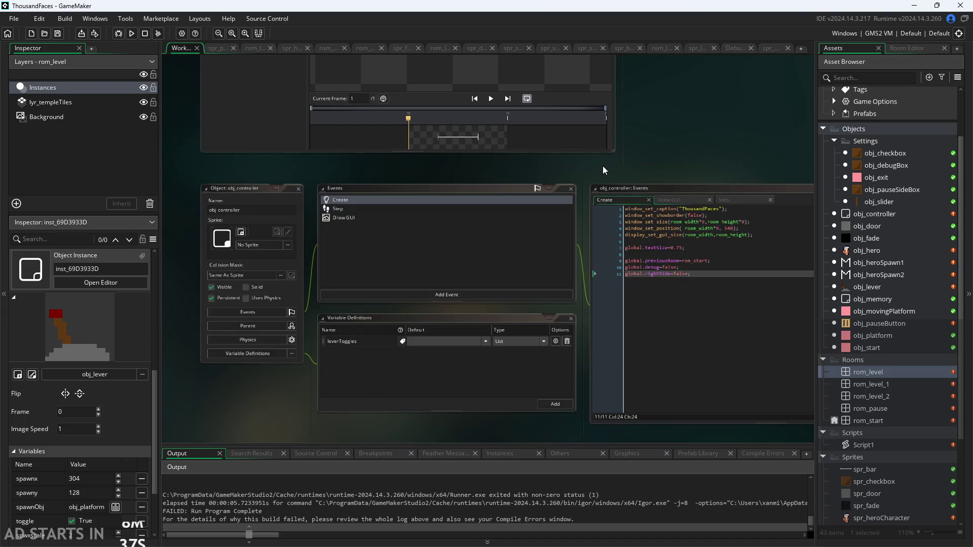
drag(603, 166, 518, 167)
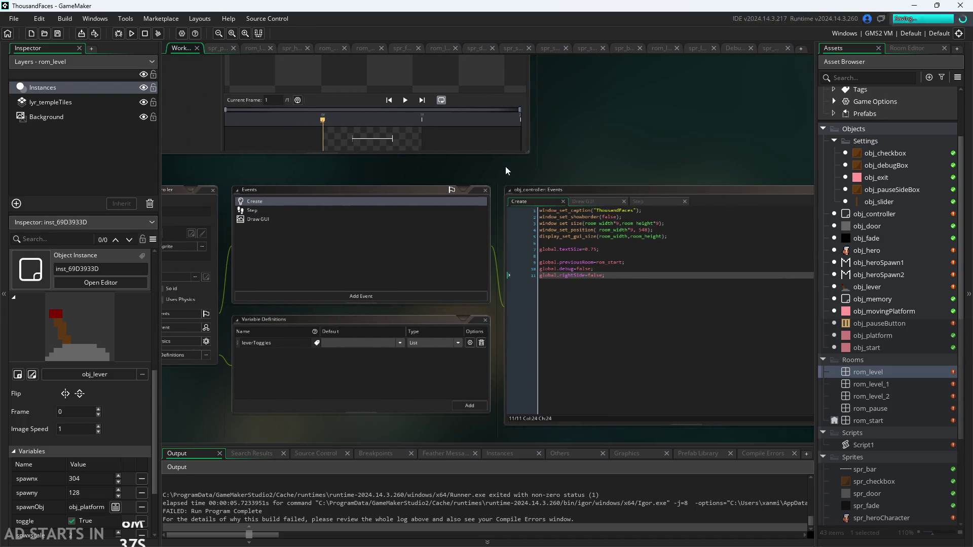
- Run the game, mark the not-an-array error line, and abort the crashed run
click(132, 33)
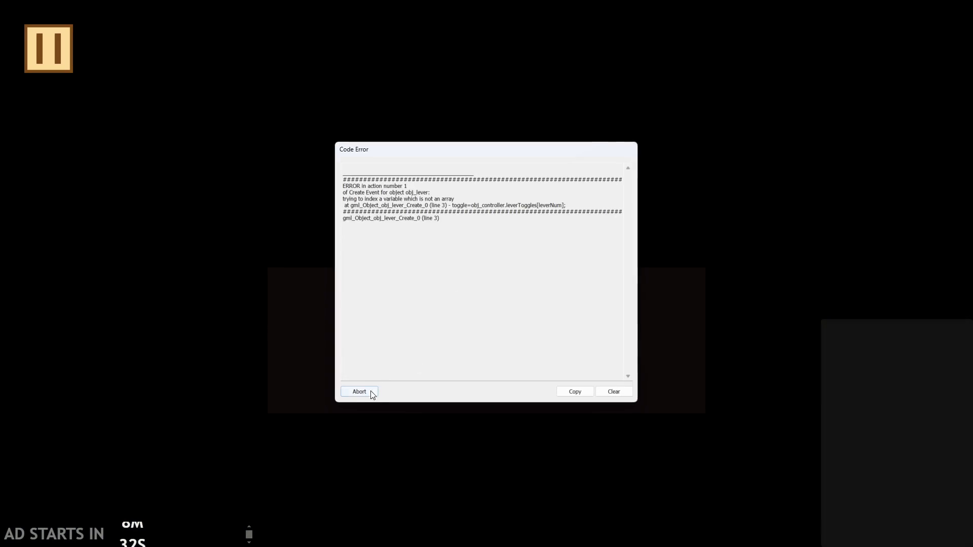
drag(455, 199, 338, 198)
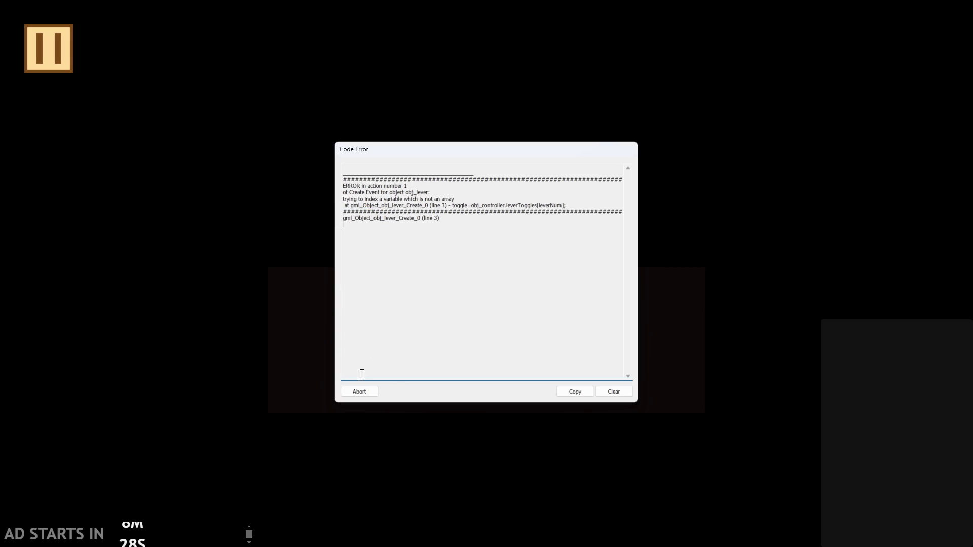
click(358, 391)
- Allow multiple selections in the leverToggles list, rerun, and abort at the out-of-range error
ctrl+scroll(327, 384, up, 2)
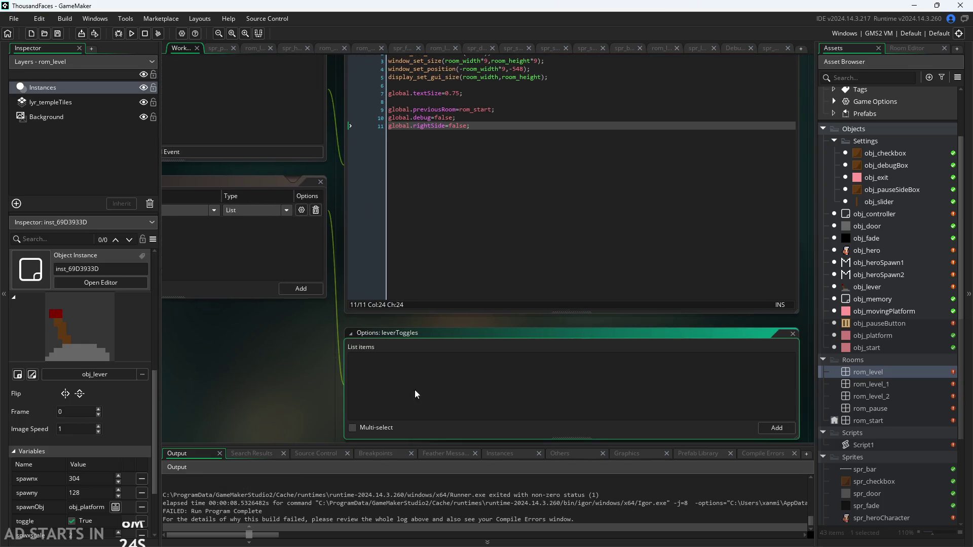
click(352, 428)
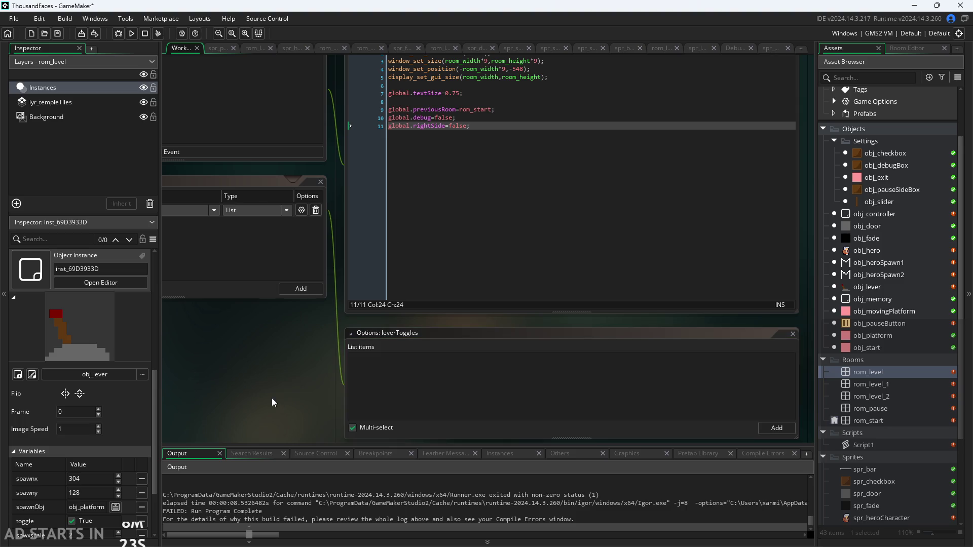
click(131, 34)
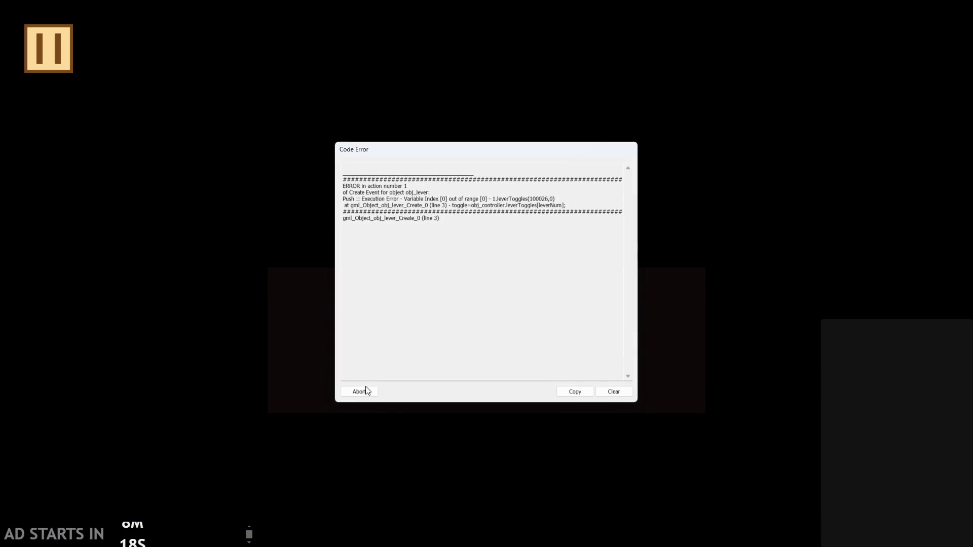
click(359, 391)
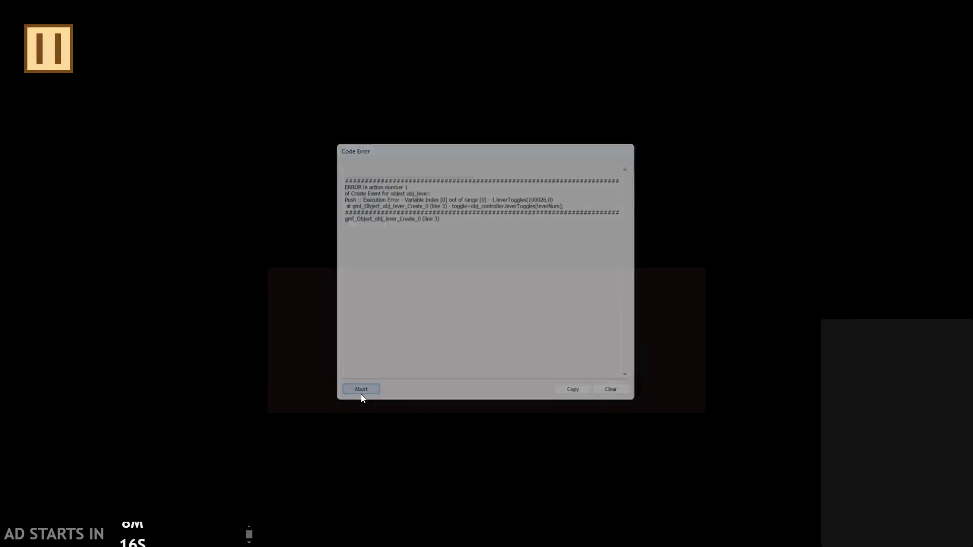
click(791, 335)
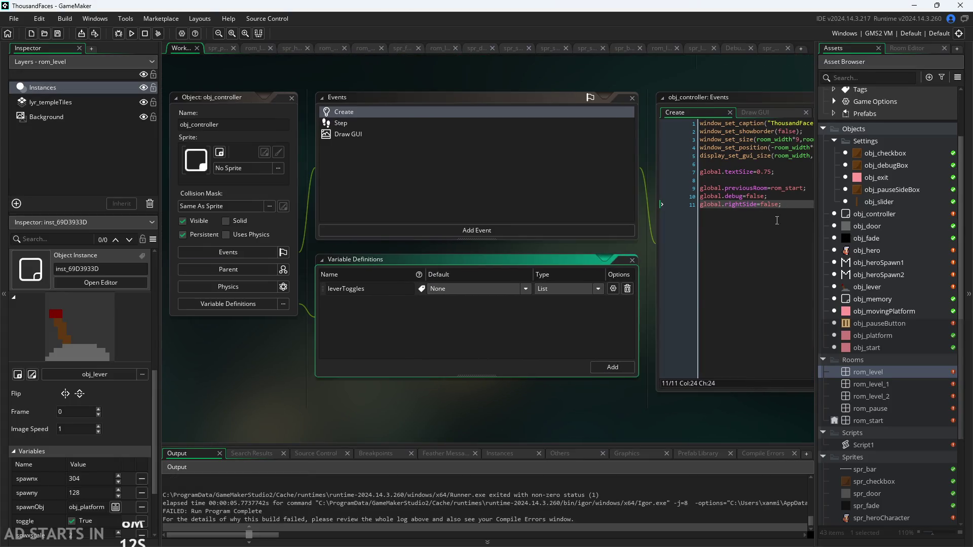
- Run the game with F5 and turn on Debug Stats and Pause Button on Right Side
key(F5)
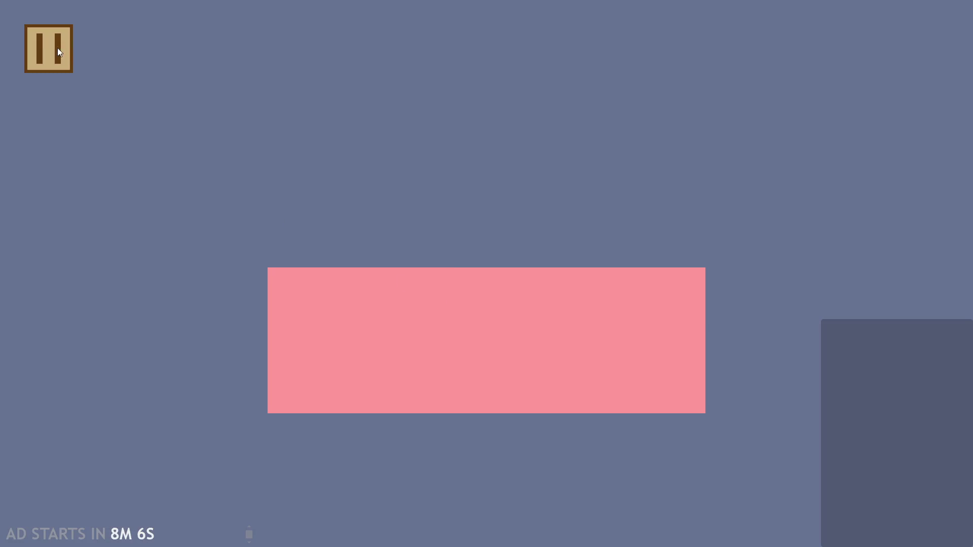
click(58, 49)
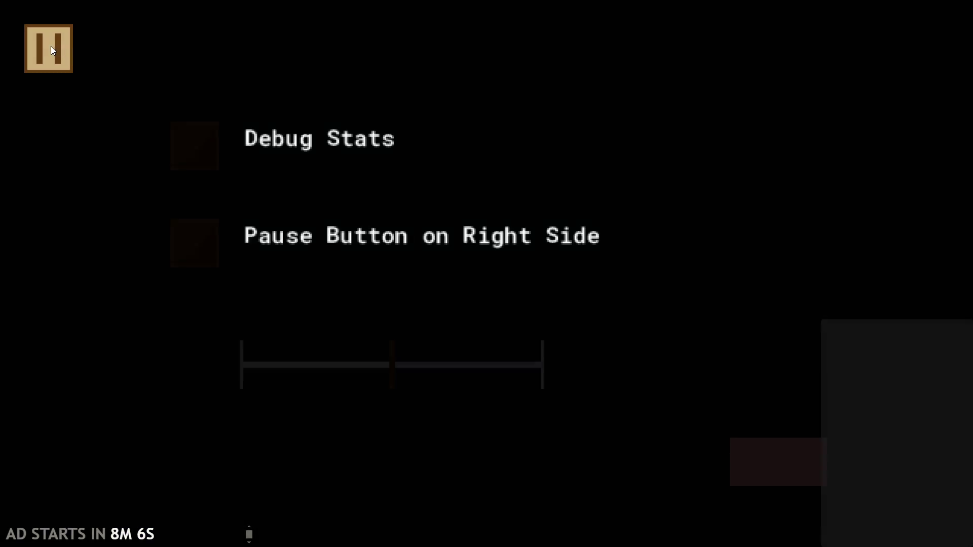
click(192, 148)
click(193, 243)
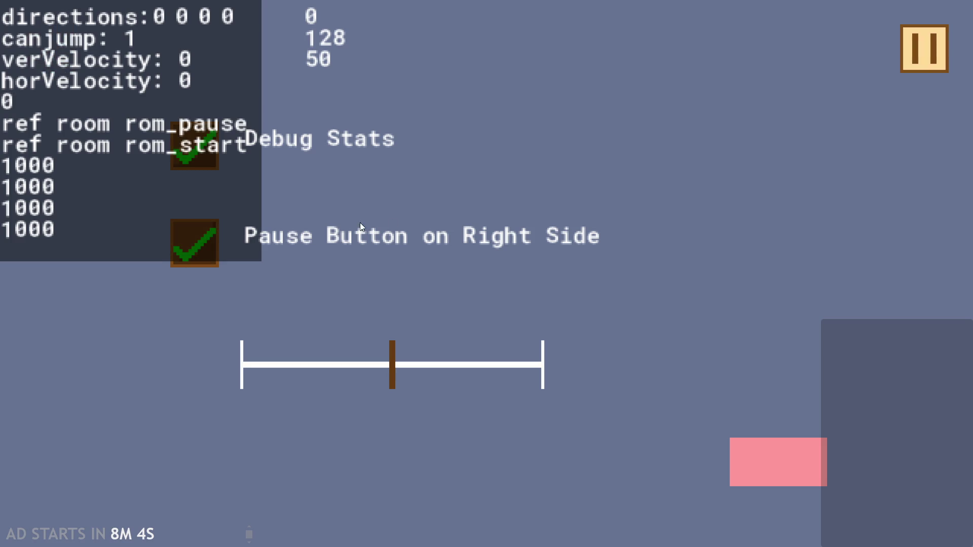
click(938, 31)
- Quit the game back to the IDE and open the obj_heroSpawn2 object
key(Escape)
click(791, 477)
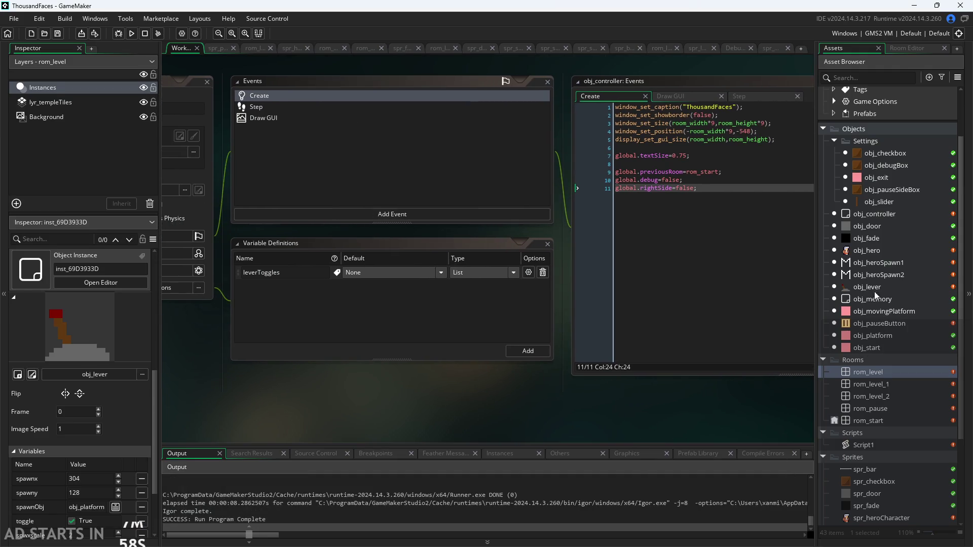
double_click(900, 277)
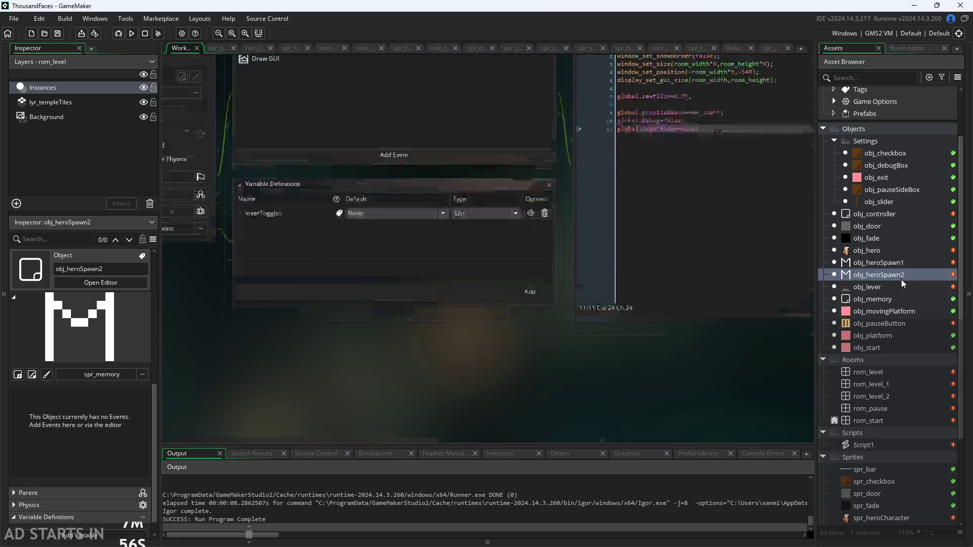
- In obj_lever's Create code, start an if(global.previousRoom==rom_start){ block above the toggle line
double_click(890, 286)
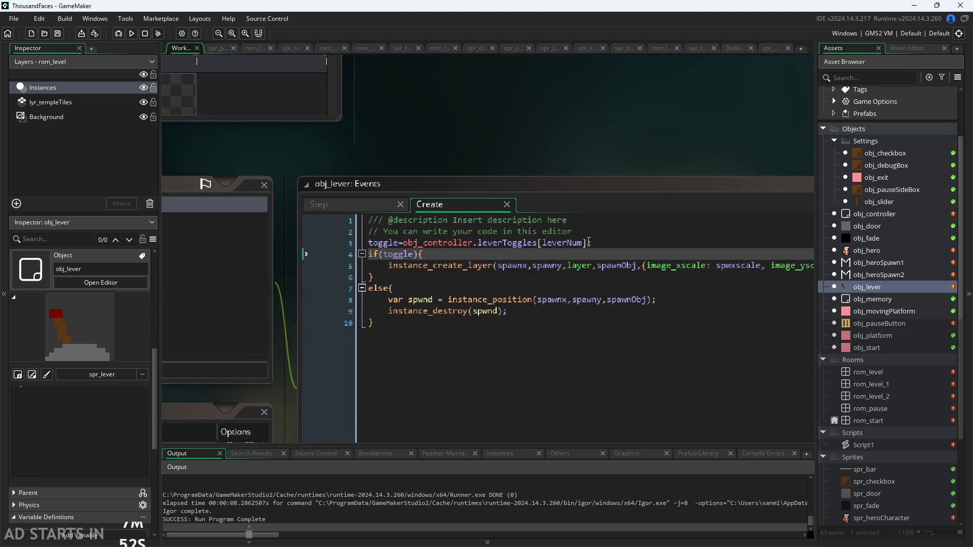
click(589, 243)
text(;)
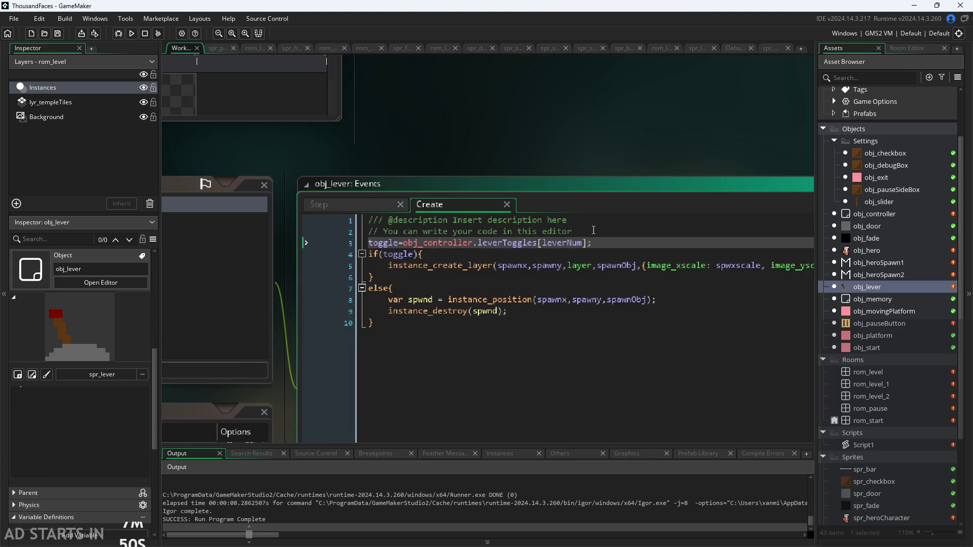
key(Tab)
key(Home)
key(Return)
key(Up)
text(global)
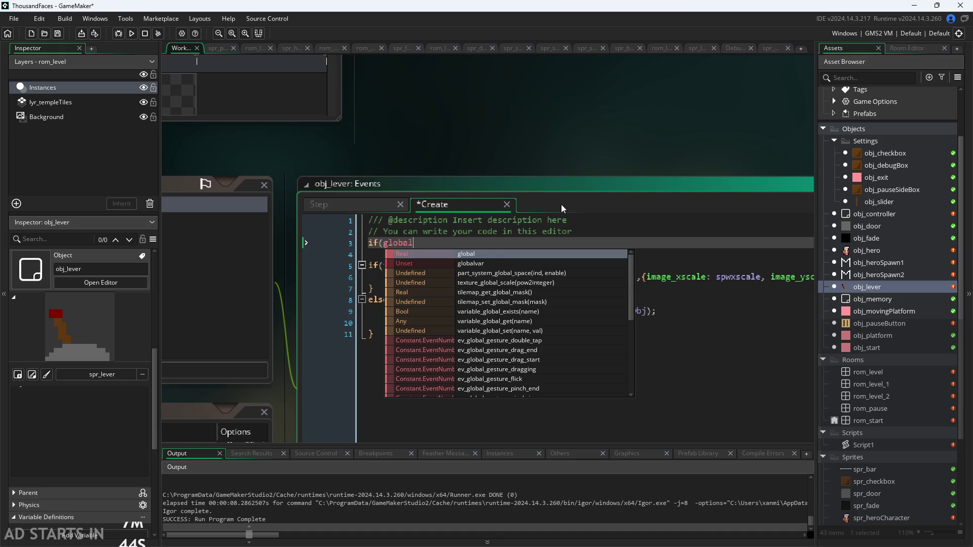
text(.previousRoom==r)
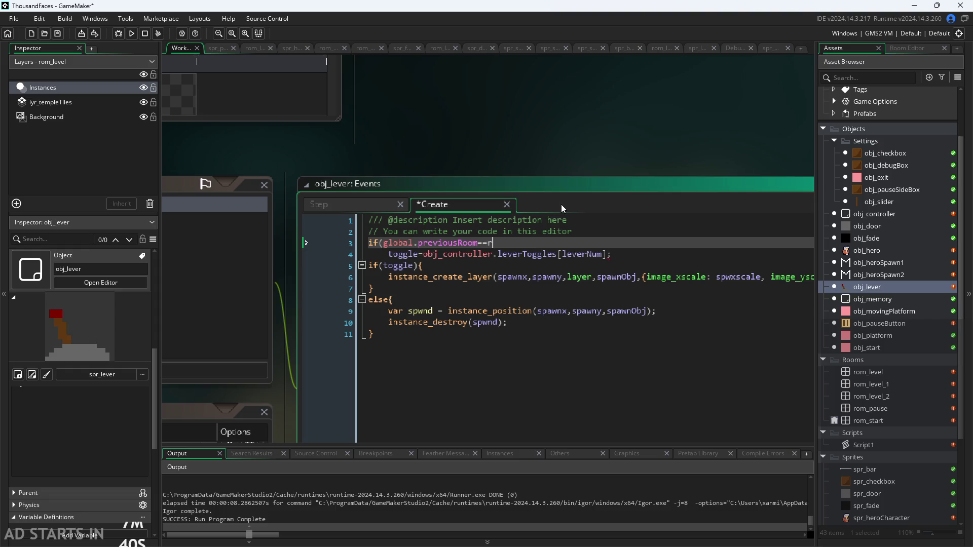
text(om_st)
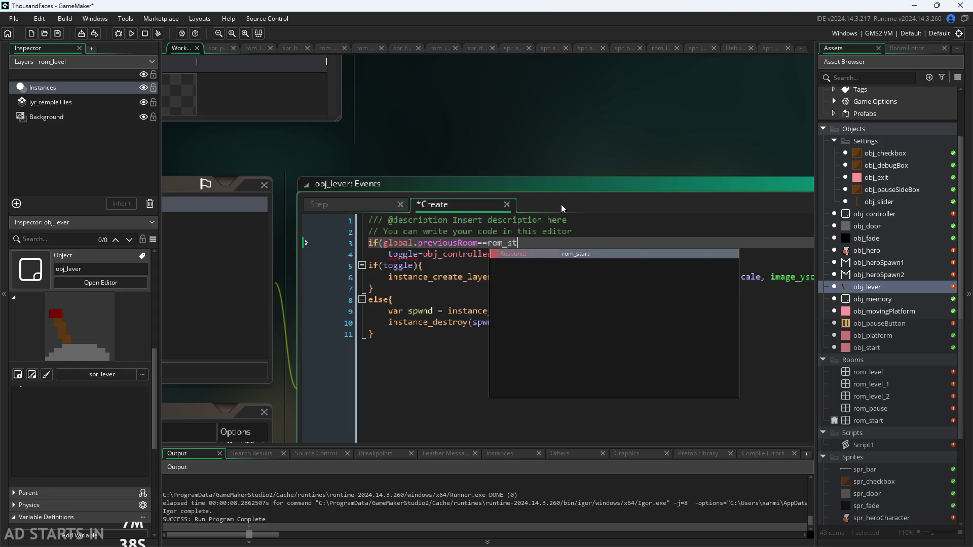
key(Return)
text(){)
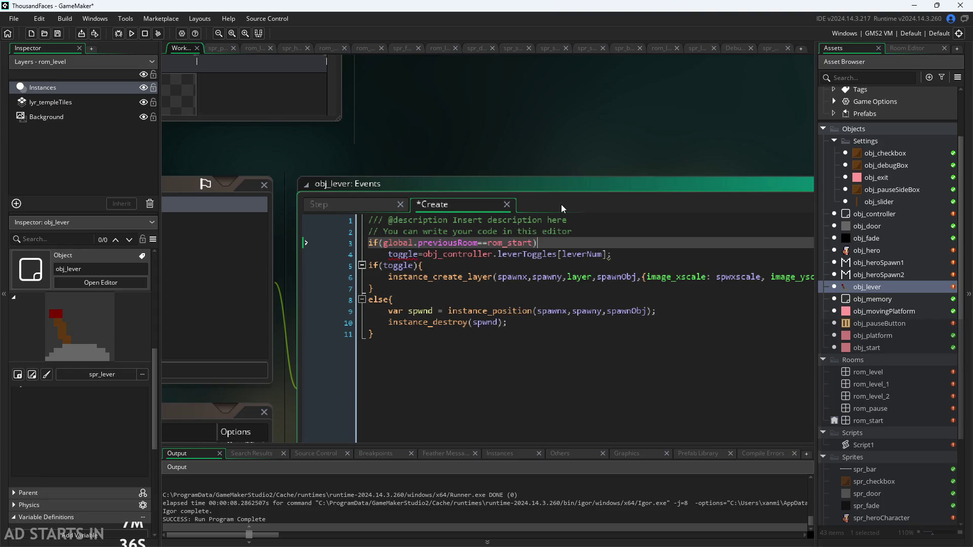
- Close the if block, change the comparison to !=, and start a test run
click(641, 253)
key(Return)
text(})
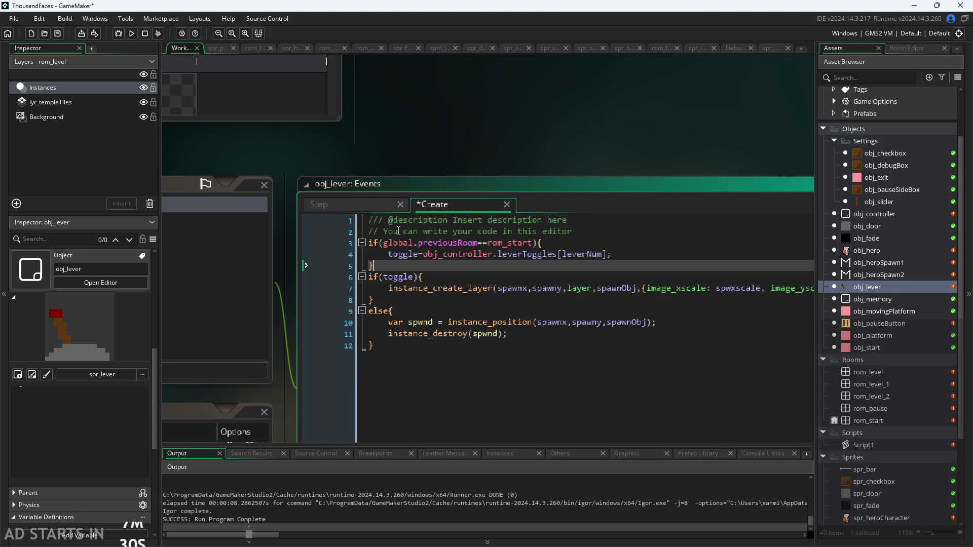
click(482, 243)
text(!)
click(584, 147)
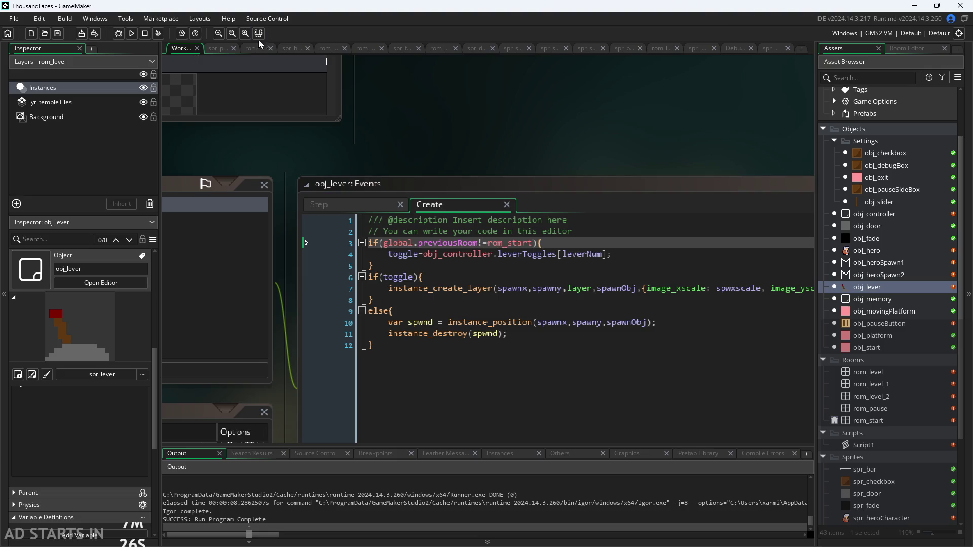
click(136, 33)
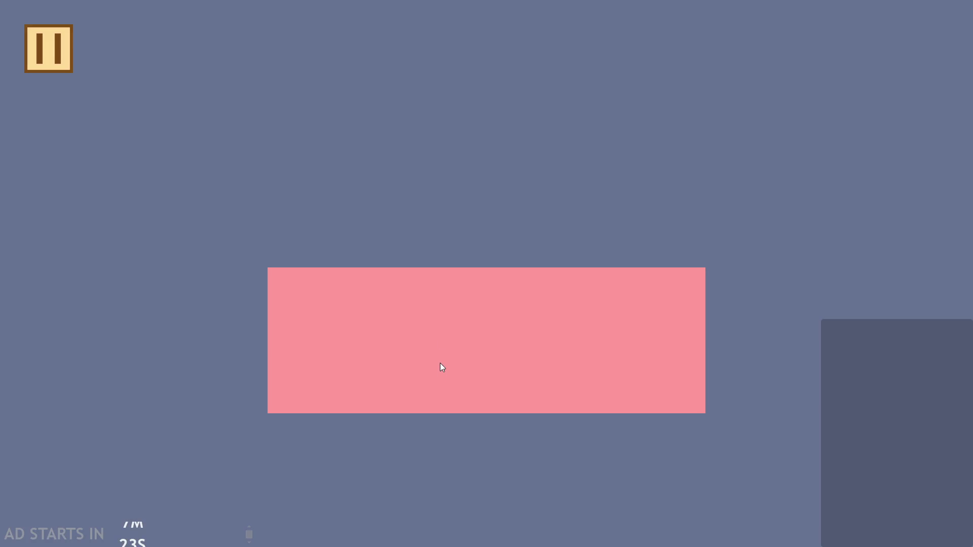
click(439, 363)
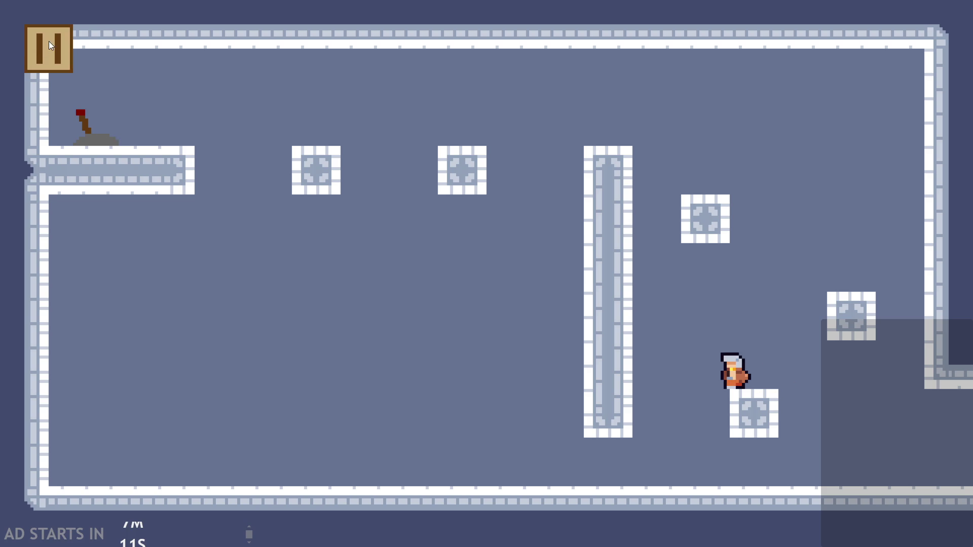
click(51, 44)
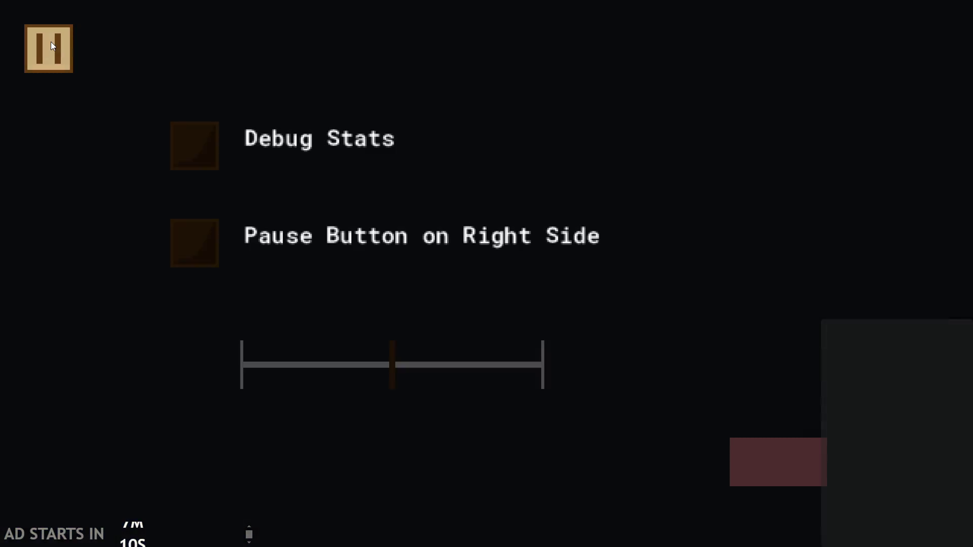
click(52, 44)
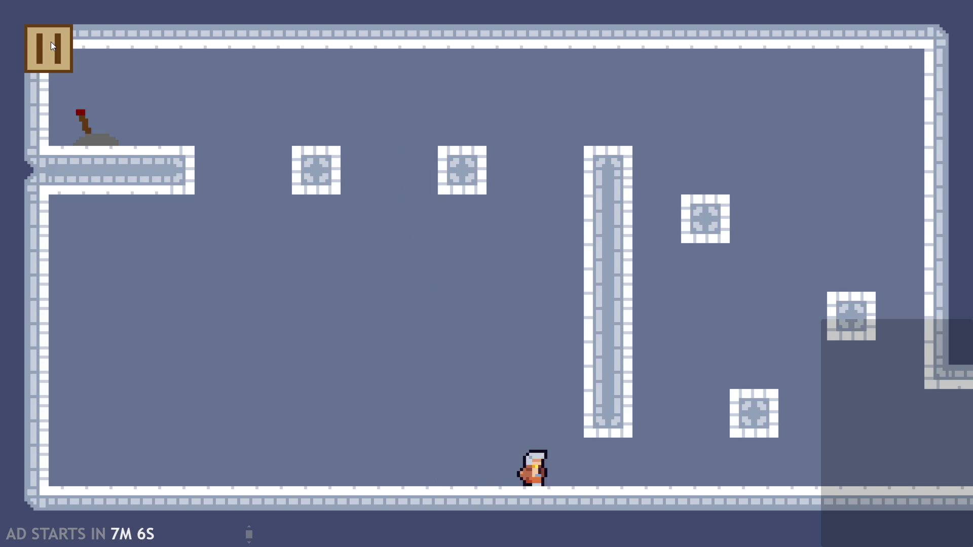
click(52, 52)
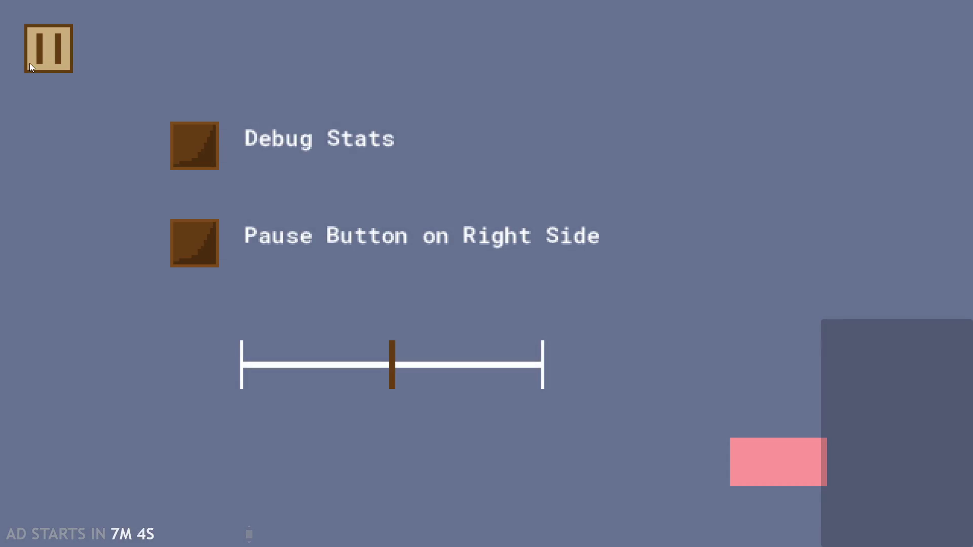
click(31, 60)
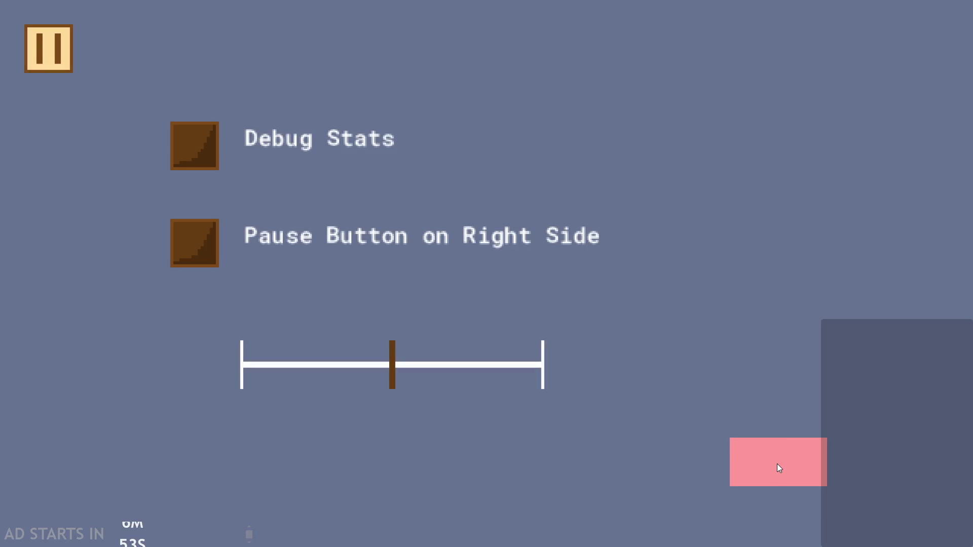
click(778, 464)
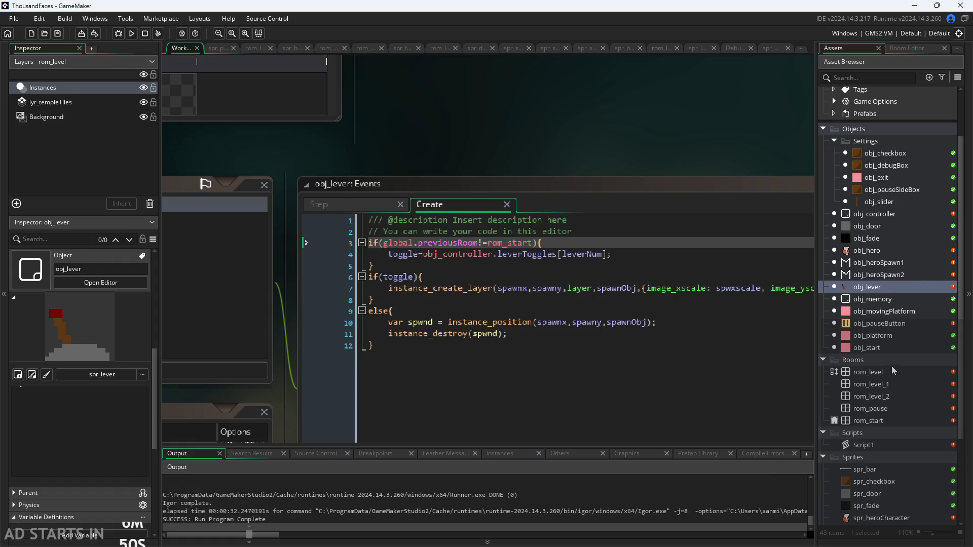
- Open the rom_level_1 room and select the lever instance placed in it
click(880, 381)
double_click(880, 382)
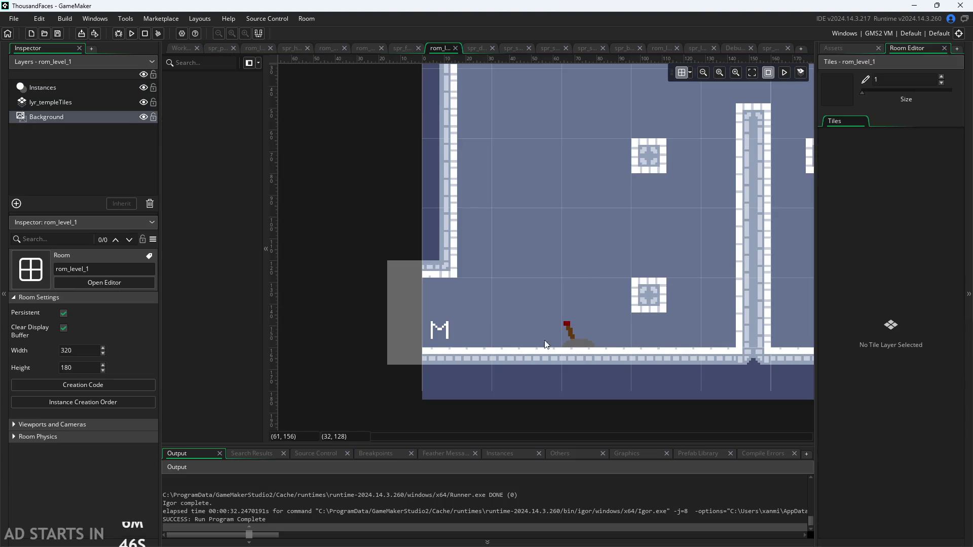
click(803, 73)
click(590, 347)
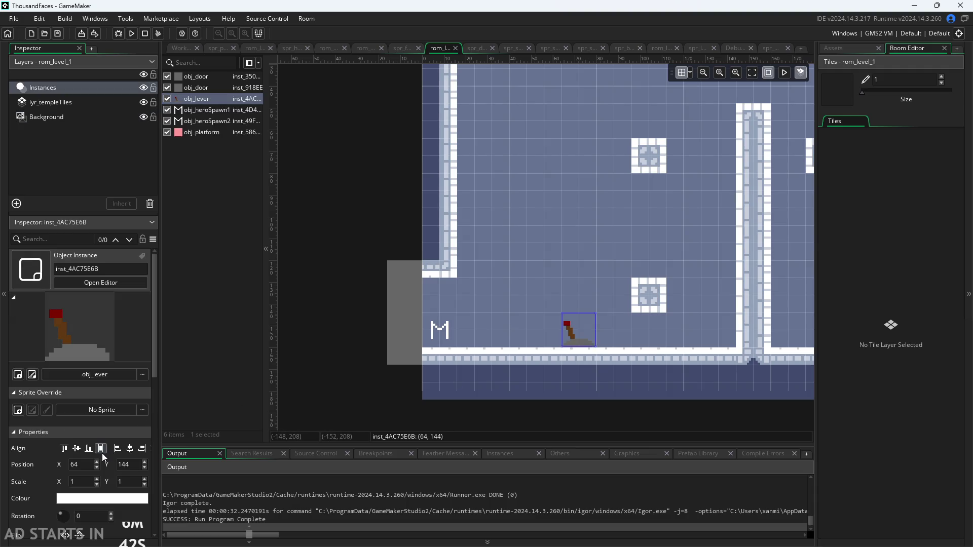
- Override spwxscale, spwyscale (2) and leverNum (1) on the lever instance, then start a test run
scroll(102, 456, down, 3)
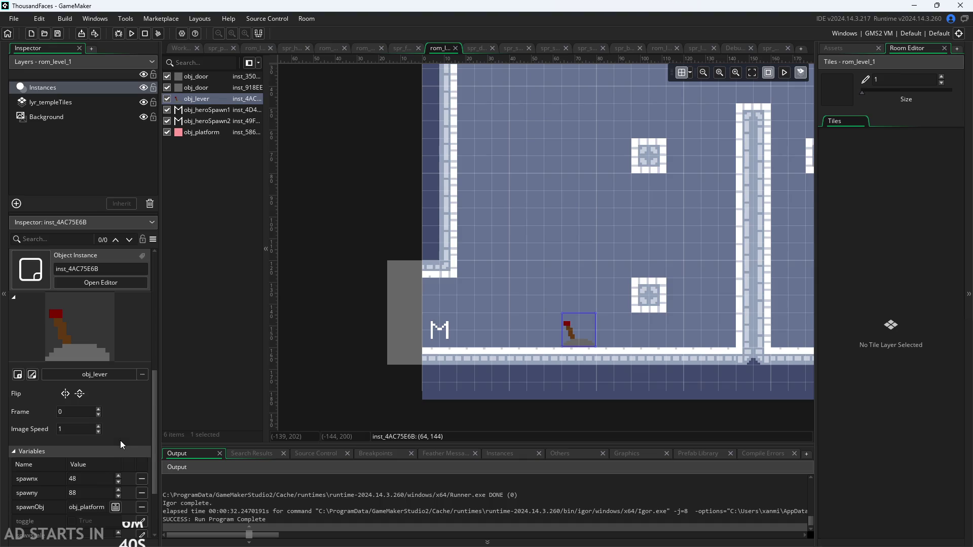
scroll(120, 444, down, 1)
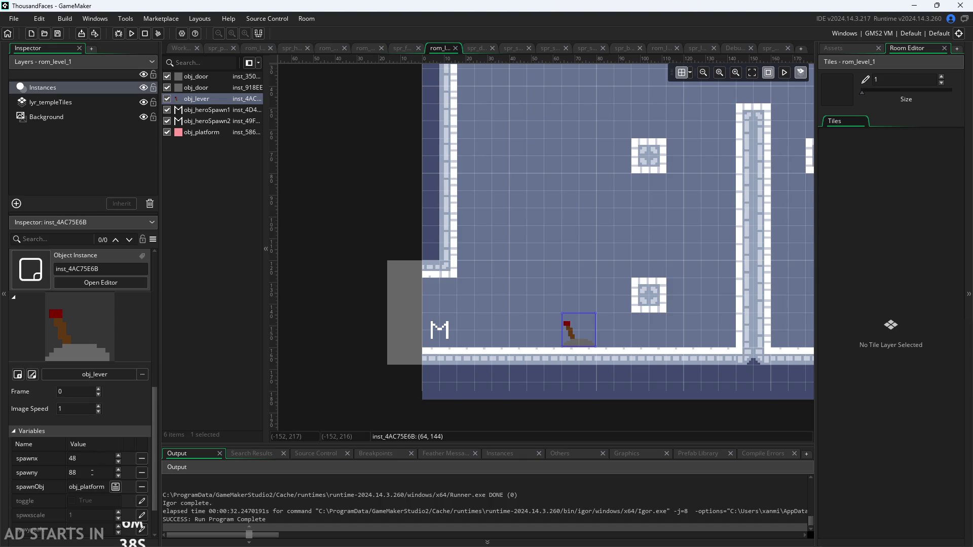
scroll(91, 472, down, 1)
click(142, 490)
text(2)
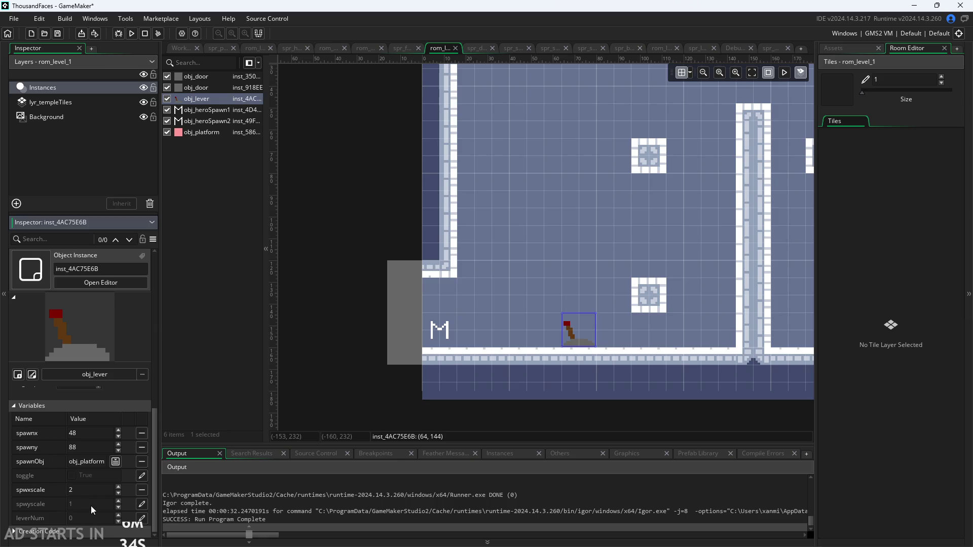
click(142, 503)
text(2)
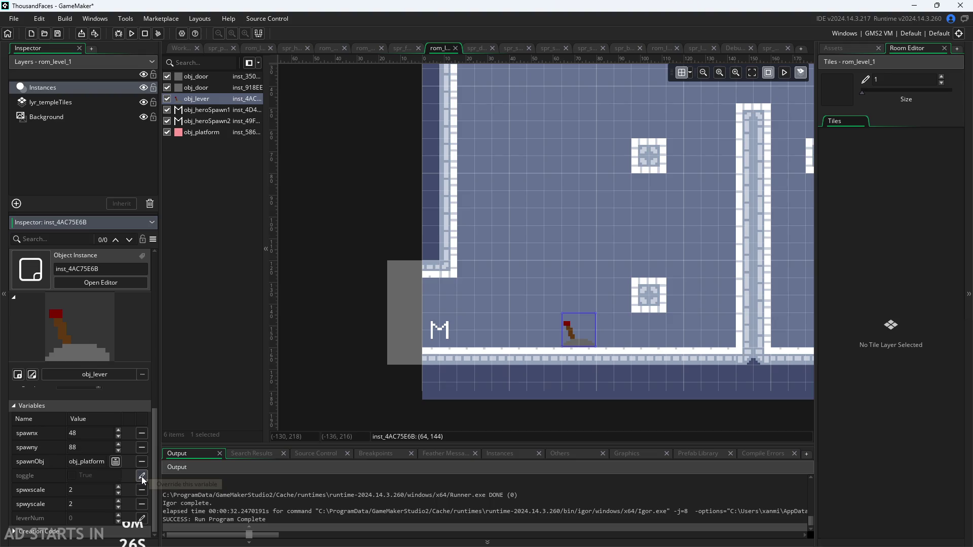
click(143, 518)
text(1)
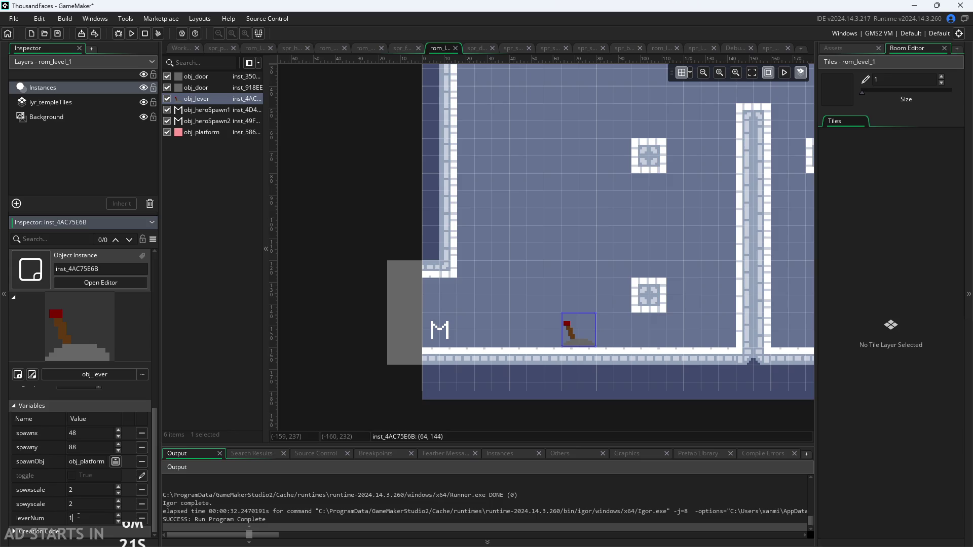
click(226, 379)
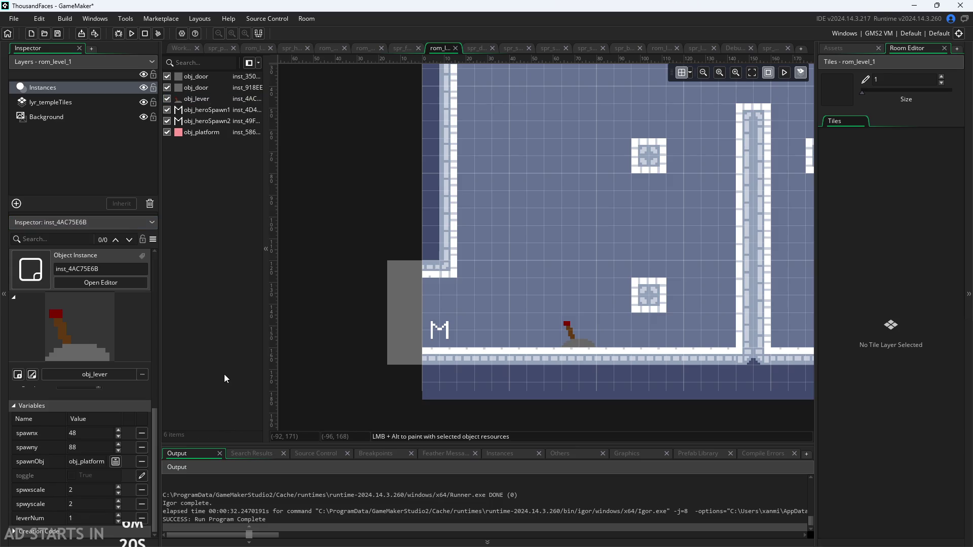
click(132, 33)
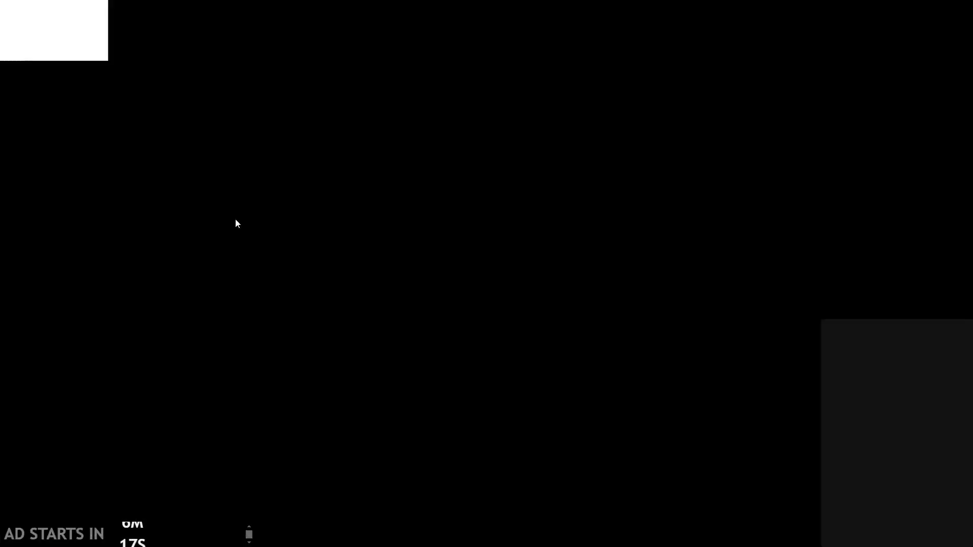
- Run the hero right and jump across the blocks toward the lever area
key(Right)
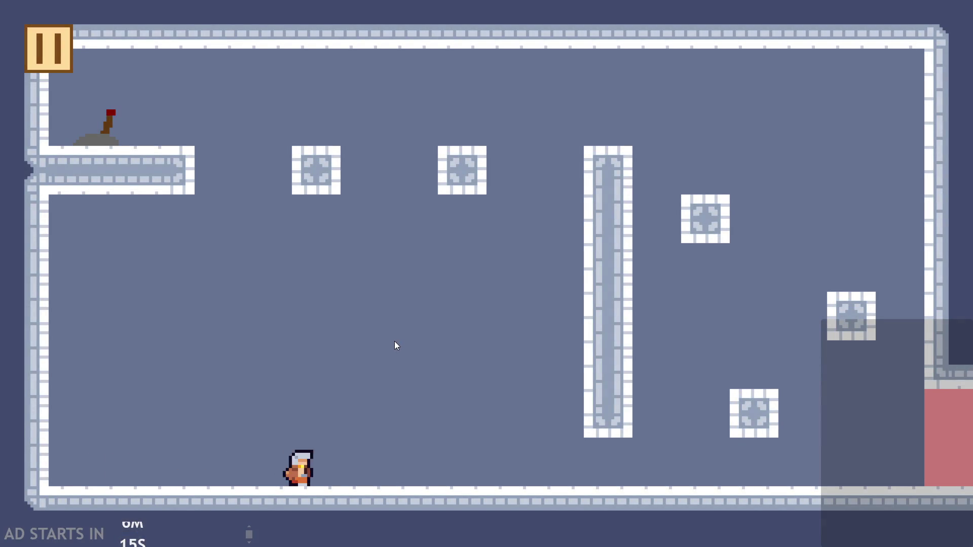
key(space)
key(space)
key(Right)
key(Left)
key(space)
key(Left)
key(space)
key(space)
key(Left)
key(space)
key(Right)
key(space)
key(Right)
key(space)
key(space)
key(Left)
key(Right)
key(Left)
- Climb the tall pillar, flip the lever, head for the exit, and abort at the range error
key(space)
key(Left)
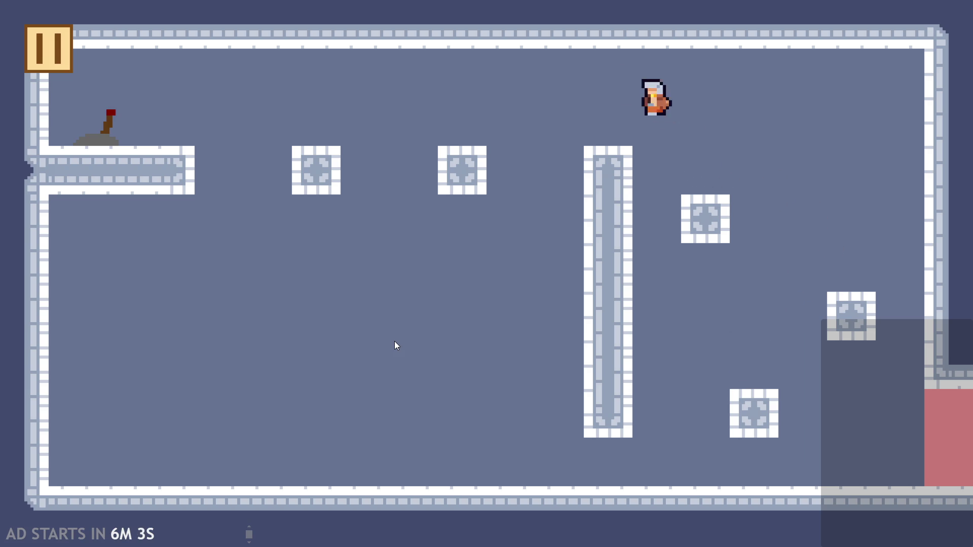
key(space)
key(Right)
key(Left)
key(space)
key(space)
key(space)
key(Right)
key(space)
key(Right)
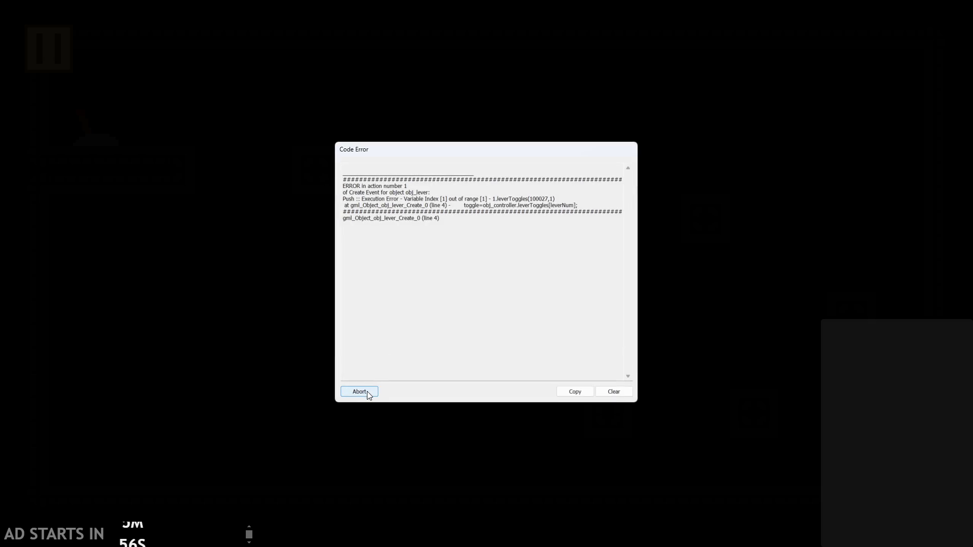
click(367, 391)
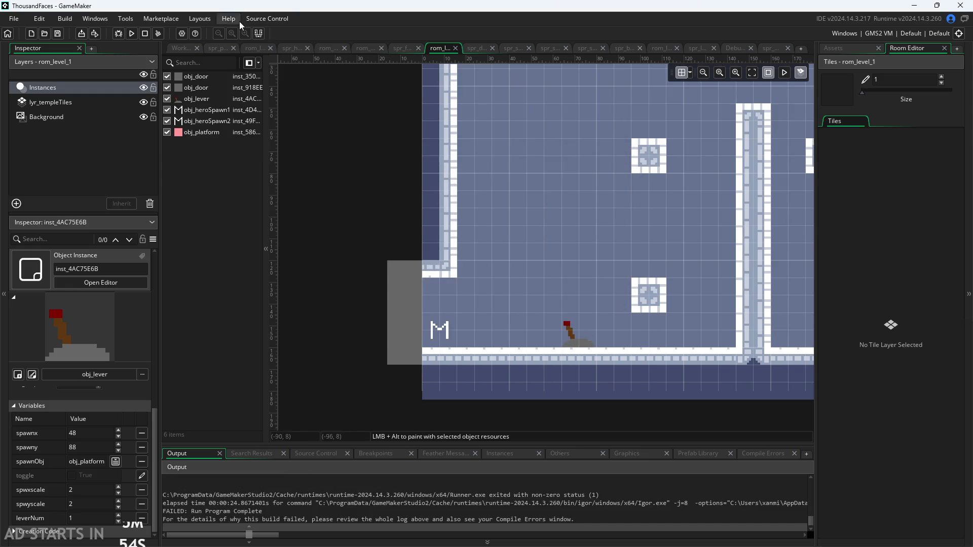
- Open obj_controller and inspect its leverToggles variable definition plus Step and Draw GUI code
click(850, 50)
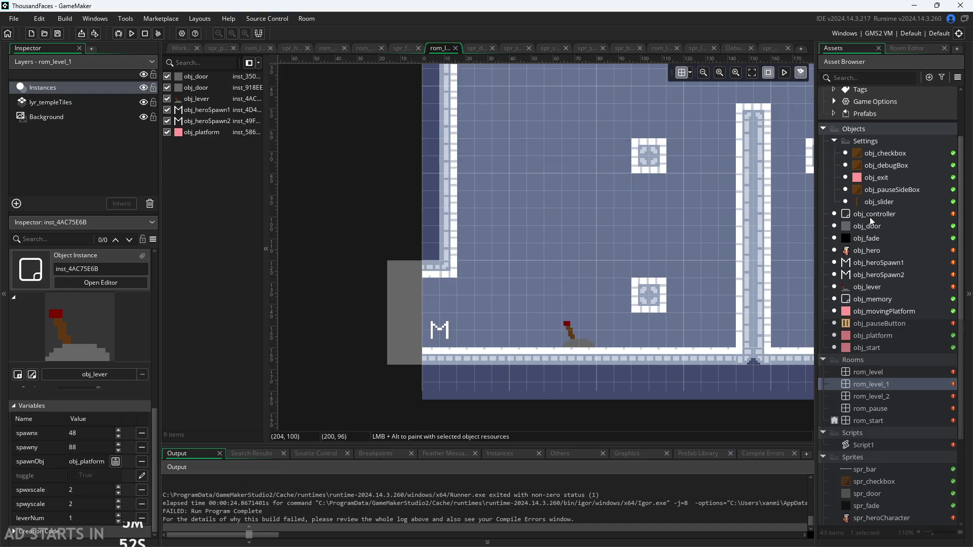
double_click(870, 215)
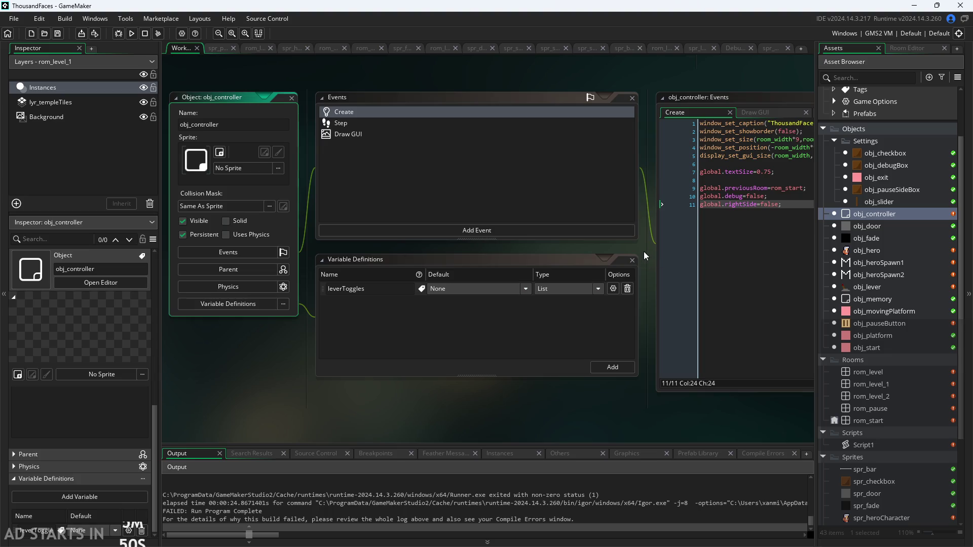
scroll(643, 251, down, 2)
scroll(571, 381, down, 1)
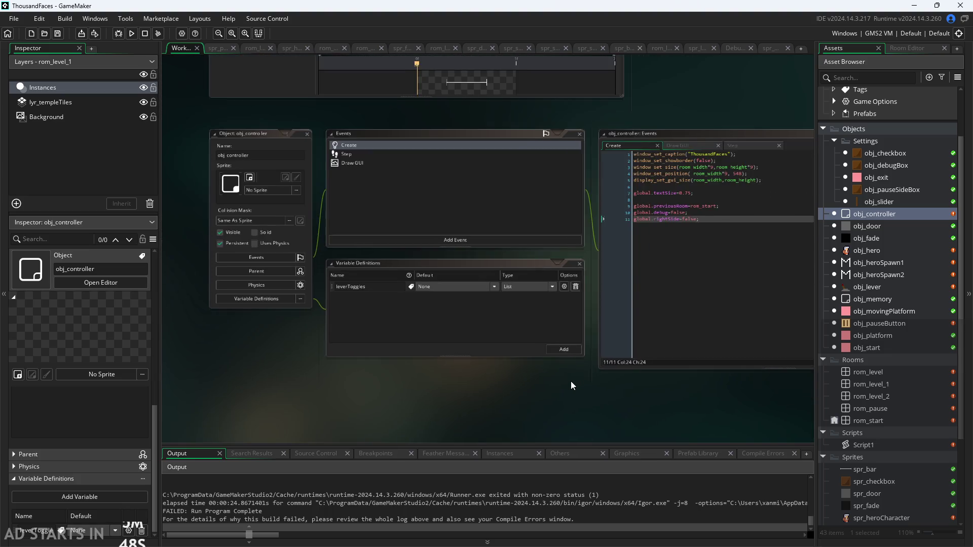
click(453, 297)
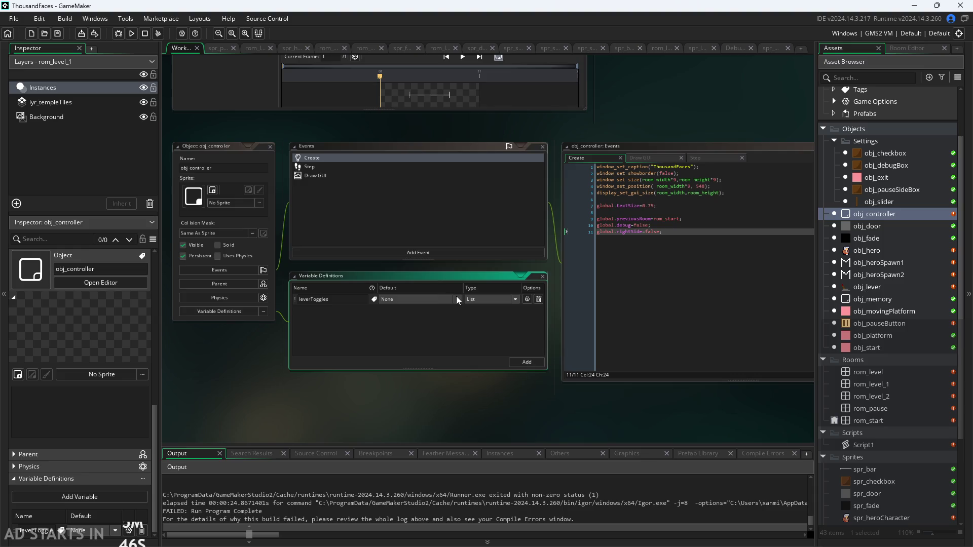
click(699, 157)
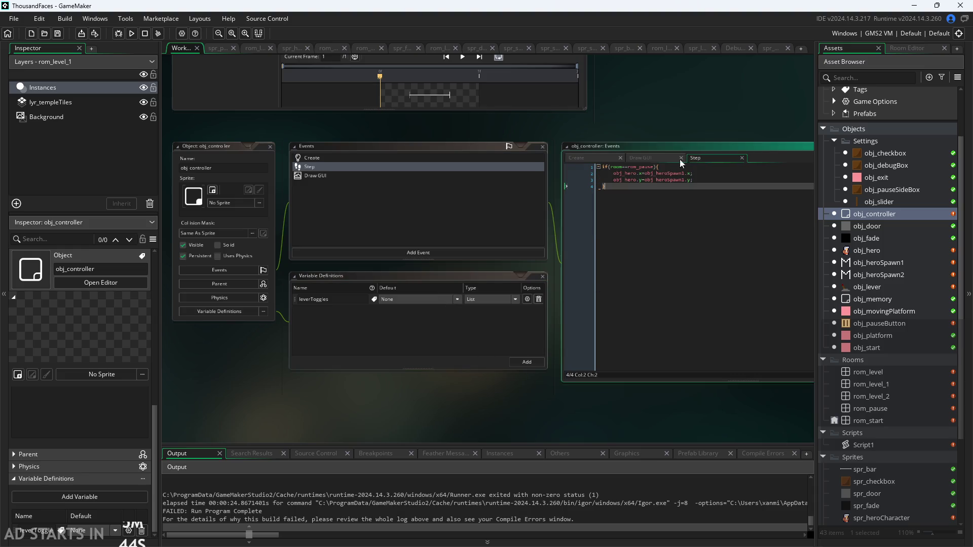
click(648, 159)
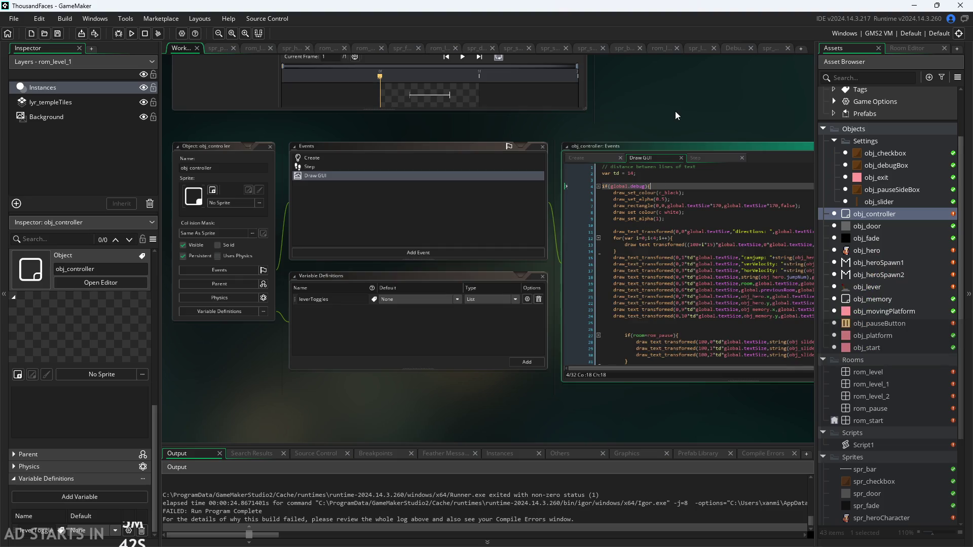
scroll(610, 119, up, 2)
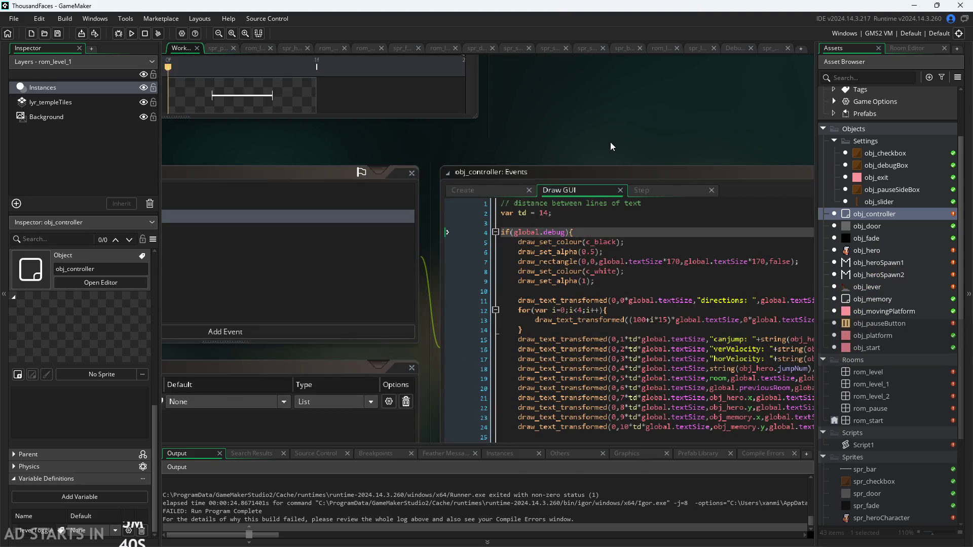
- In obj_lever's Step code, select the line-24 leverToggles assignment and add blank lines below the comments
double_click(872, 288)
drag(657, 244, 413, 296)
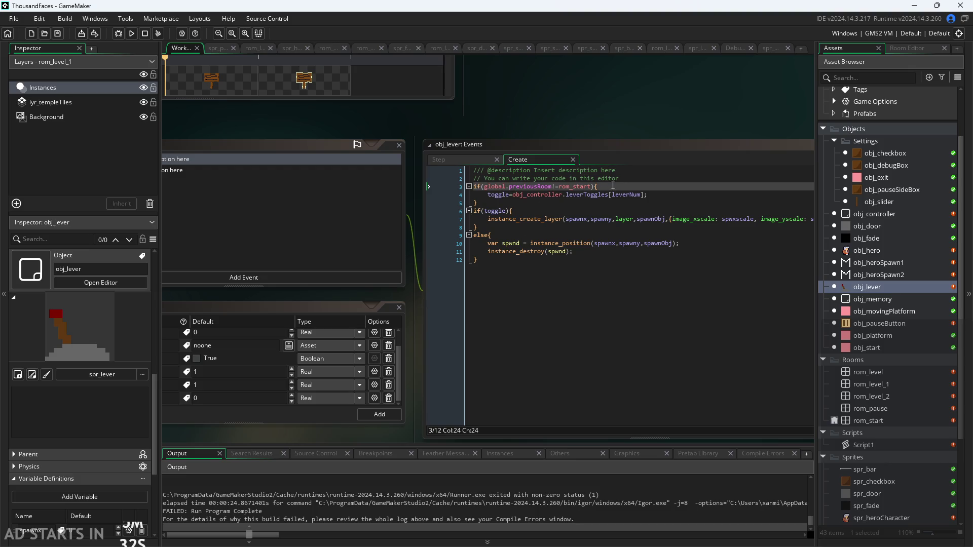
click(636, 196)
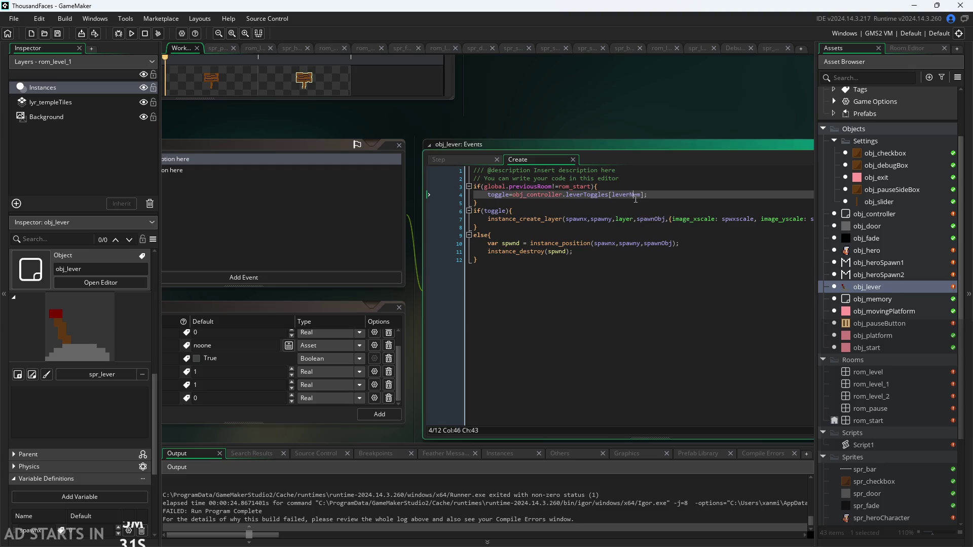
click(470, 159)
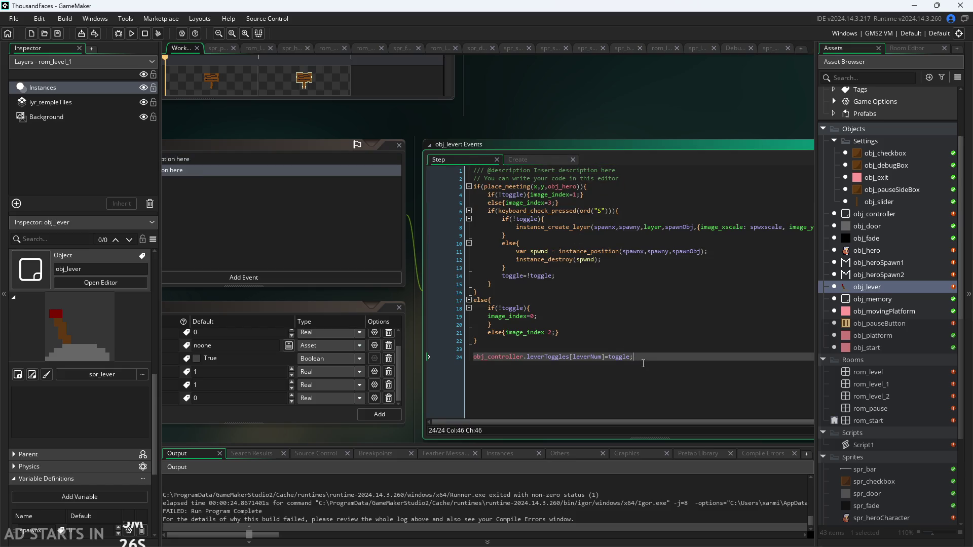
drag(641, 356, 457, 352)
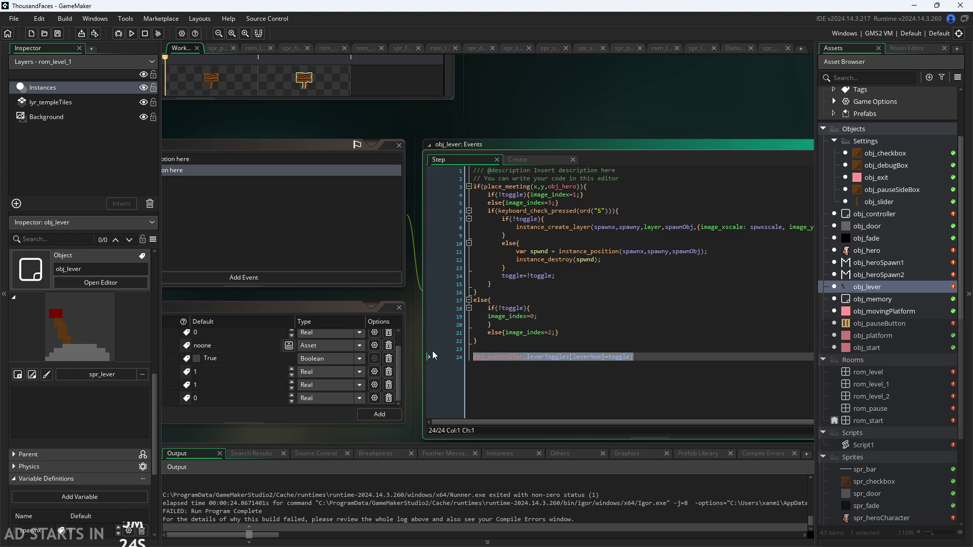
click(629, 171)
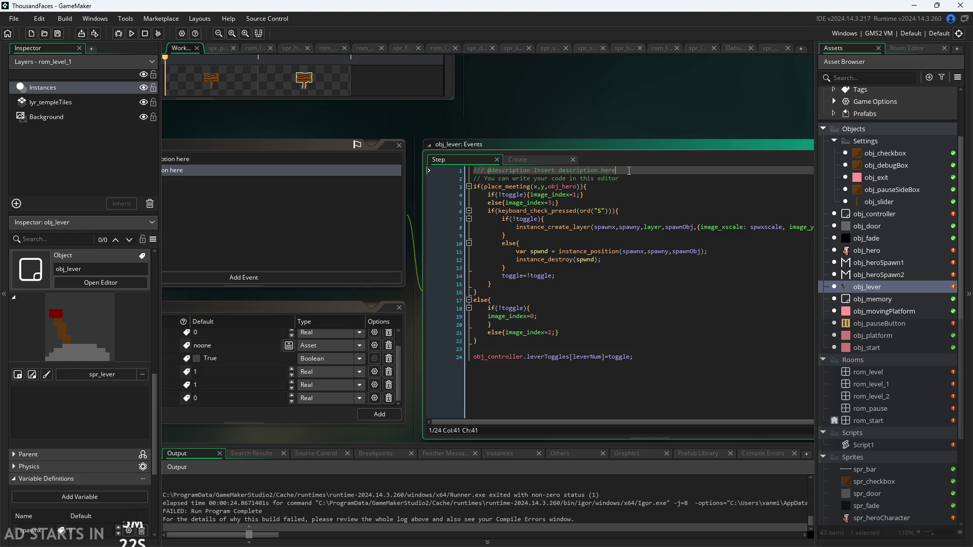
key(Down)
key(Return)
key(Return)
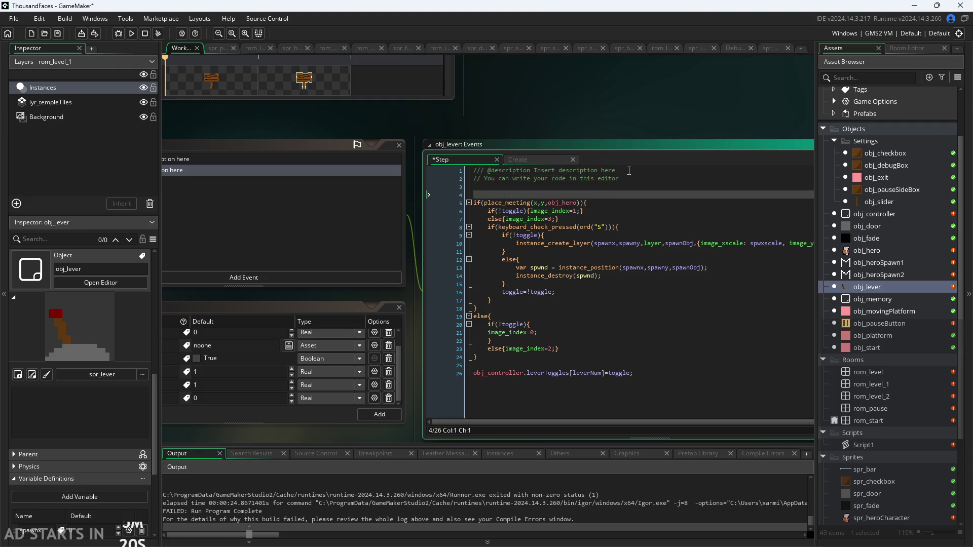
- Move the leverToggles assignment to line 3 of the Step code, remove leftover blank lines, and save
key(BackSpace)
text(obj_controller.leverToggles[leverNum]=toggle;)
drag(634, 365, 370, 364)
key(Delete)
key(BackSpace)
key(BackSpace)
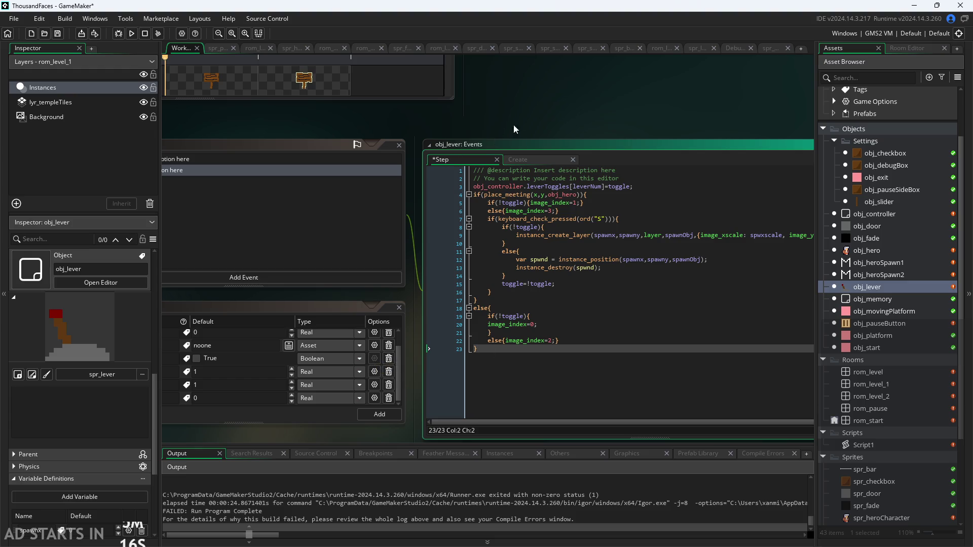
click(530, 112)
- Run the game, flip the lever, head for the exit, and abort at the range error
click(132, 34)
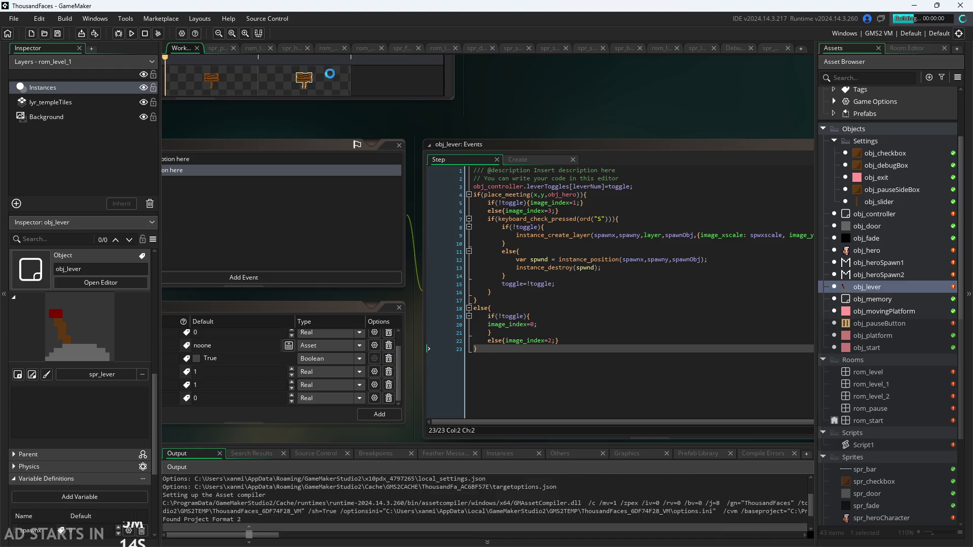
key(Right)
key(space)
key(space)
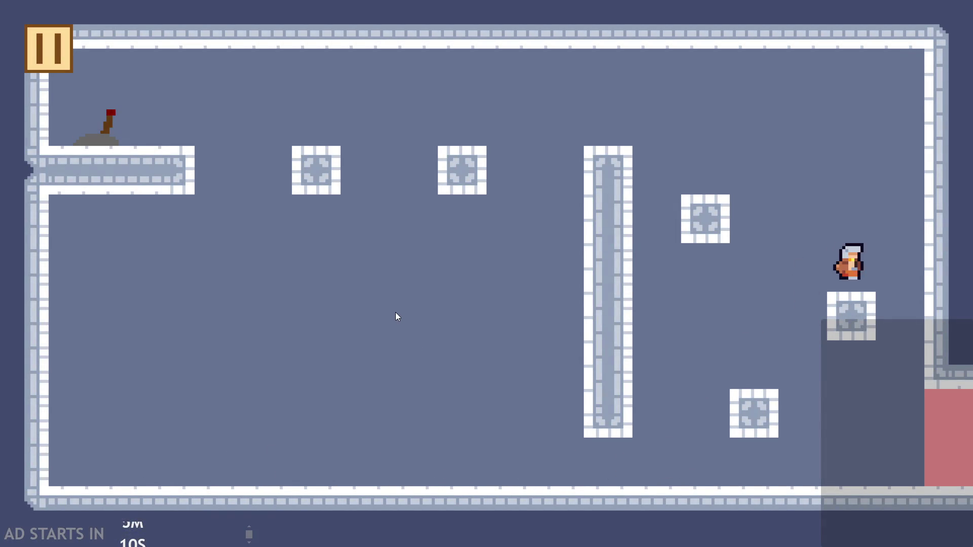
key(Left)
key(space)
key(Right)
key(Left)
key(space)
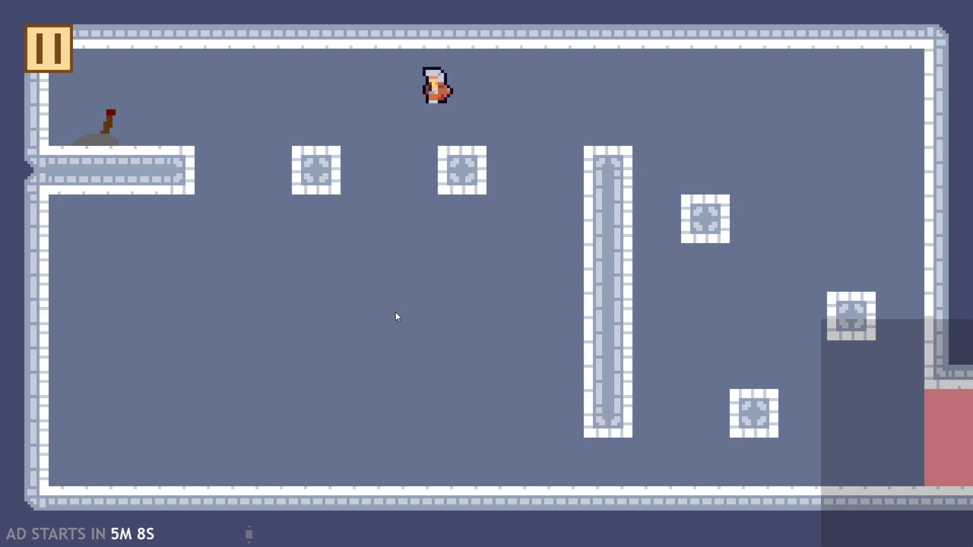
key(Right)
key(space)
key(Right)
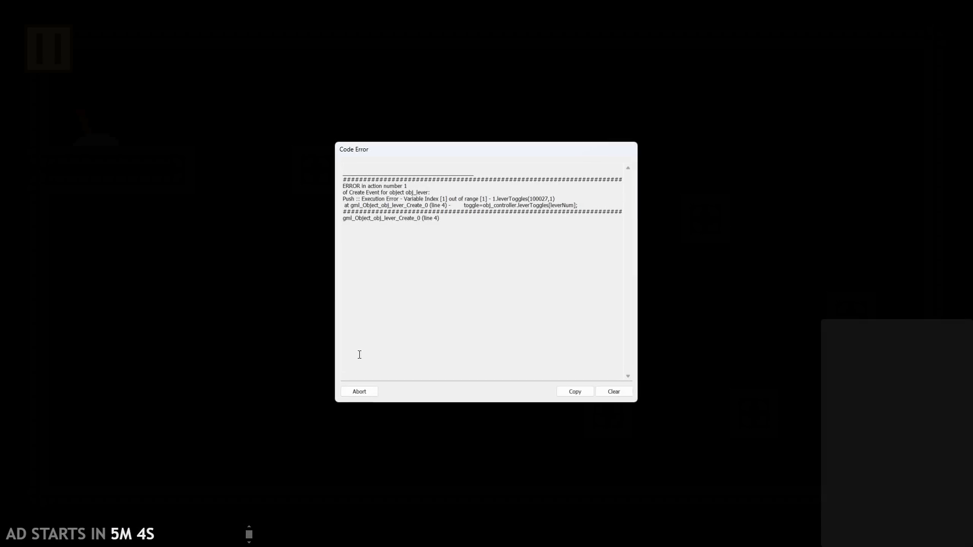
click(359, 392)
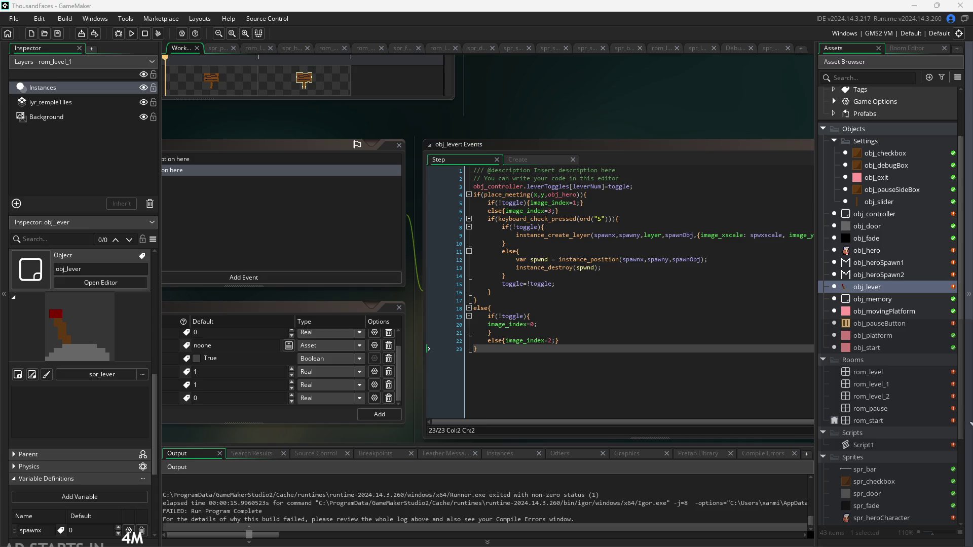
- Reopen obj_controller and open the Type dropdown for its leverToggles variable definition
drag(328, 438, 199, 415)
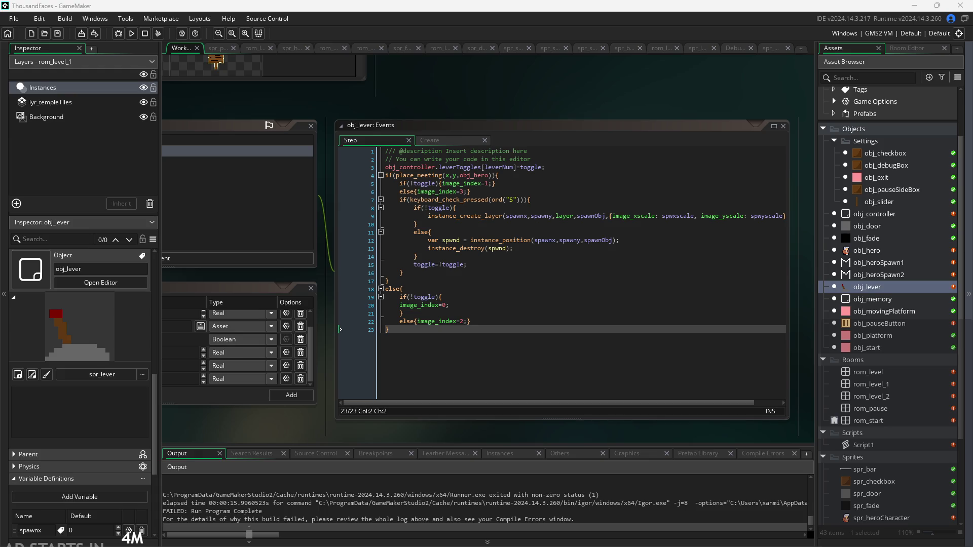
mouse_move(628, 77)
mouse_down()
mouse_move(614, 103)
mouse_move(679, 63)
mouse_up()
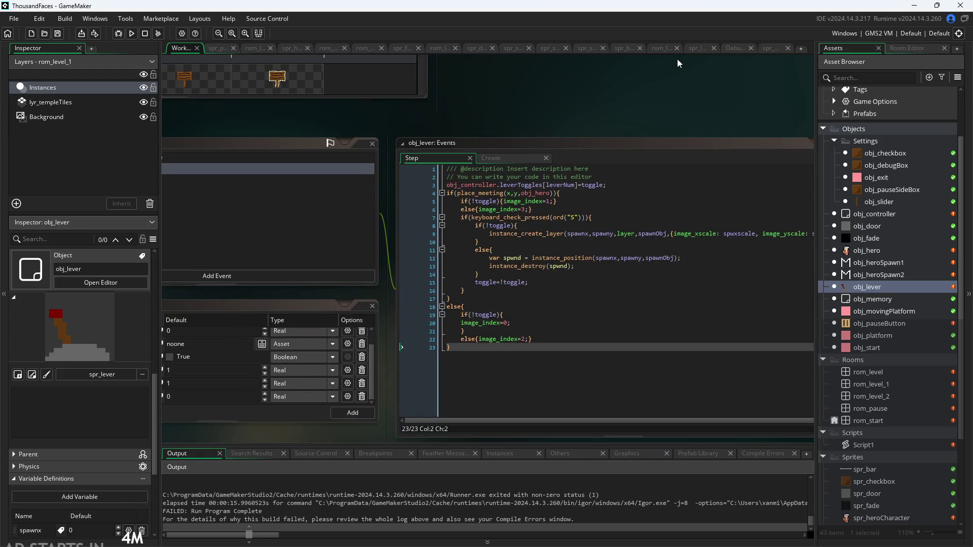
double_click(883, 214)
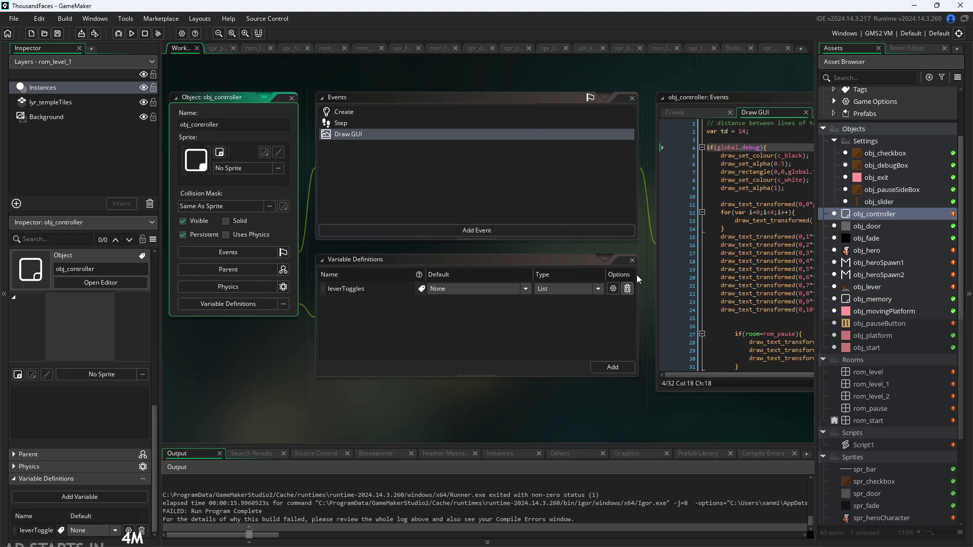
drag(641, 259, 488, 285)
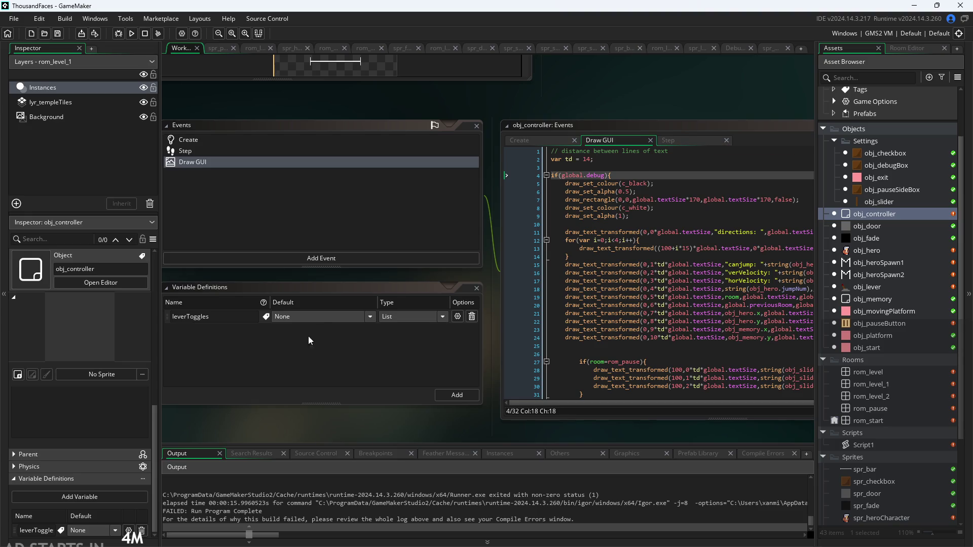
click(439, 317)
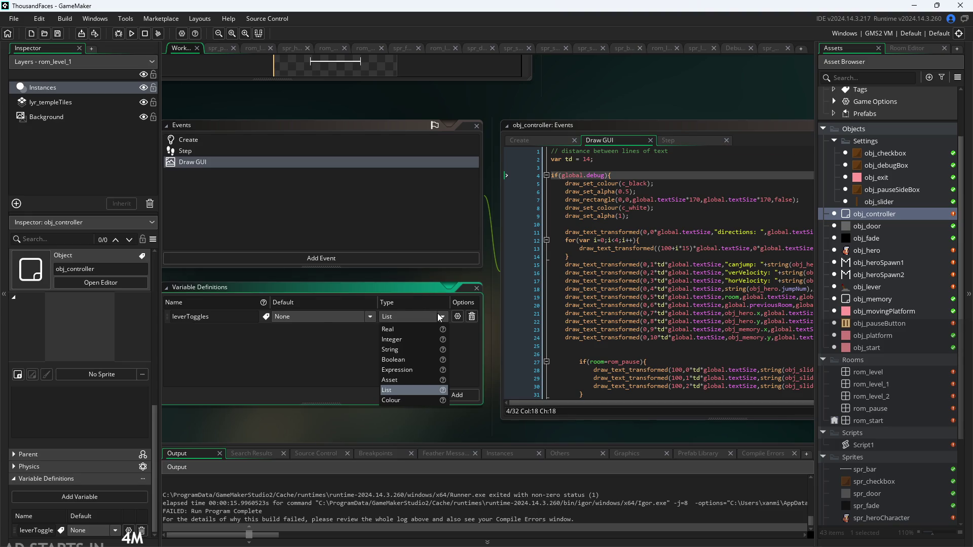
- Review the Type help tips, open the leverToggles list-item options, and start a test run
mouse_move(444, 394)
mouse_move(444, 371)
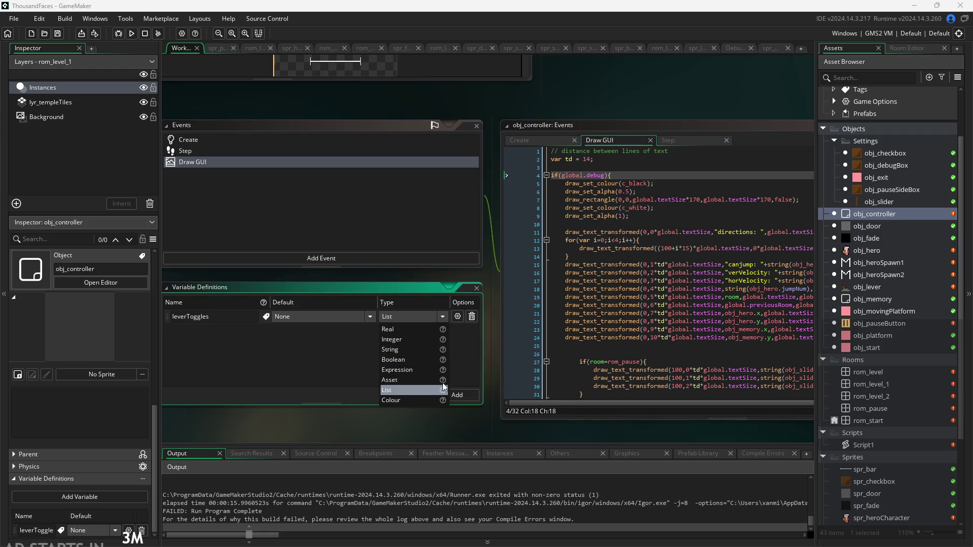
click(456, 317)
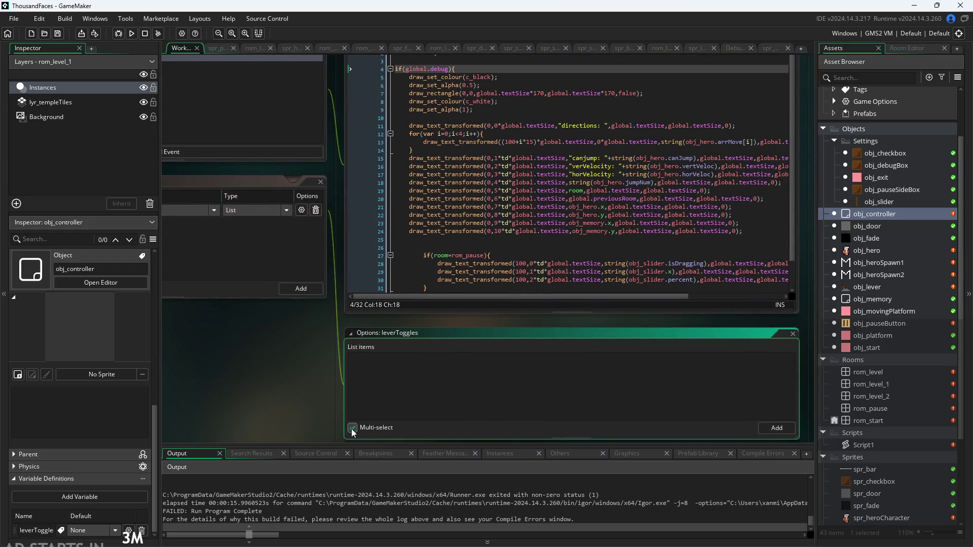
drag(288, 383, 364, 414)
click(131, 33)
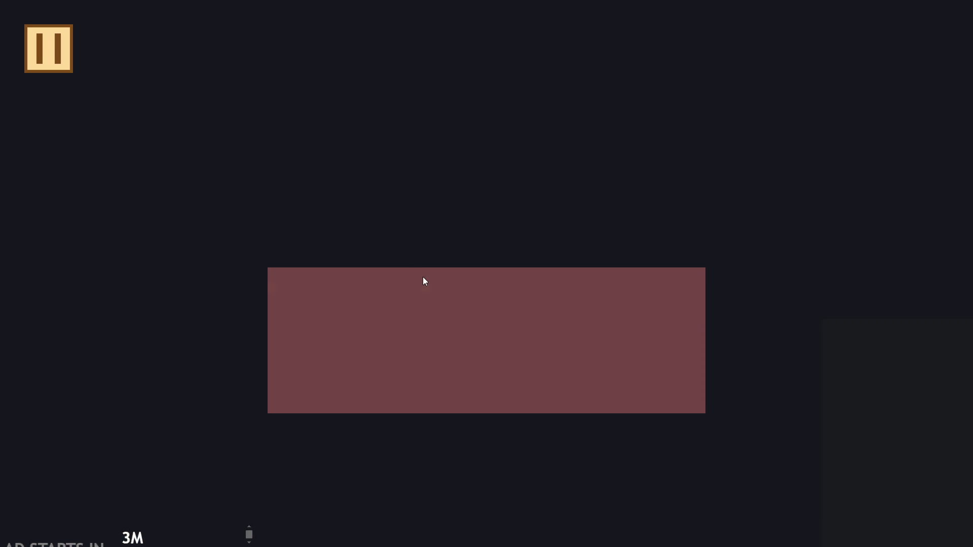
- Run the character right and jump across the blocks, dropping back to the floor and up again
key(Right)
key(Up)
key(Up)
key(Left)
key(Up)
key(Up)
key(Left)
key(Down)
key(Right)
key(Down)
key(Right)
key(Up)
key(Left)
- Hop onto the left blocks, flip the lever, exit right, and abort at the code error
key(Left)
key(Right)
key(Left)
key(Left)
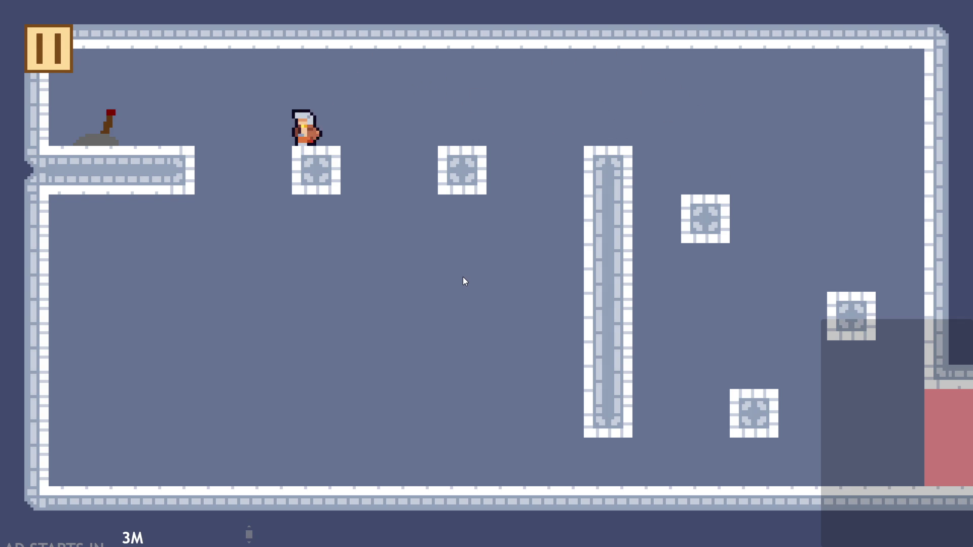
key(Left)
key(Up)
key(Right)
key(Down)
key(Right)
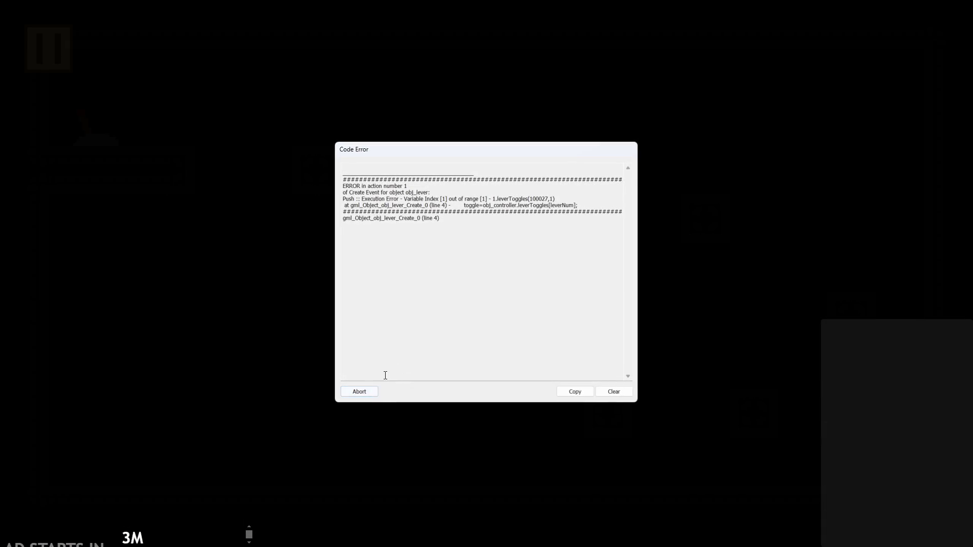
click(362, 390)
- Open obj_controller, obj_heroSpawn1, obj_fade and obj_door from the Asset Browser
scroll(333, 407, right, 3)
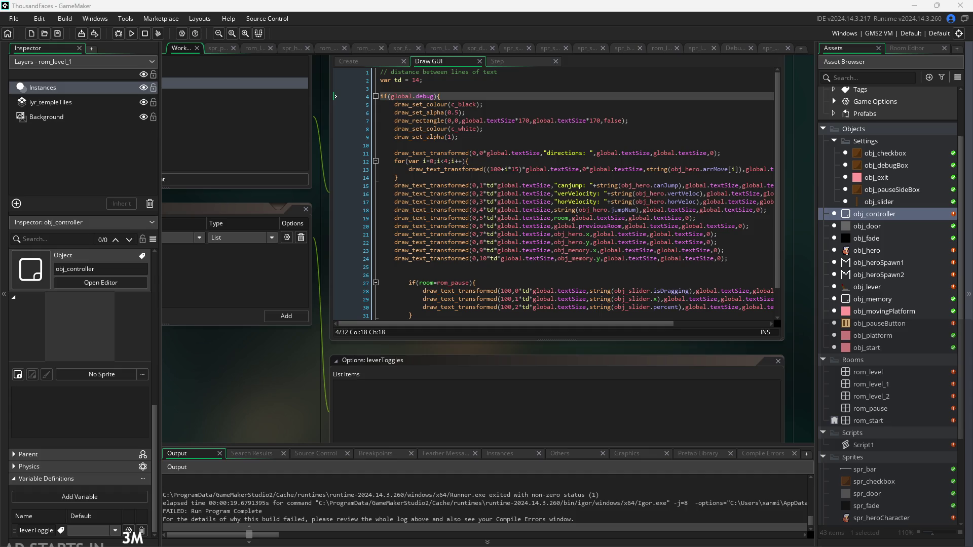
double_click(894, 213)
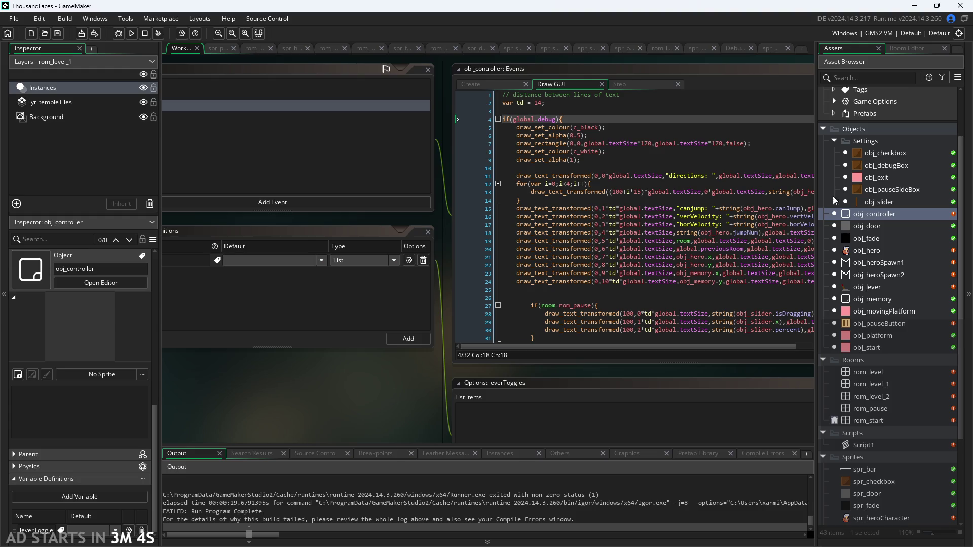
double_click(859, 215)
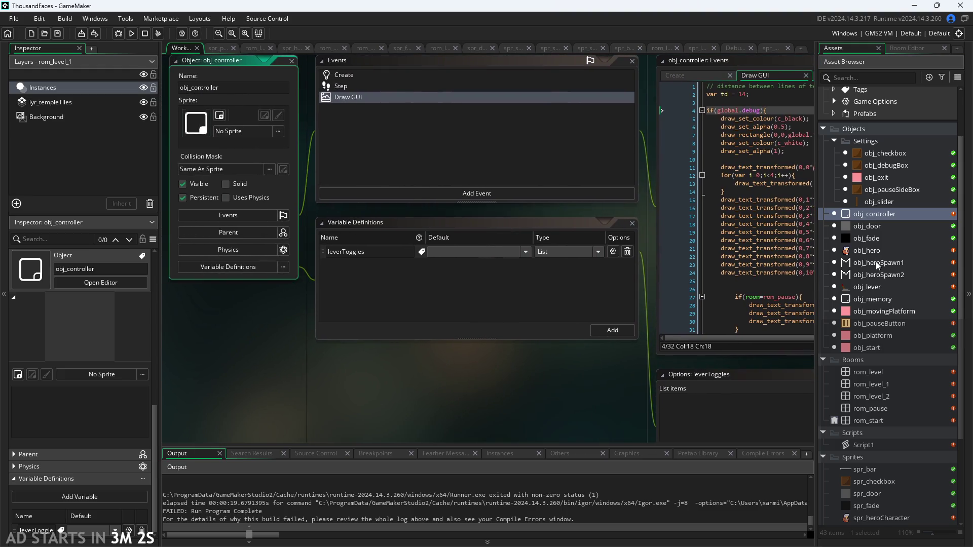
double_click(876, 262)
double_click(876, 239)
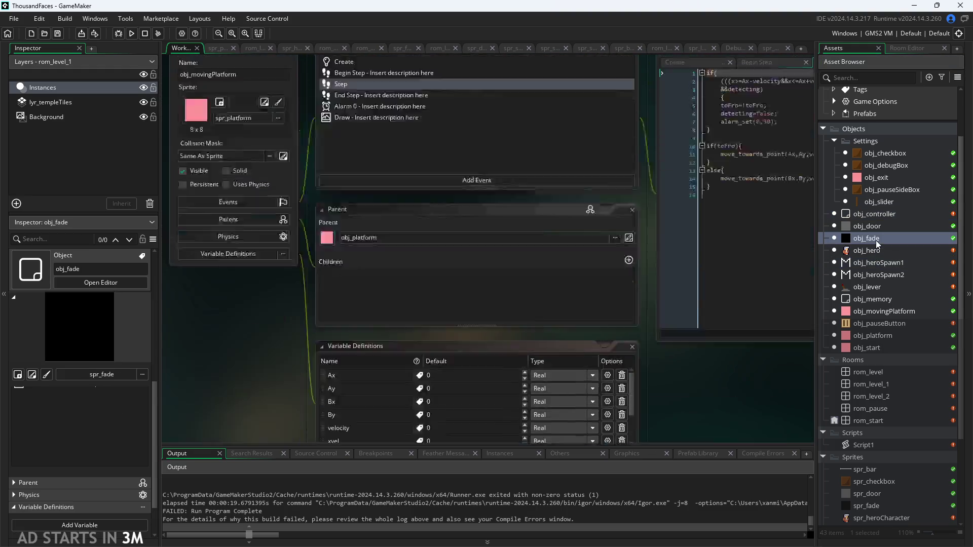
click(878, 229)
double_click(877, 229)
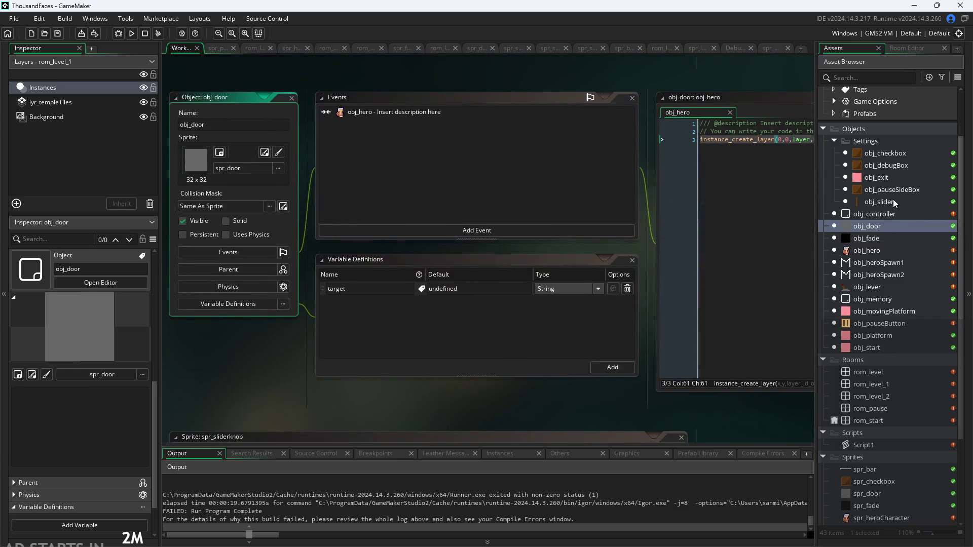
- Open obj_lever's editor and bring up its Create event code
double_click(868, 287)
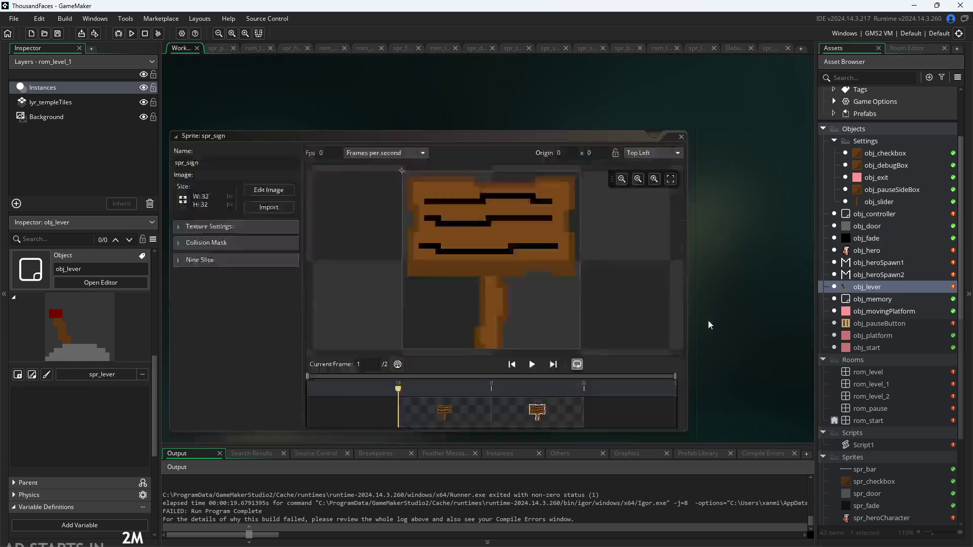
scroll(460, 361, up, 3)
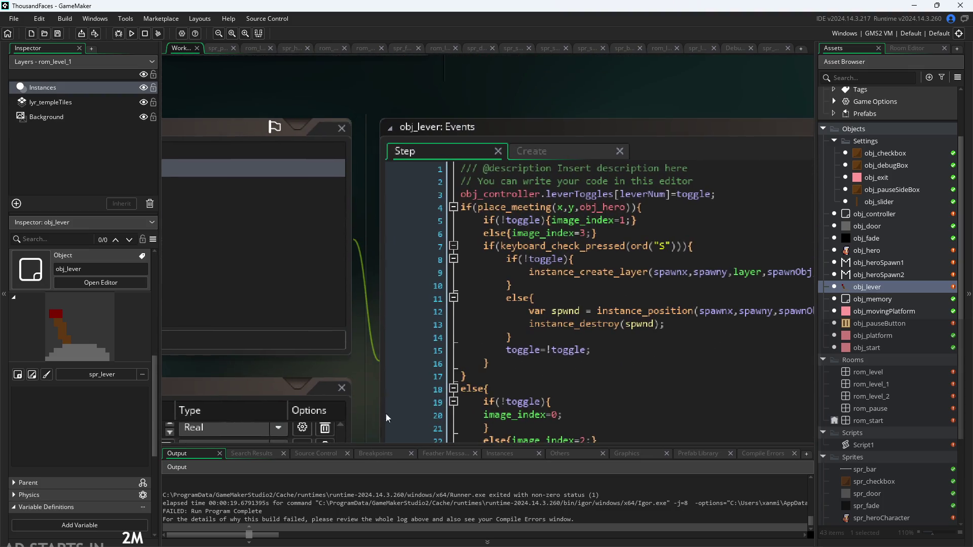
click(555, 150)
- Scroll obj_lever's Create code to the line reading toggle from obj_controller.leverToggles[leverNum]
scroll(562, 59, down, 2)
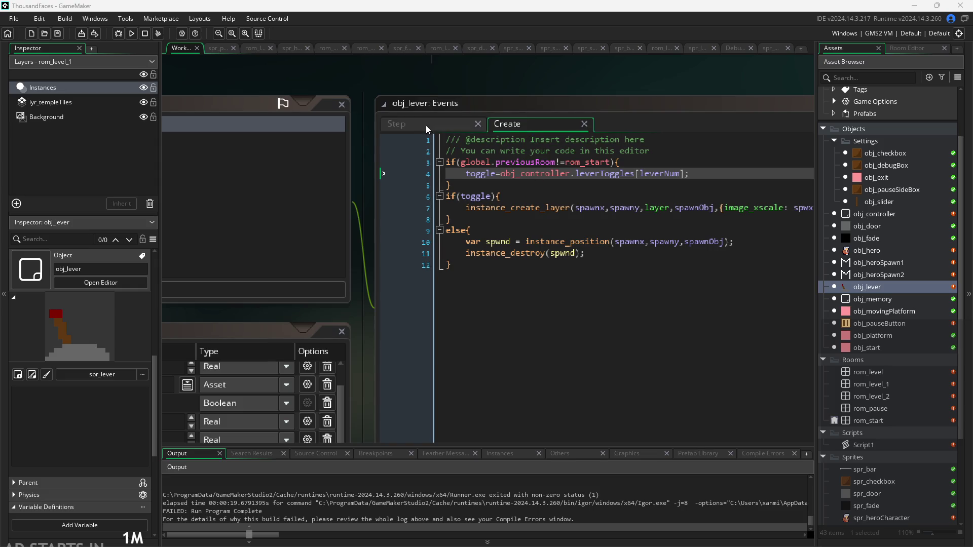
- Change Step line 3 to obj_controller.leverToggles[@ leverNum]=toggle, then run the game
click(687, 174)
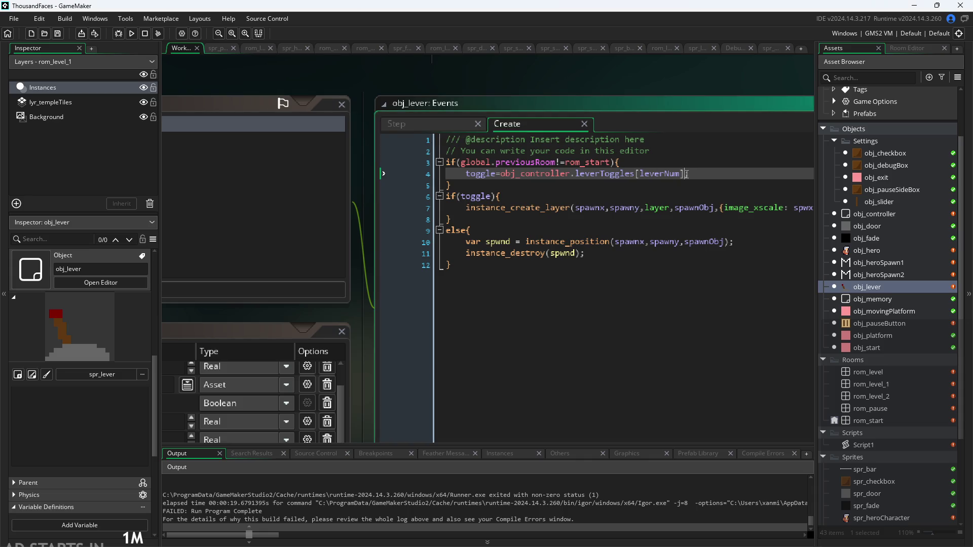
click(429, 126)
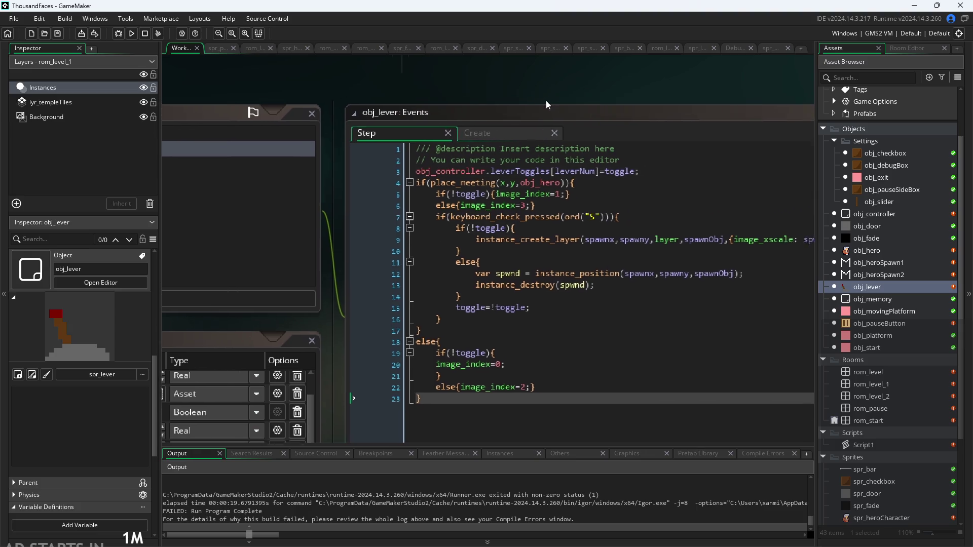
click(580, 178)
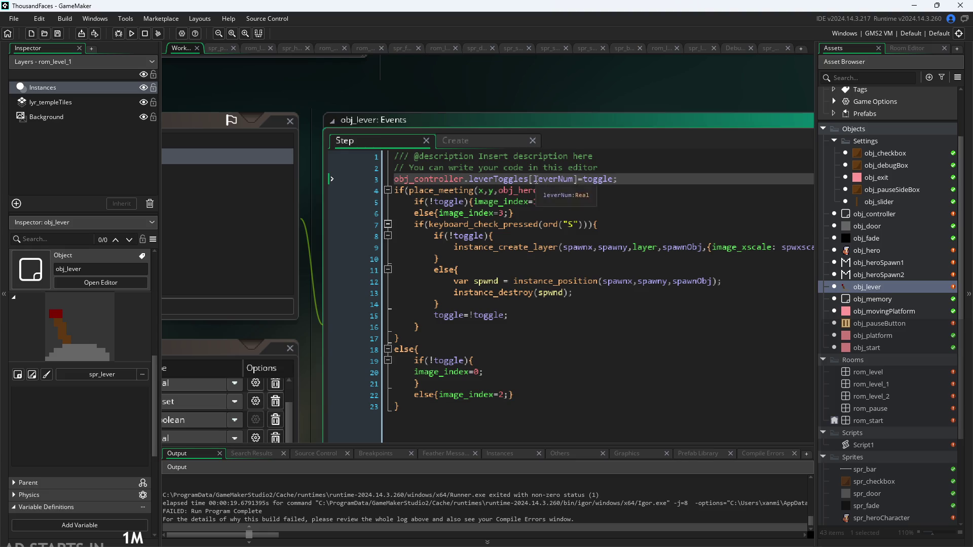
text(@)
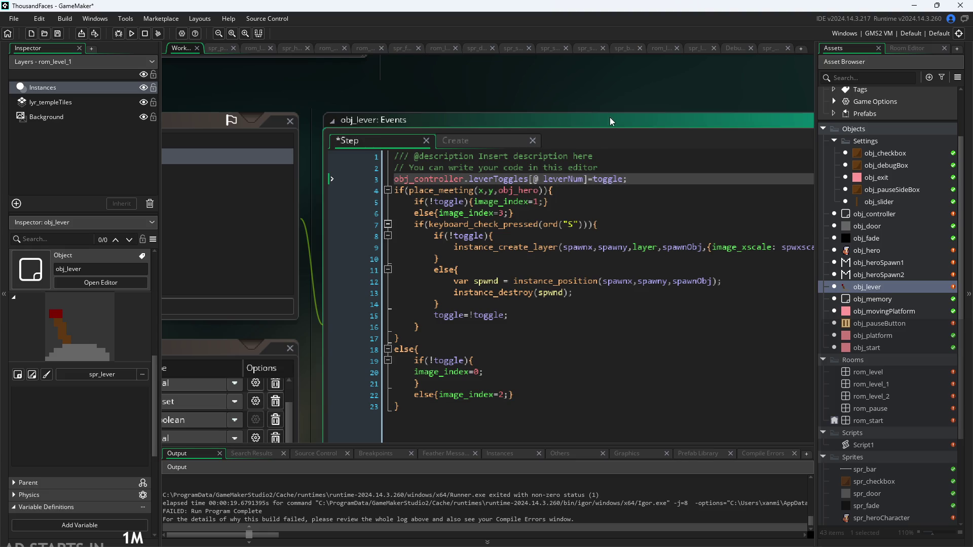
click(623, 97)
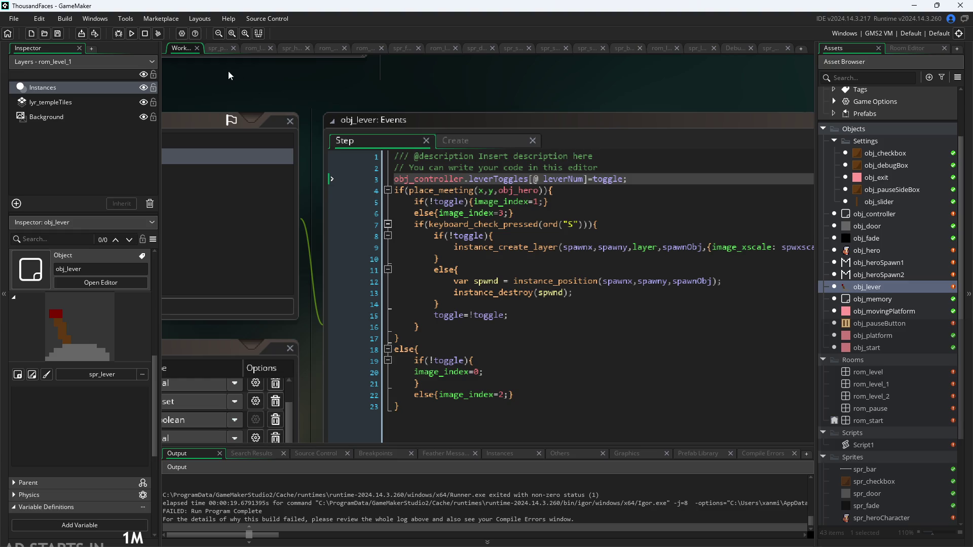
click(132, 33)
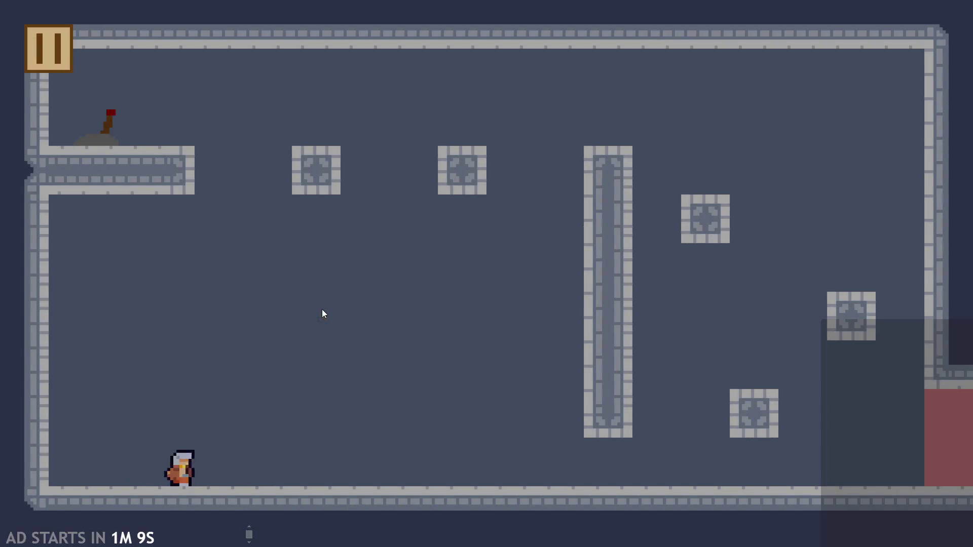
- Move the character right through the lever room, jumping across the platforms and blocks
key(Right)
key(Up)
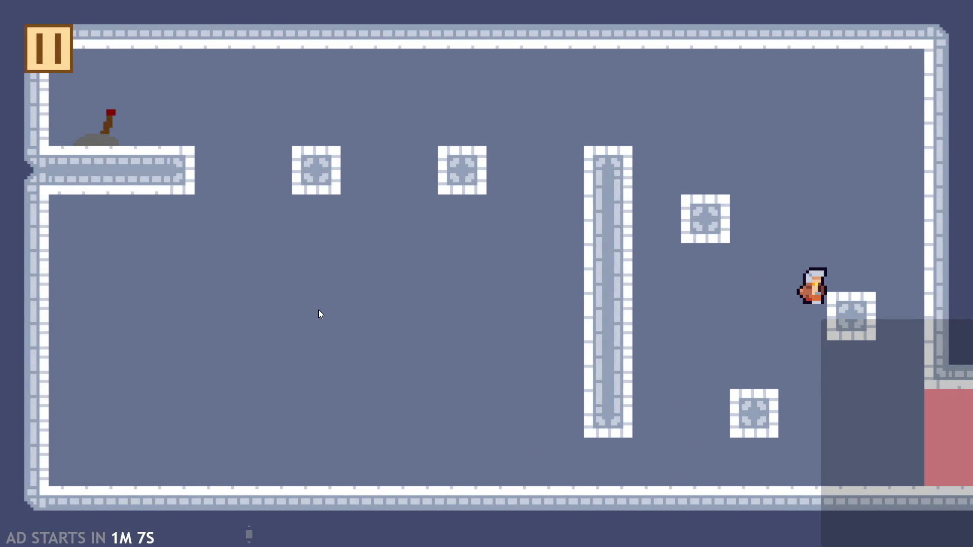
key(Up)
key(Left)
key(Right)
key(Up)
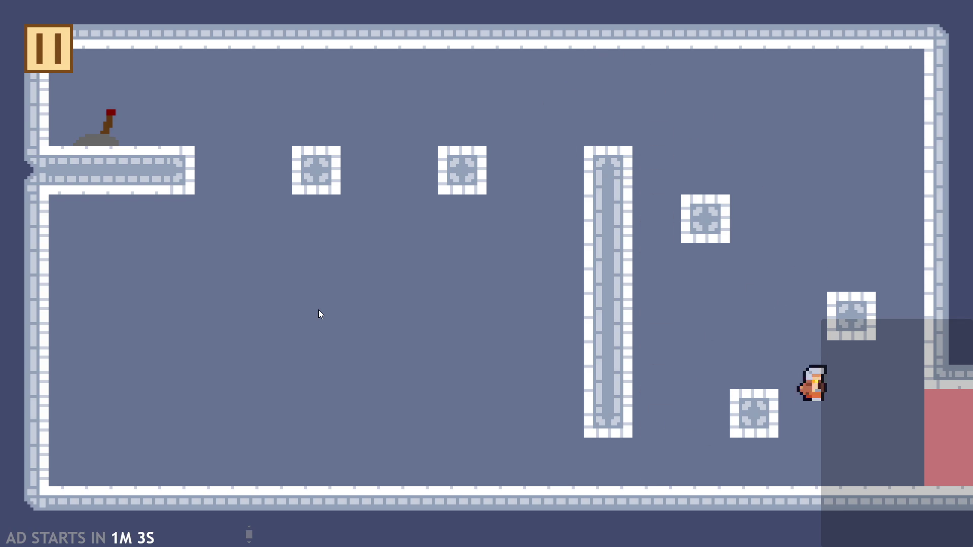
key(Up)
key(Up)
key(Left)
key(Up)
key(Right)
key(Up)
key(Right)
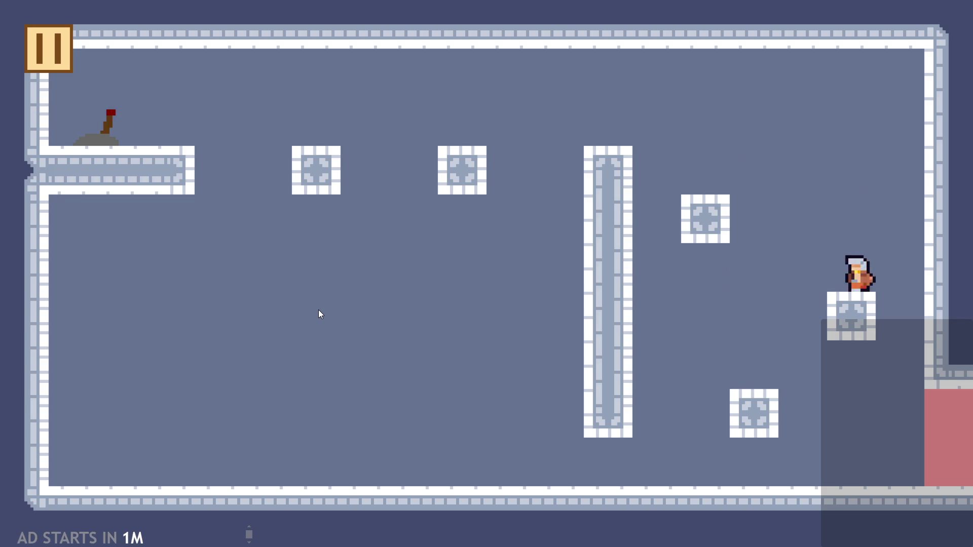
key(Up)
key(Left)
key(Up)
key(Left)
key(Up)
key(Up)
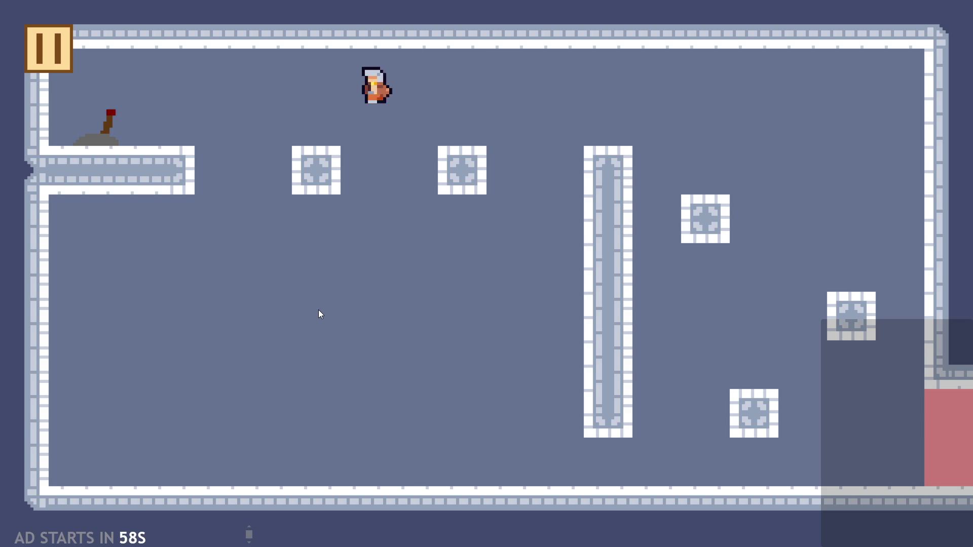
key(Up)
- Flip the lever, then select the leverToggles index [1] out-of-range error text
key(Left)
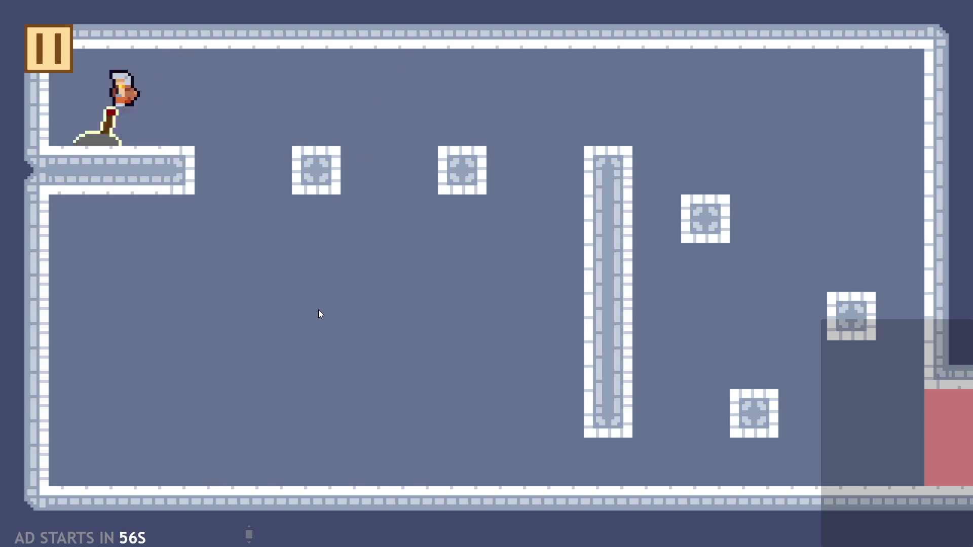
key(Right)
key(Right)
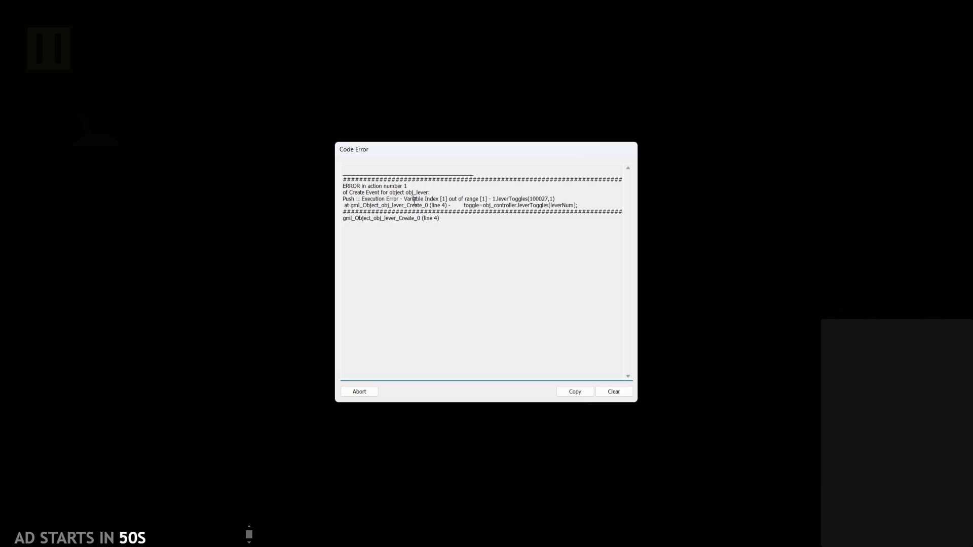
mouse_move(384, 206)
mouse_down()
mouse_move(540, 205)
mouse_move(355, 205)
mouse_move(494, 204)
mouse_up()
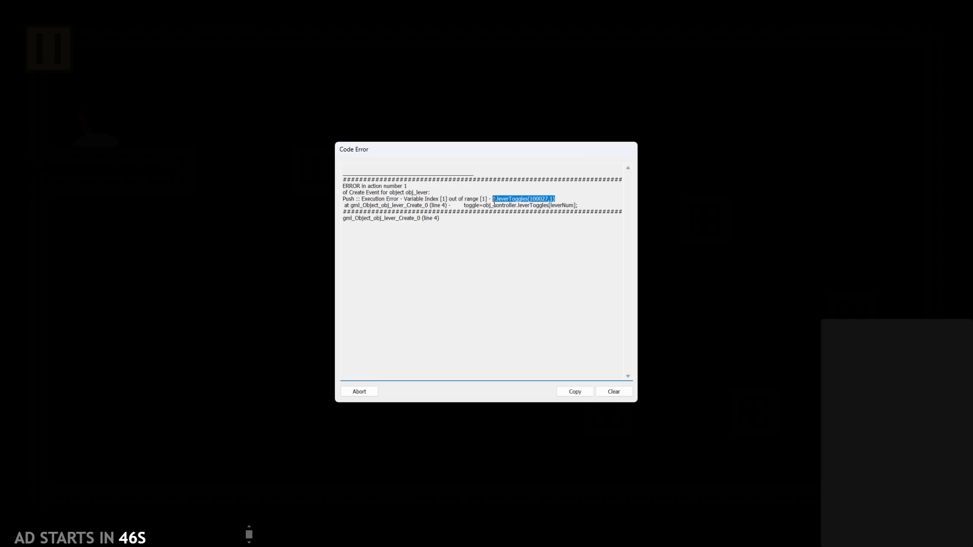